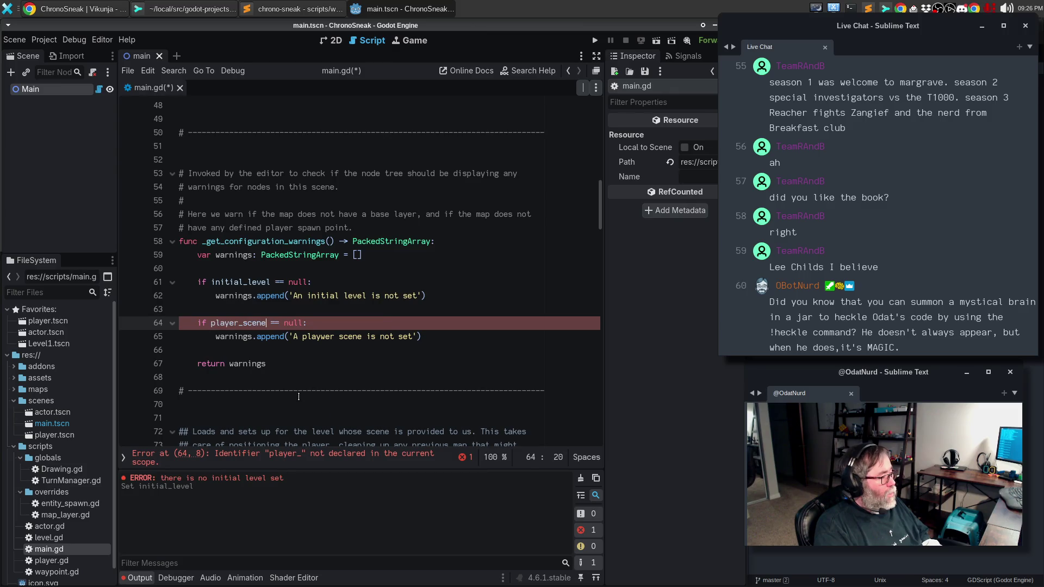
# - Save main.gd and rewrite the comment to 'the main scene does not have a starting level or a'
pyautogui.hotkey('ctrl', 's')
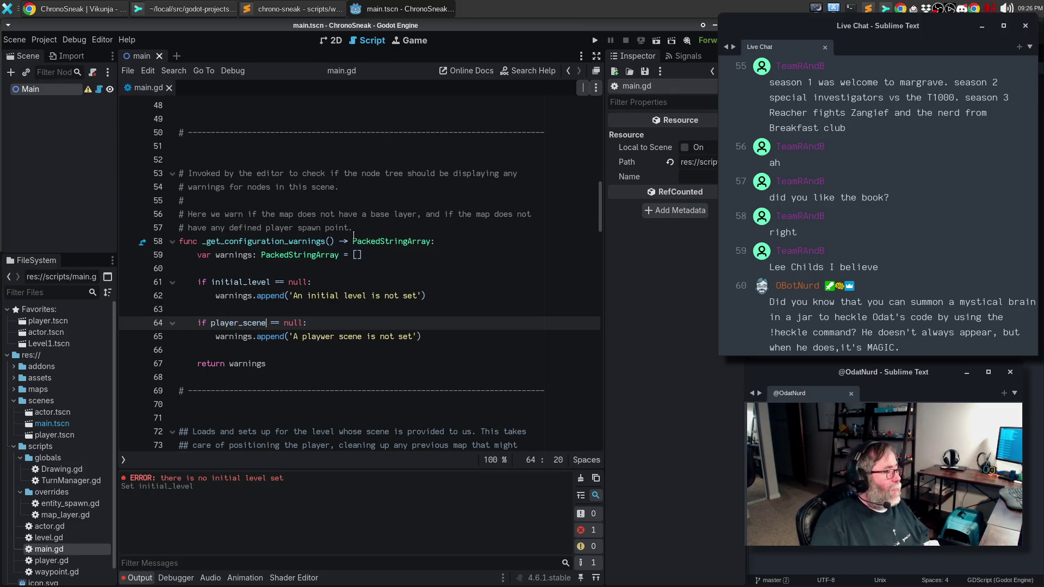
pyautogui.moveTo(353, 228)
pyautogui.mouseDown()
pyautogui.moveTo(244, 214)
pyautogui.moveTo(265, 213)
pyautogui.mouseUp()
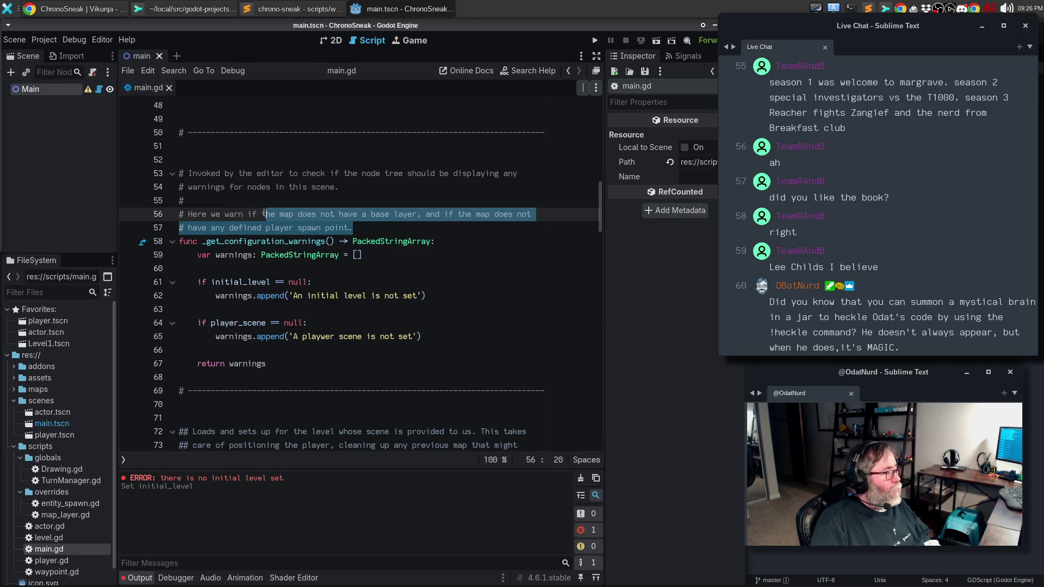
pyautogui.write('he main scene fooes not have a')
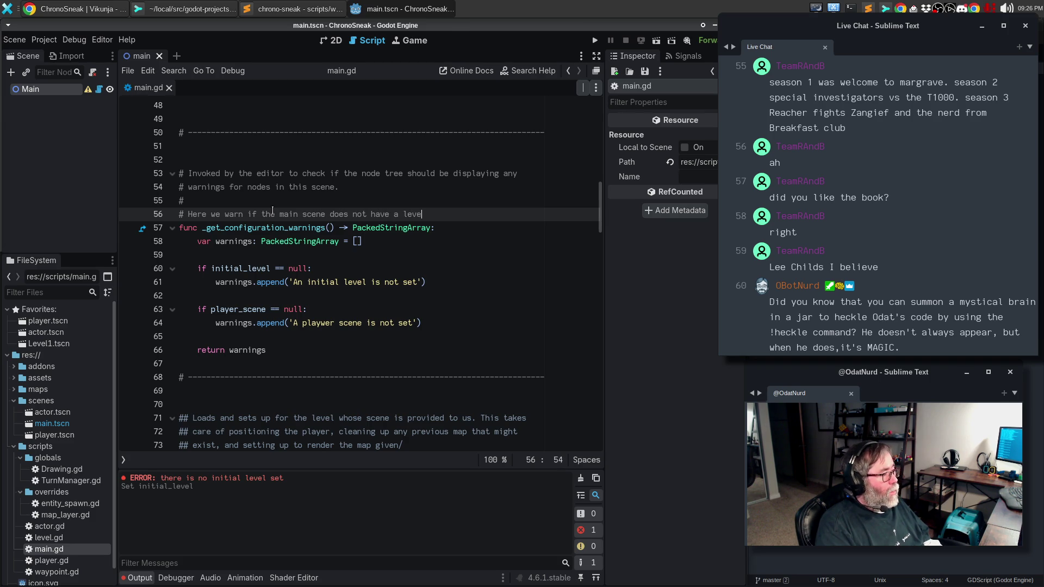
pyautogui.press('BackSpace')
pyautogui.press('BackSpace')
pyautogui.press('BackSpace')
pyautogui.write('strart')
pyautogui.press('BackSpace')
pyautogui.press('BackSpace')
pyautogui.write('arting level ')
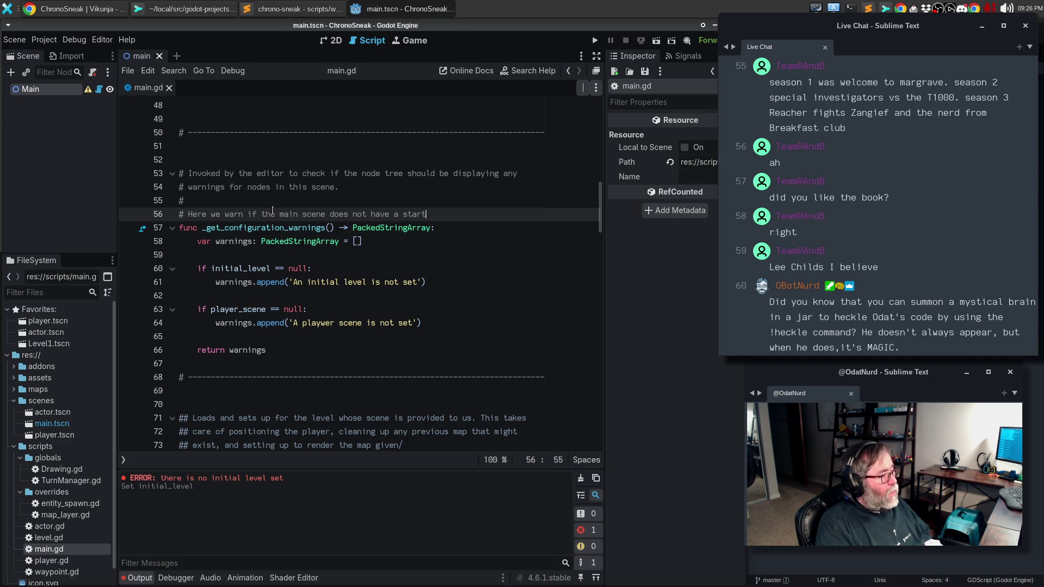
pyautogui.write('or a')
# - Finish the comment with '# player scene.', reflow it, and add a blank line at line 68
pyautogui.press('Return')
pyautogui.write('# player scen')
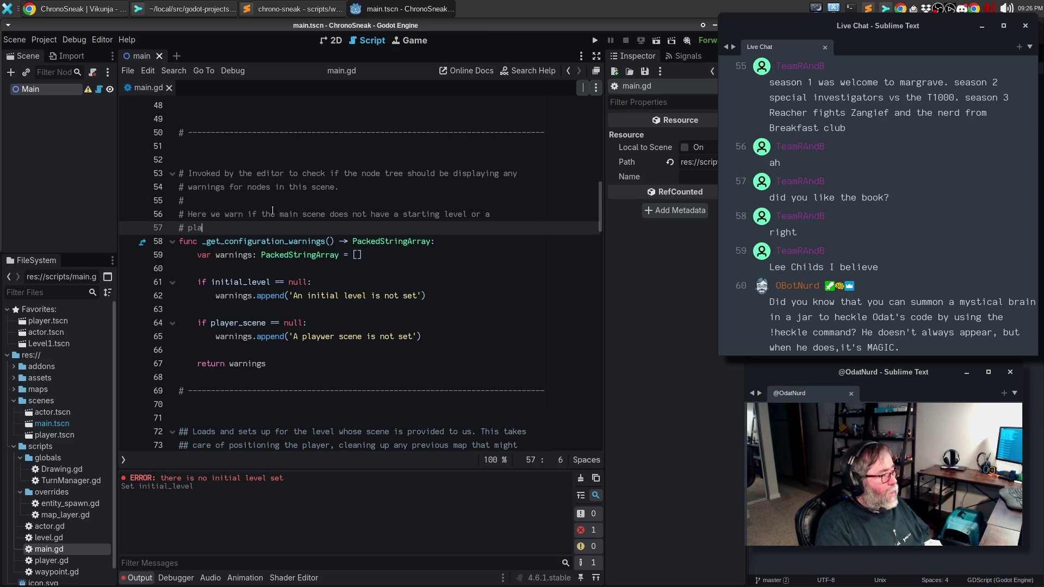
pyautogui.write('et.')
pyautogui.hotkey('alt', 'q')
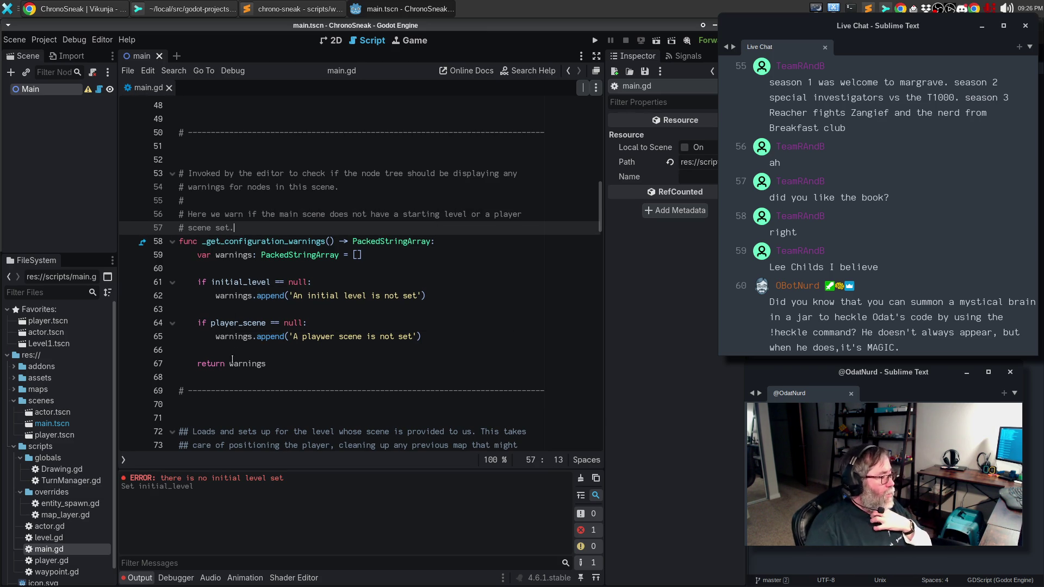
pyautogui.click(226, 378)
pyautogui.press('Return')
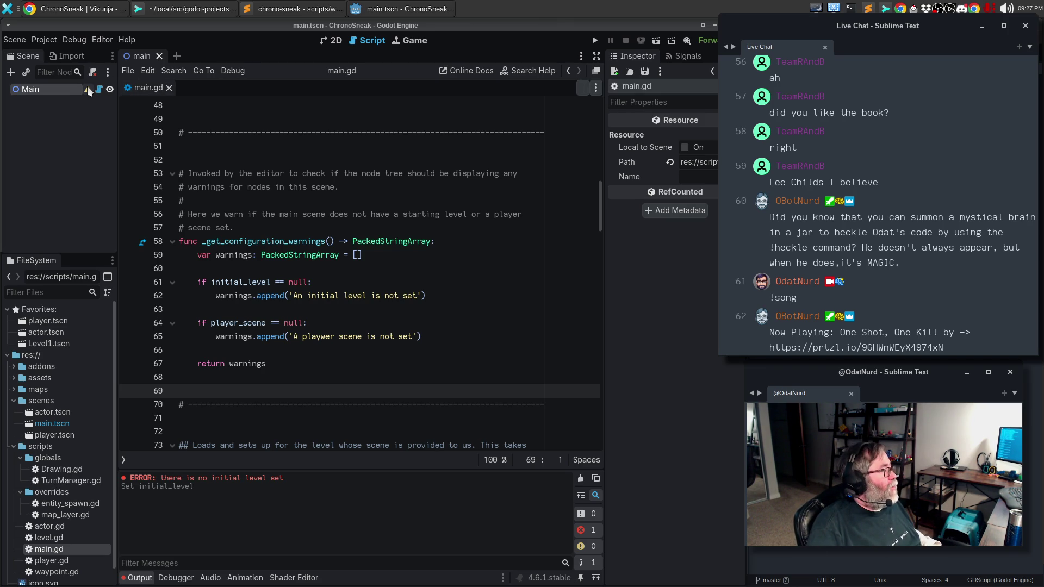
# - Fix the 'playwer' typo on line 65 so it reads 'player'
pyautogui.moveTo(89, 90)
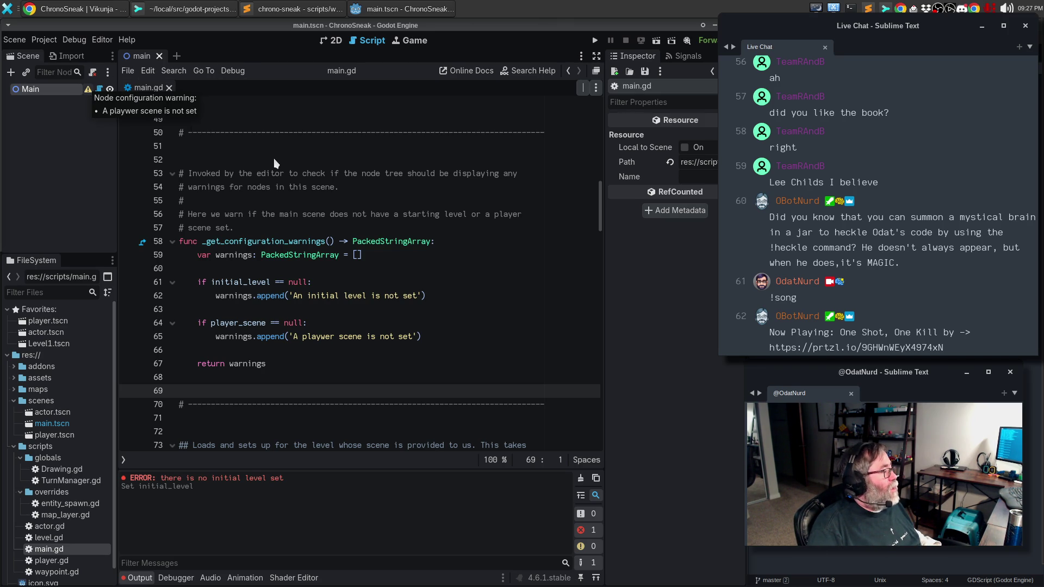
pyautogui.click(323, 342)
pyautogui.press('Delete')
# - Change the editor check on line 43 from false to true and add an early return
pyautogui.scroll(-4, 341, 382)
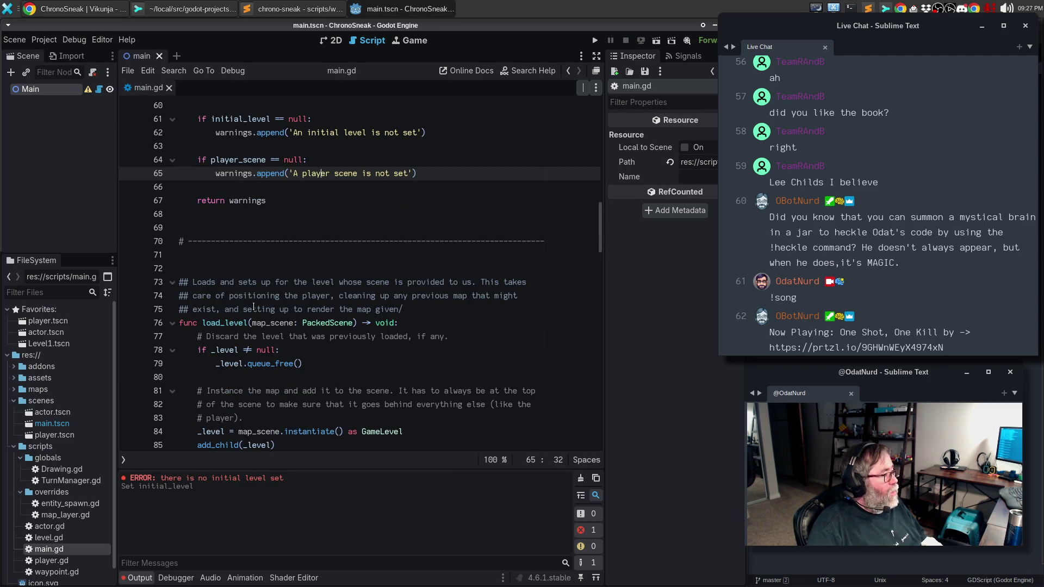
pyautogui.scroll(7, 245, 303)
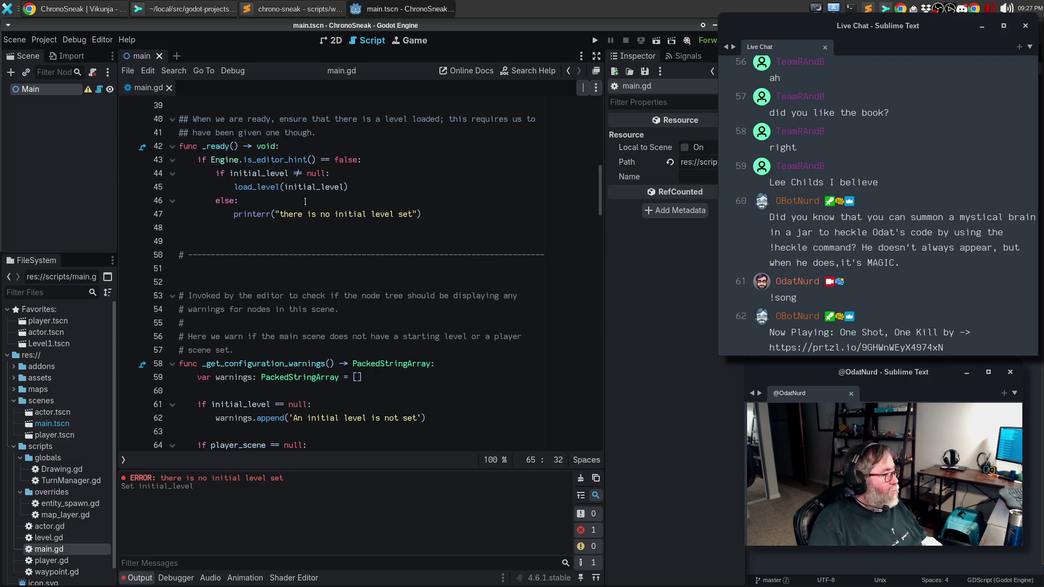
pyautogui.doubleClick(341, 160)
pyautogui.write('true')
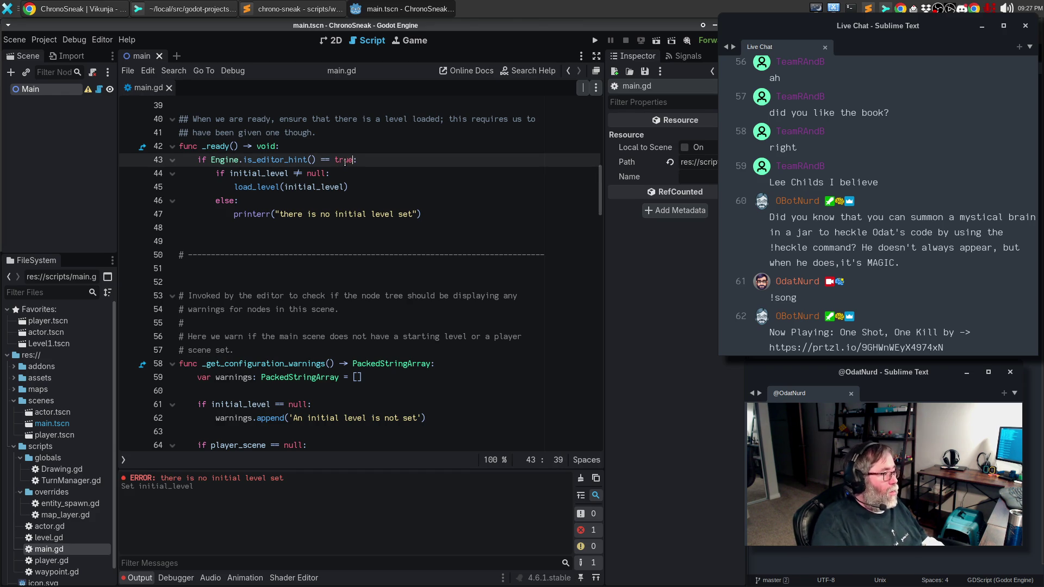
pyautogui.press('Return')
pyautogui.write('returnm')
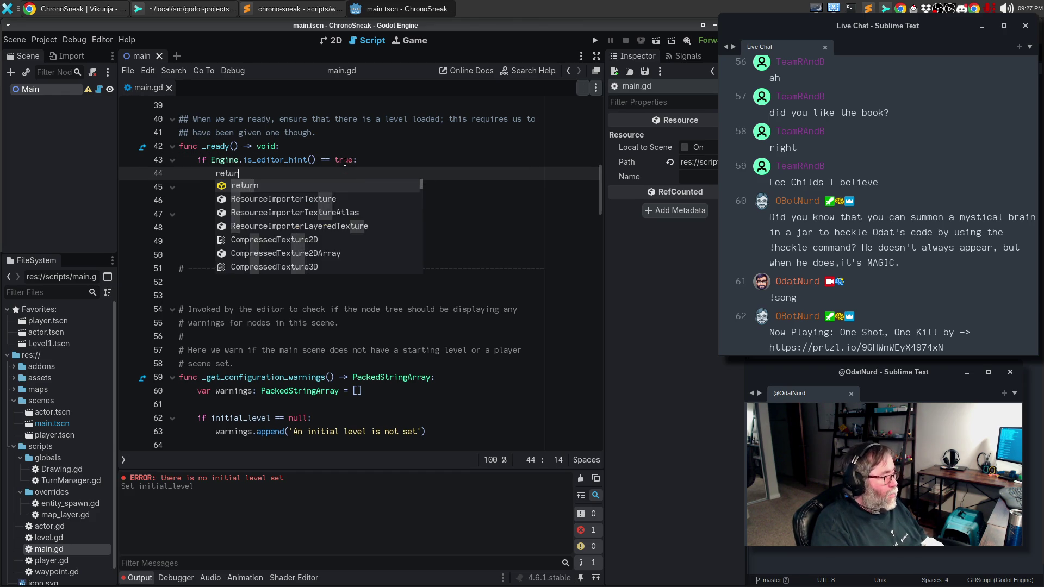
pyautogui.press('BackSpace')
pyautogui.press('Return')
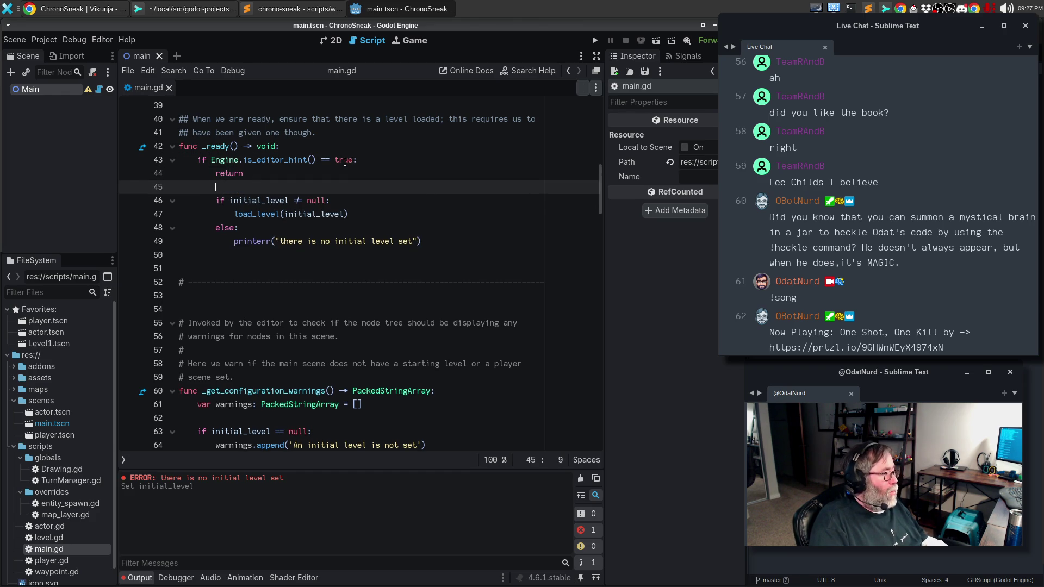
# - Dedent the level-loading block and add 'and player_scene != null' to its condition
pyautogui.press('Down')
pyautogui.hotkey('shift', 'Down')
pyautogui.hotkey('shift', 'Down')
pyautogui.hotkey('shift', 'Down')
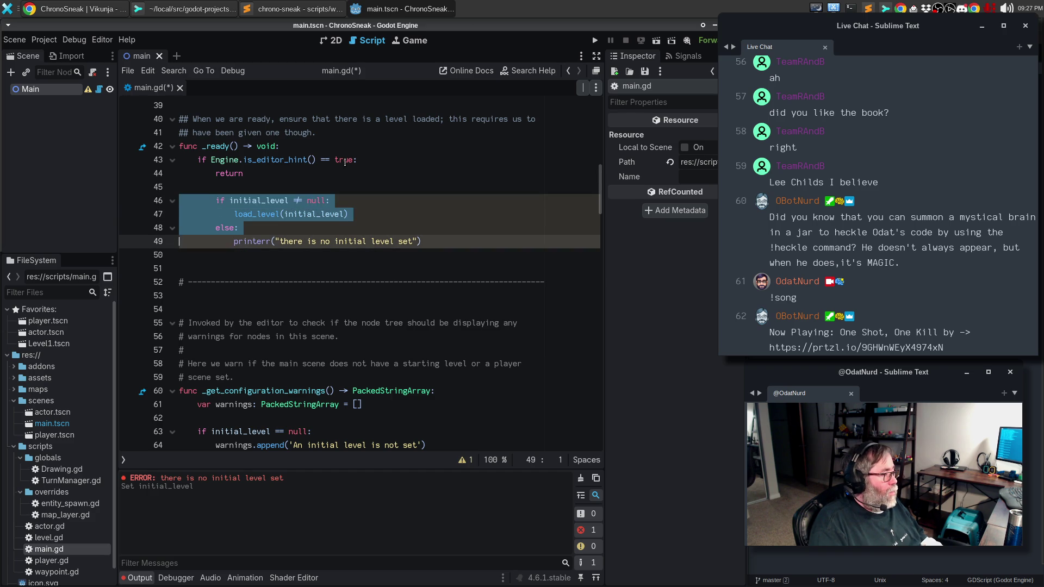
pyautogui.hotkey('shift', 'Tab')
pyautogui.hotkey('shift', 'Up')
pyautogui.hotkey('shift', 'Up')
pyautogui.hotkey('shift', 'Up')
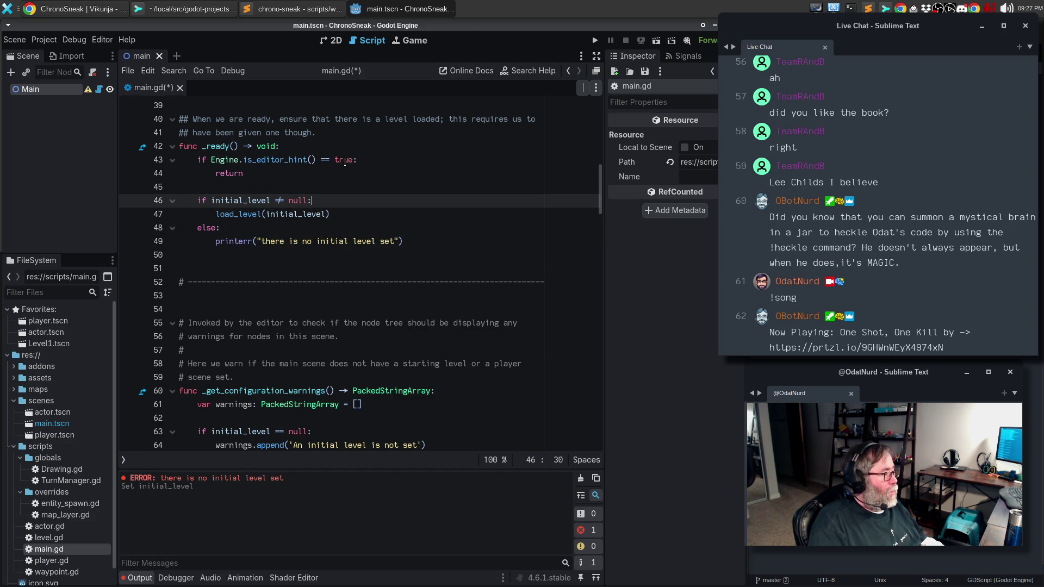
pyautogui.write('and ')
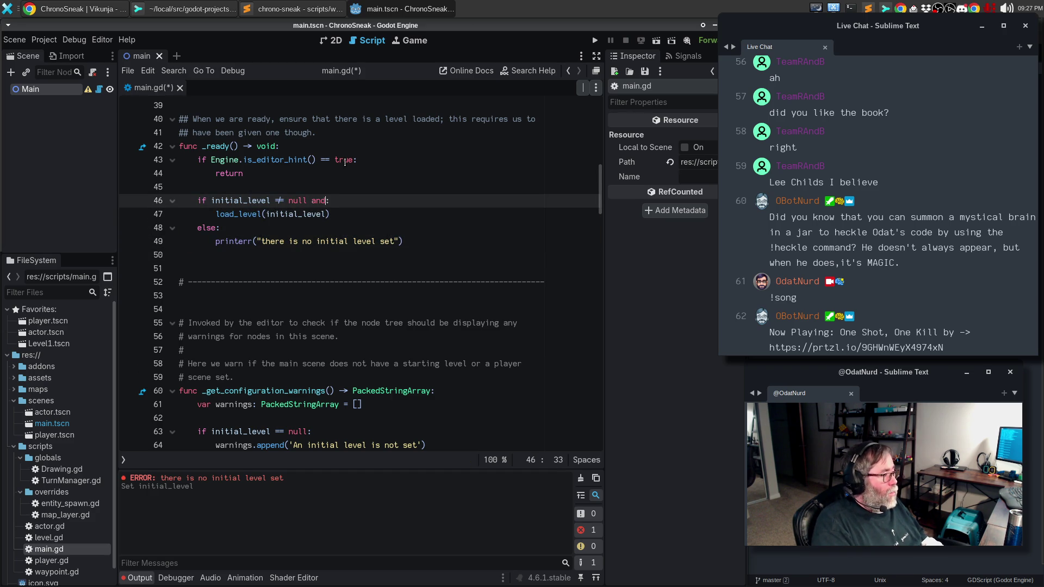
pyautogui.write('player_scene ')
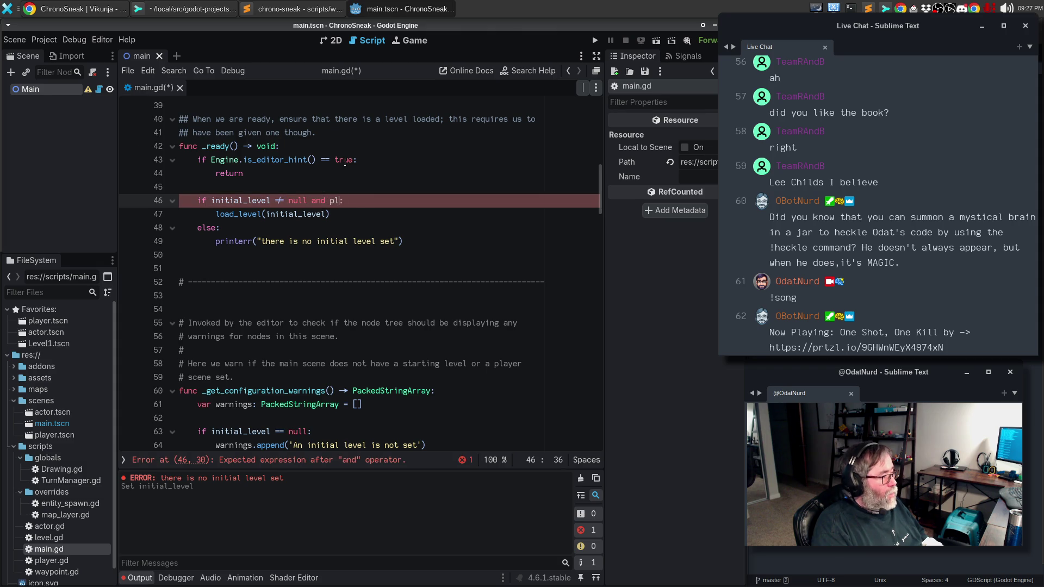
pyautogui.write('!= null')
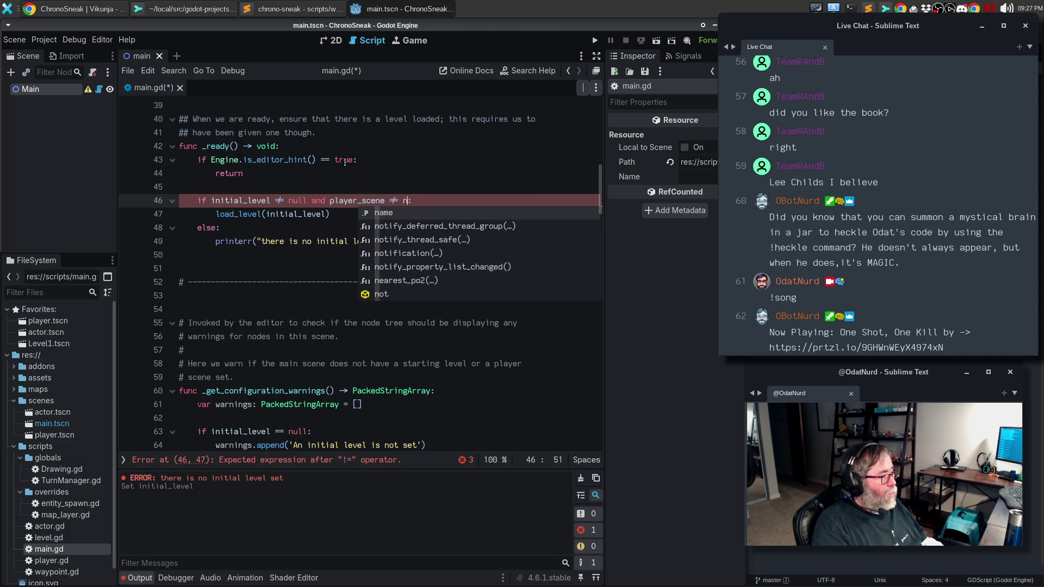
# - Update the printerr message to also mention 'or player set'
pyautogui.press('Down')
pyautogui.press('Down')
pyautogui.press('Down')
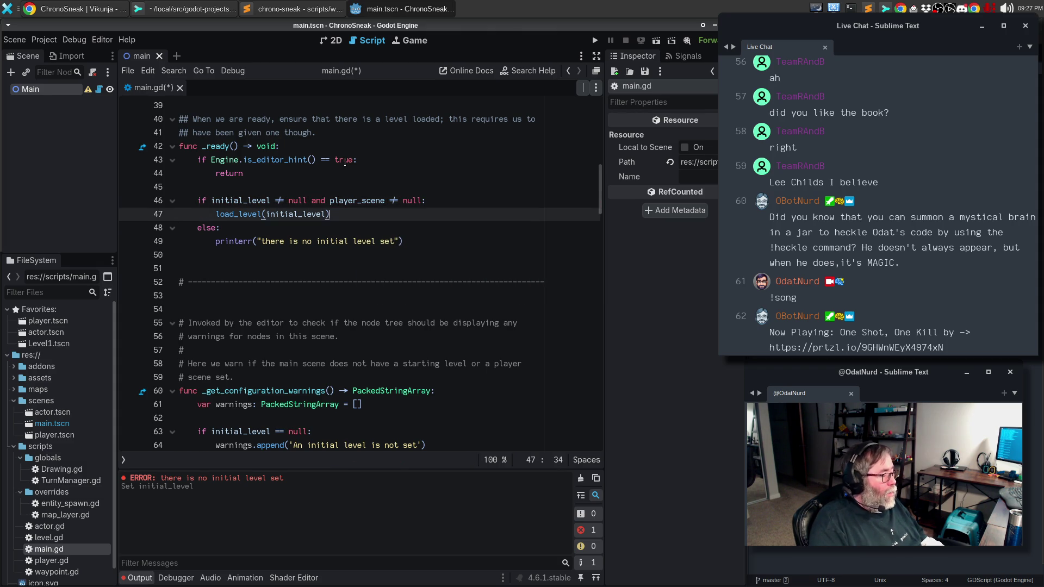
pyautogui.press('Left')
pyautogui.press('Left')
pyautogui.press('BackSpace')
pyautogui.press('BackSpace')
pyautogui.press('BackSpace')
pyautogui.write('or player swet')
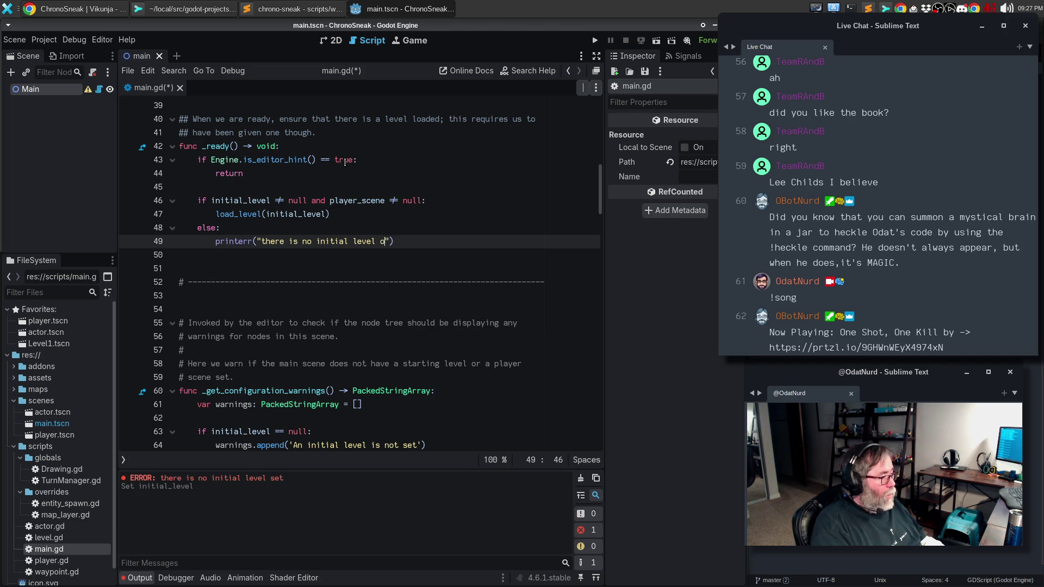
pyautogui.press('BackSpace')
pyautogui.press('BackSpace')
pyautogui.press('BackSpace')
pyautogui.write('et')
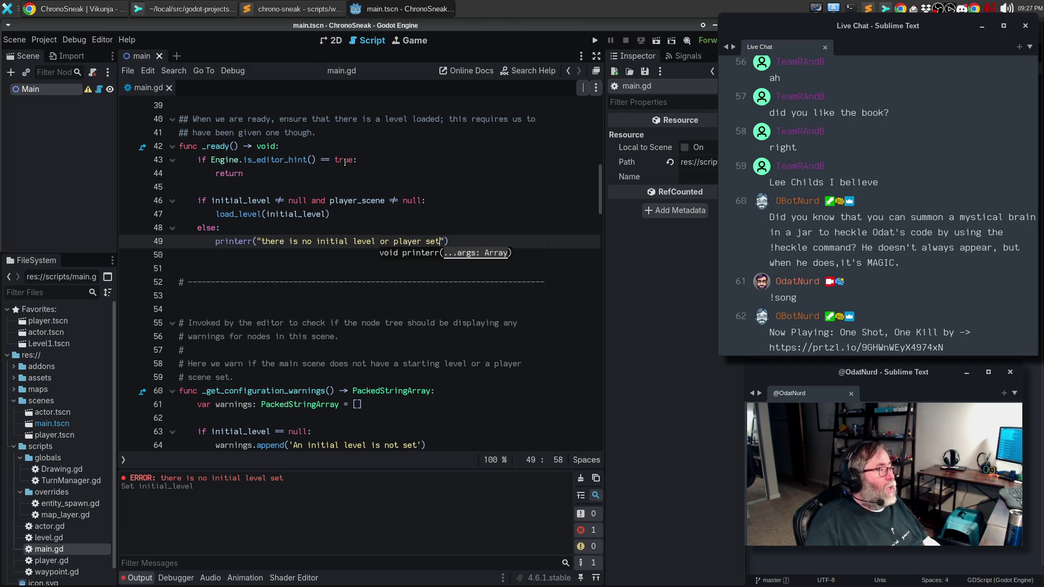
# - Select the Main node, clear its Initial Level, then run and stop the project
pyautogui.click(47, 91)
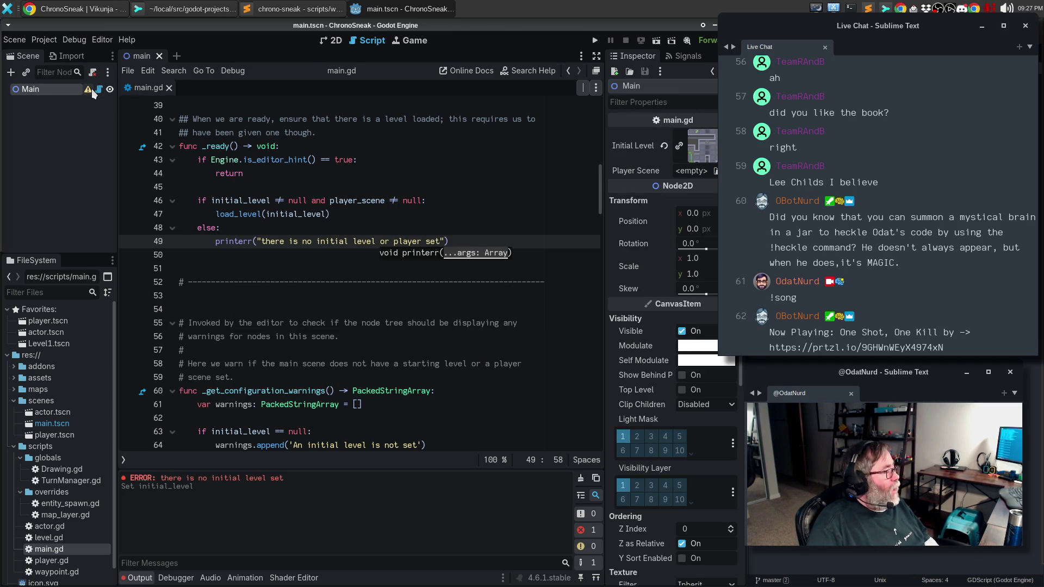
pyautogui.click(664, 145)
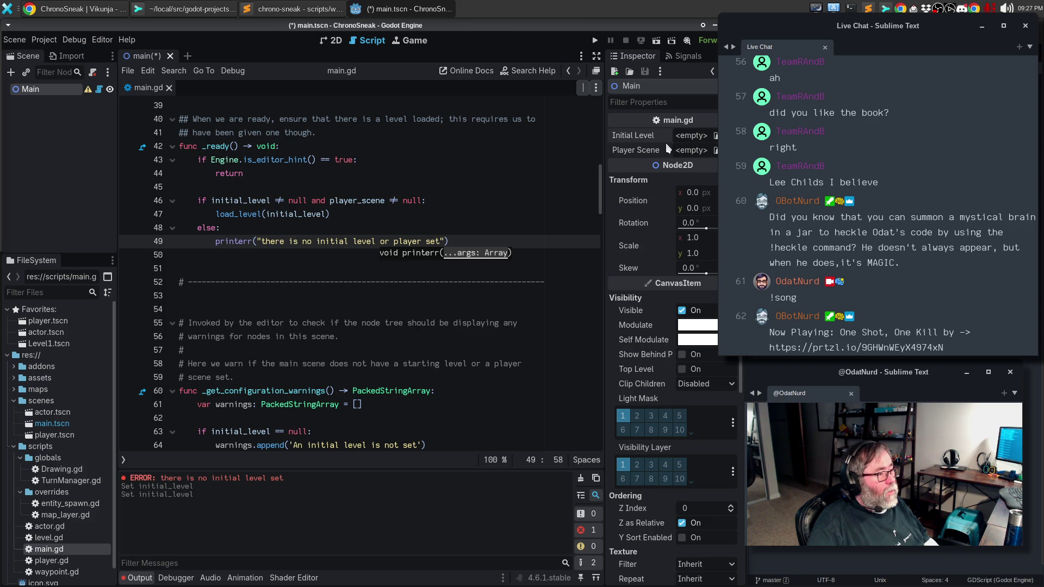
pyautogui.moveTo(90, 95)
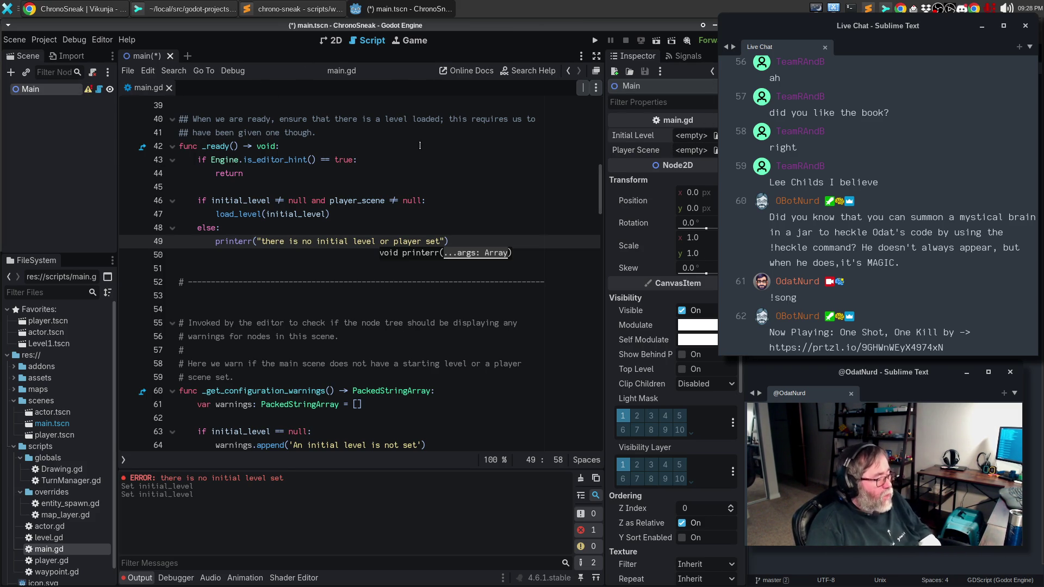
pyautogui.press('F5')
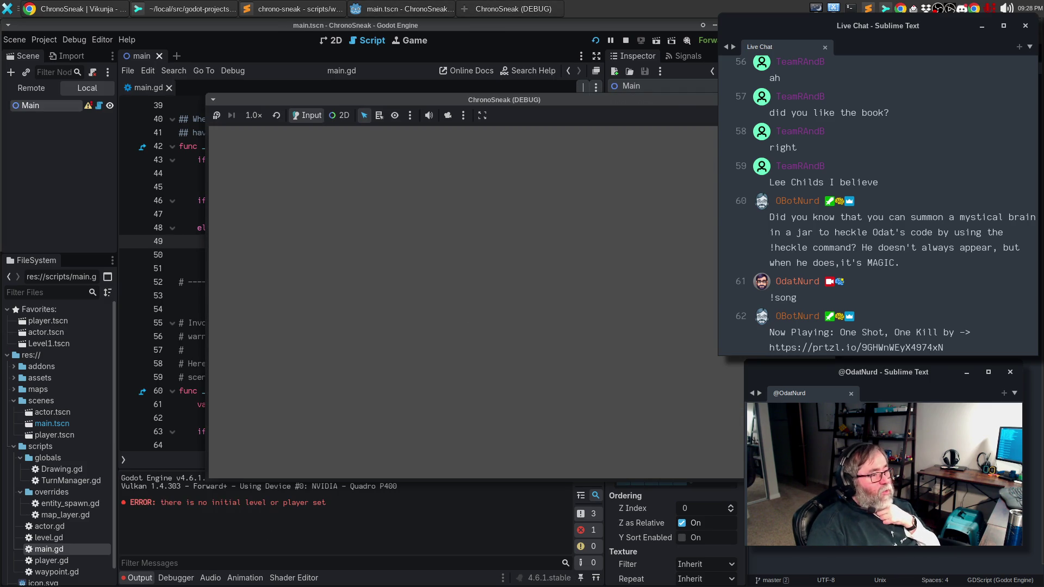
pyautogui.press('F8')
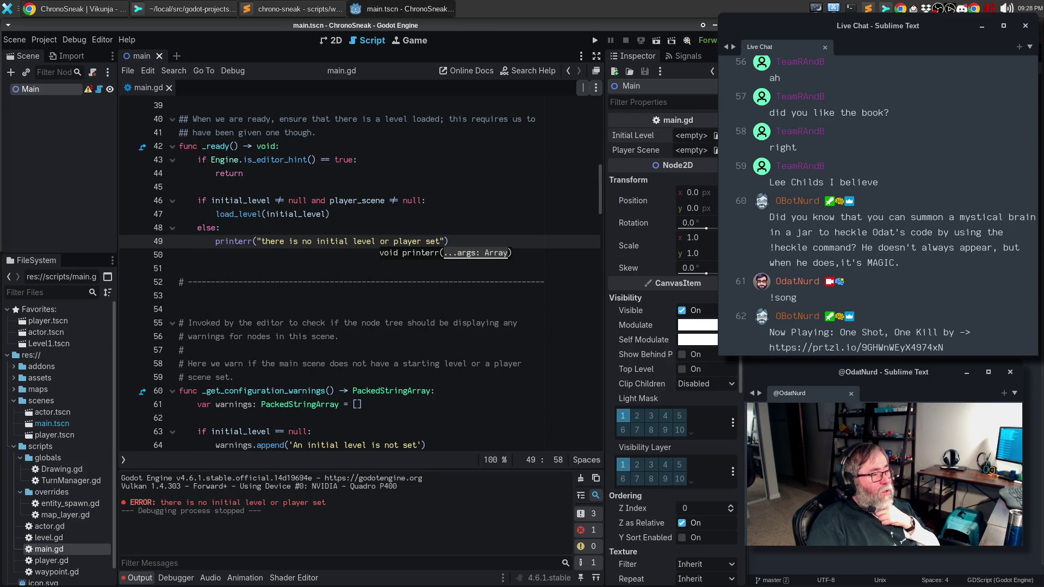
# - Quick-load player.tscn as the Player Scene, then run and stop the game
pyautogui.click(715, 150)
pyautogui.click(706, 187)
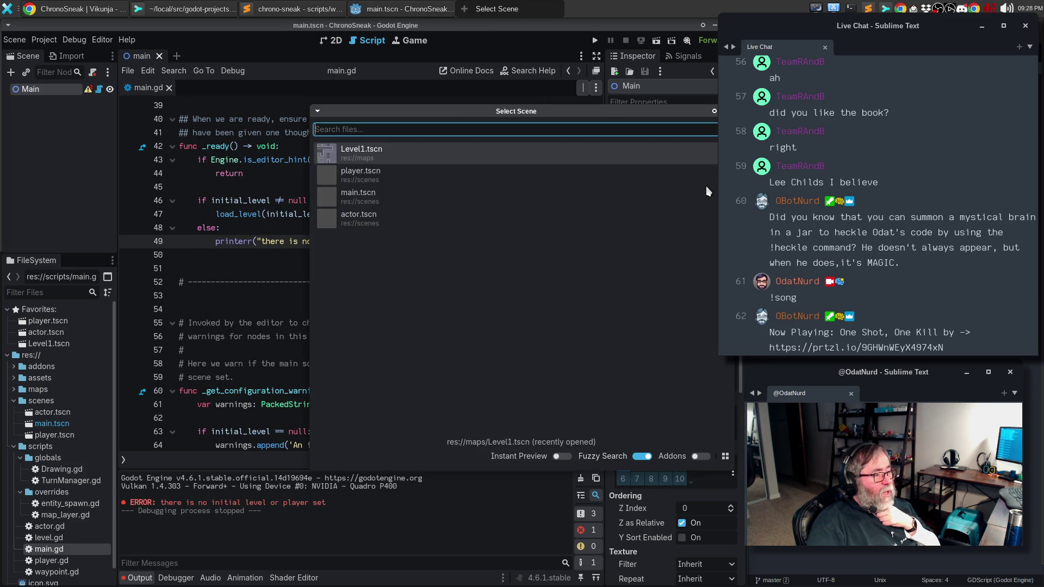
pyautogui.click(485, 178)
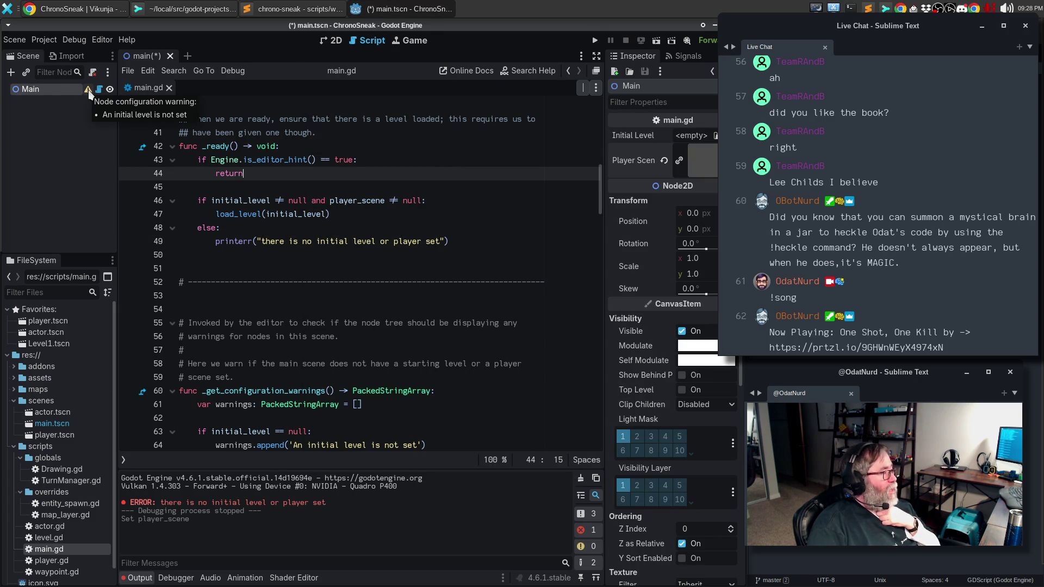
pyautogui.click(358, 212)
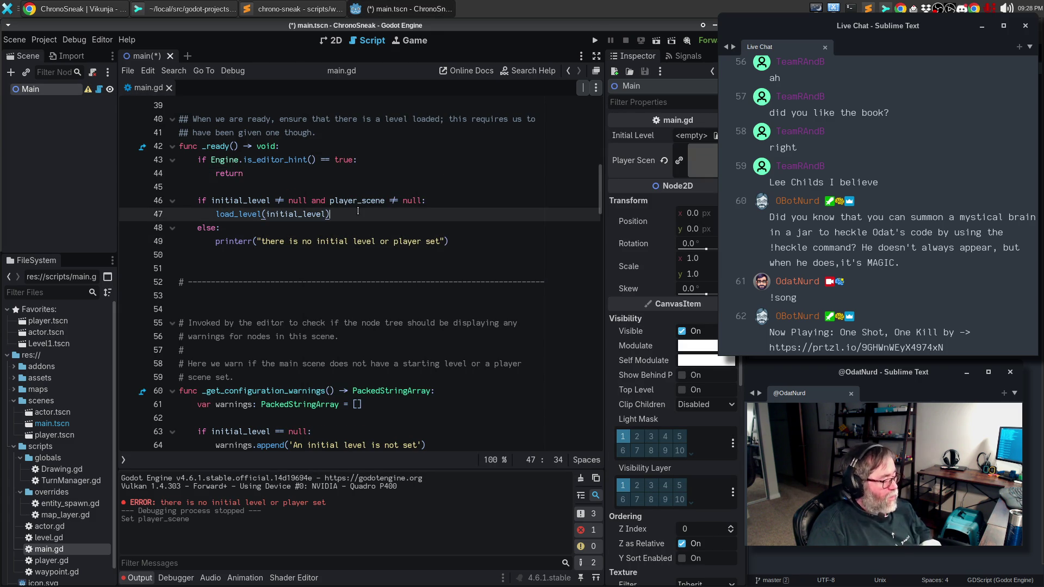
pyautogui.press('F5')
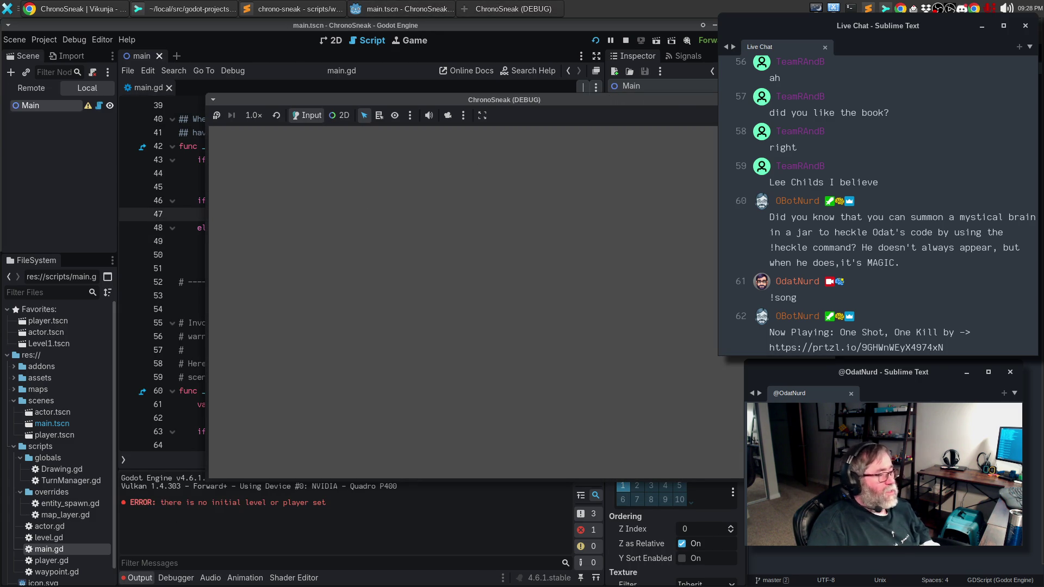
pyautogui.press('F8')
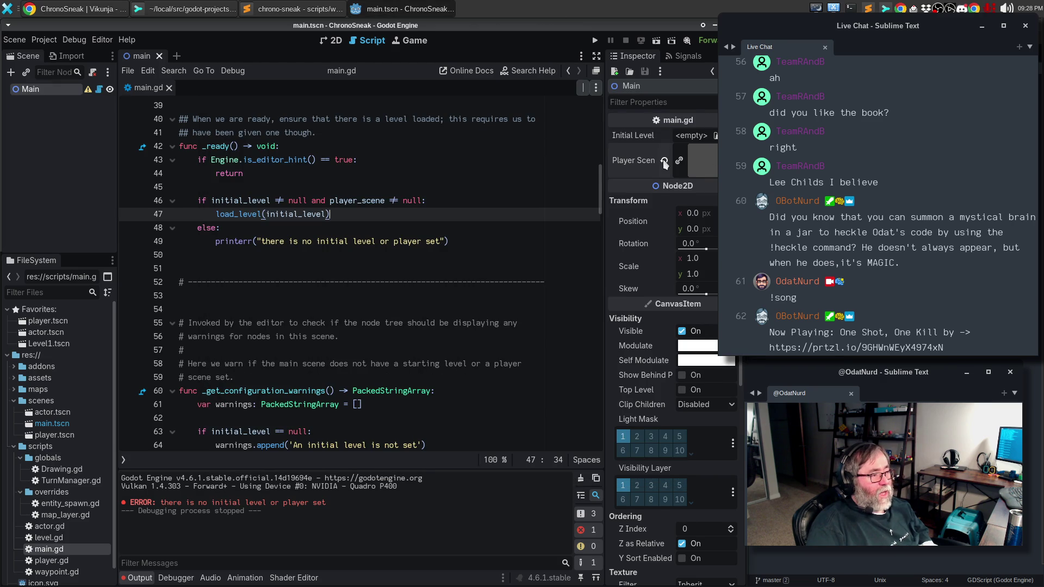
# - Quick-load Level1.tscn as the Initial Level, then run and stop the game
pyautogui.click(690, 135)
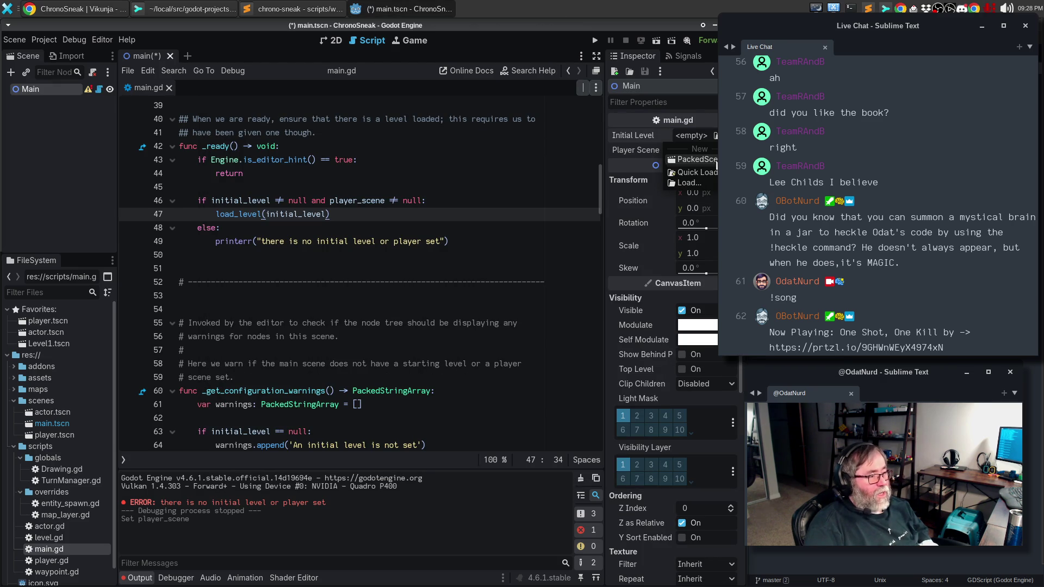
pyautogui.click(698, 173)
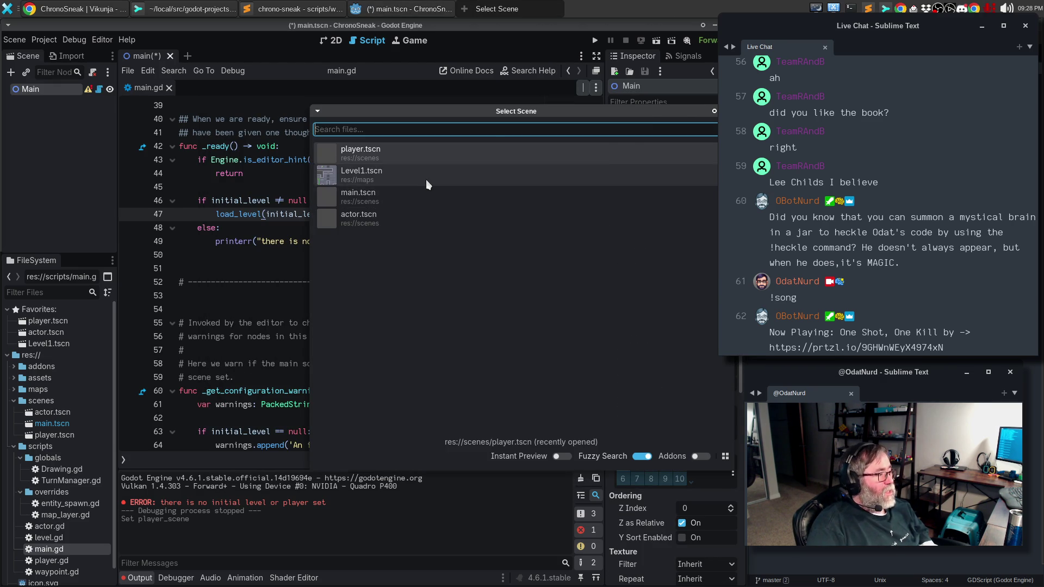
pyautogui.doubleClick(426, 179)
pyautogui.press('Down')
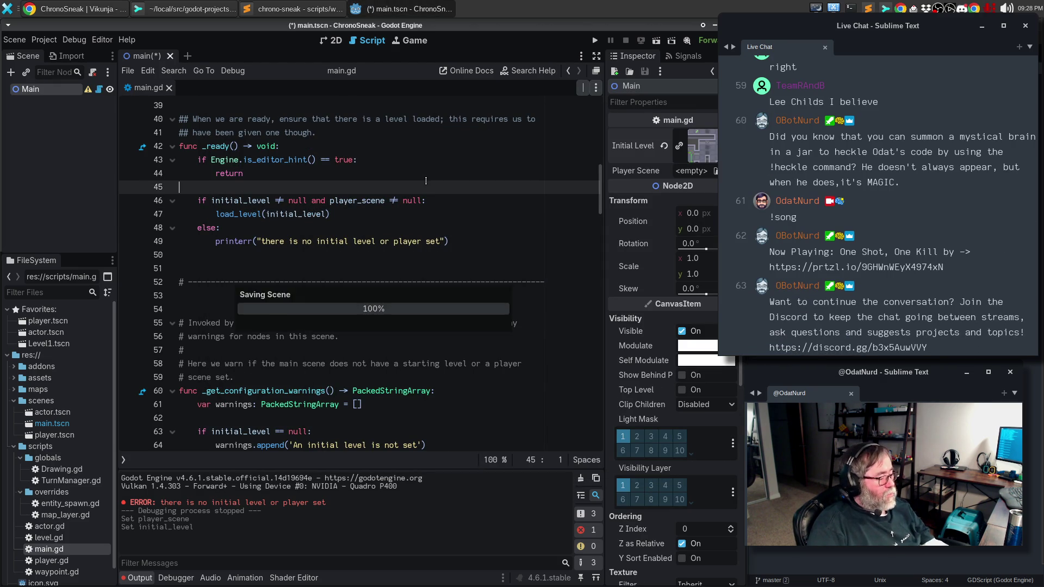
pyautogui.press('F5')
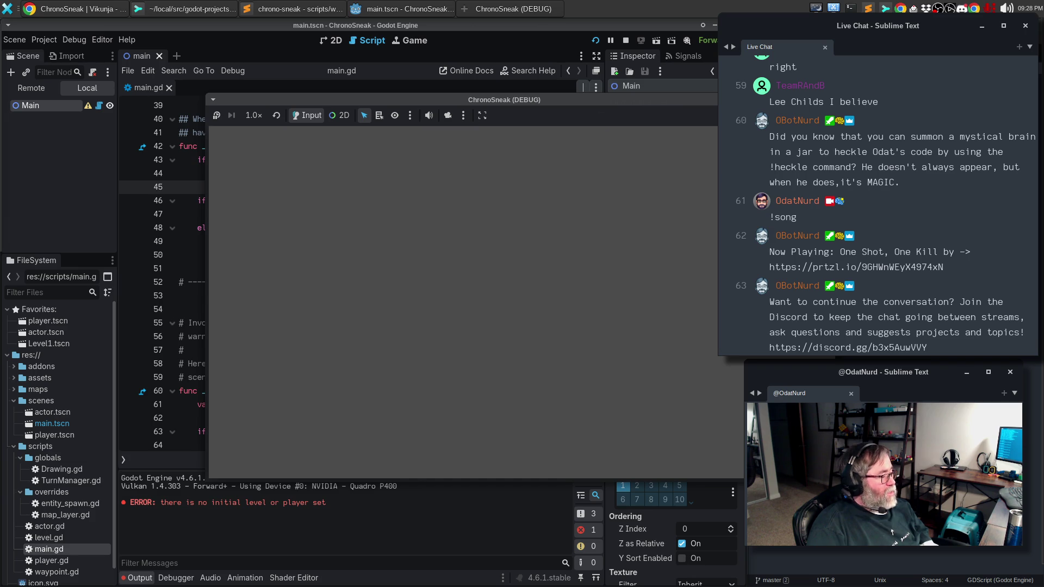
pyautogui.press('F8')
# - Reassign player.tscn as the Player Scene and launch the game
pyautogui.moveTo(87, 95)
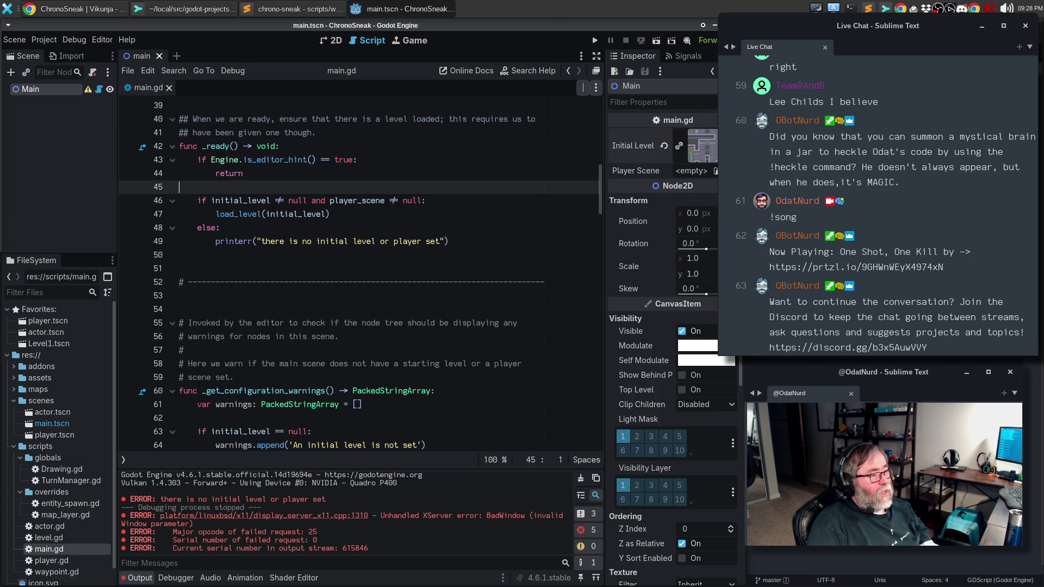
pyautogui.click(707, 171)
pyautogui.click(695, 199)
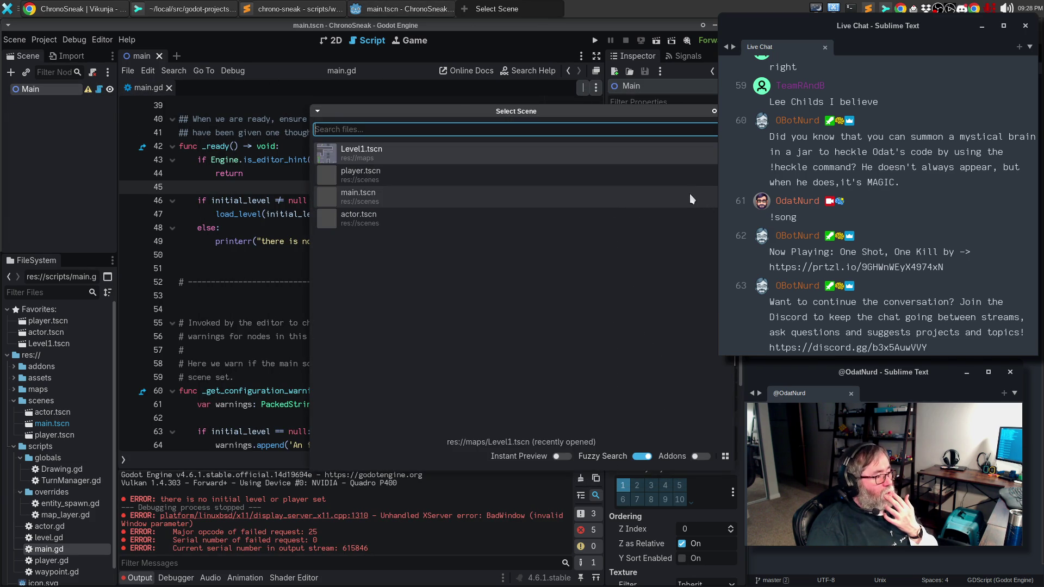
pyautogui.click(409, 185)
pyautogui.click(407, 179)
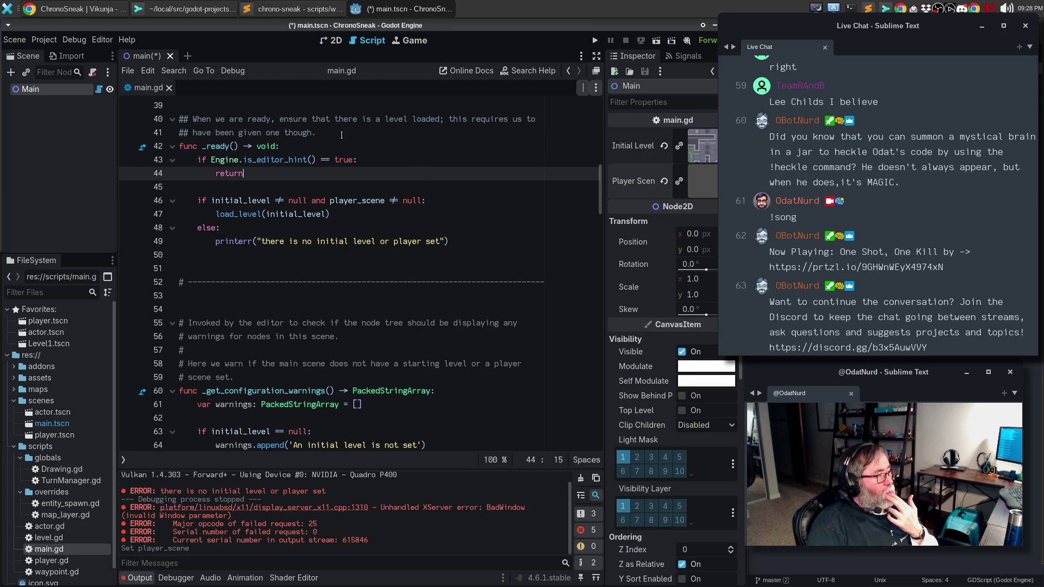
pyautogui.press('F5')
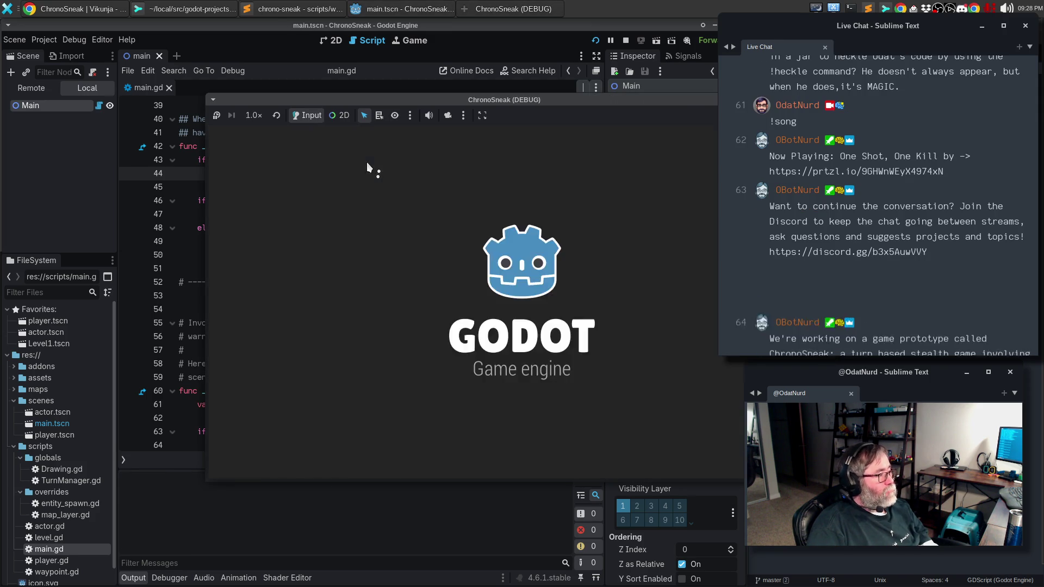
# - Walk the player through Level1's corridors with the arrow keys, then stop the run
pyautogui.press('Down')
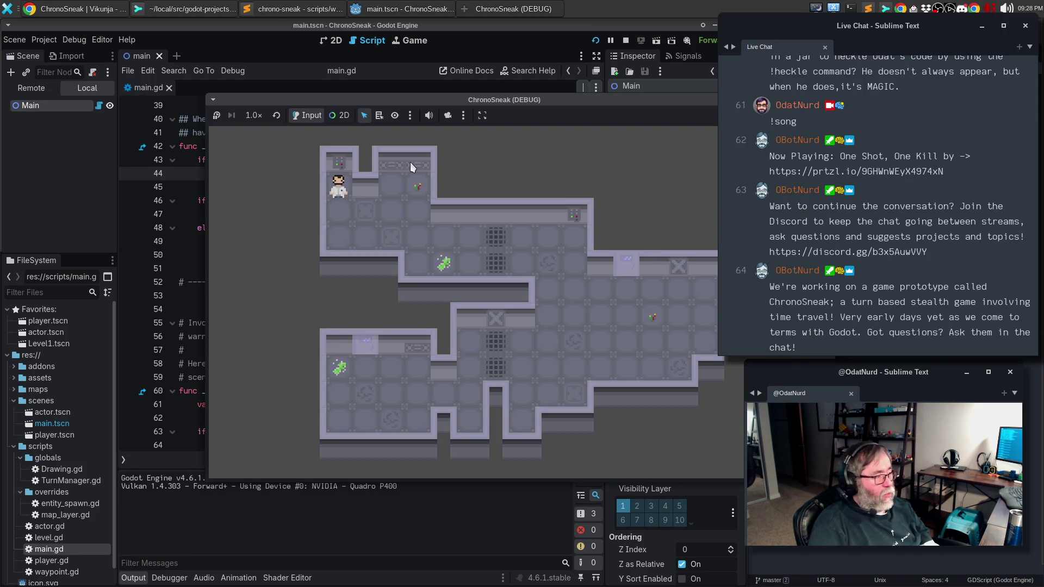
pyautogui.press('Right')
pyautogui.press('Right')
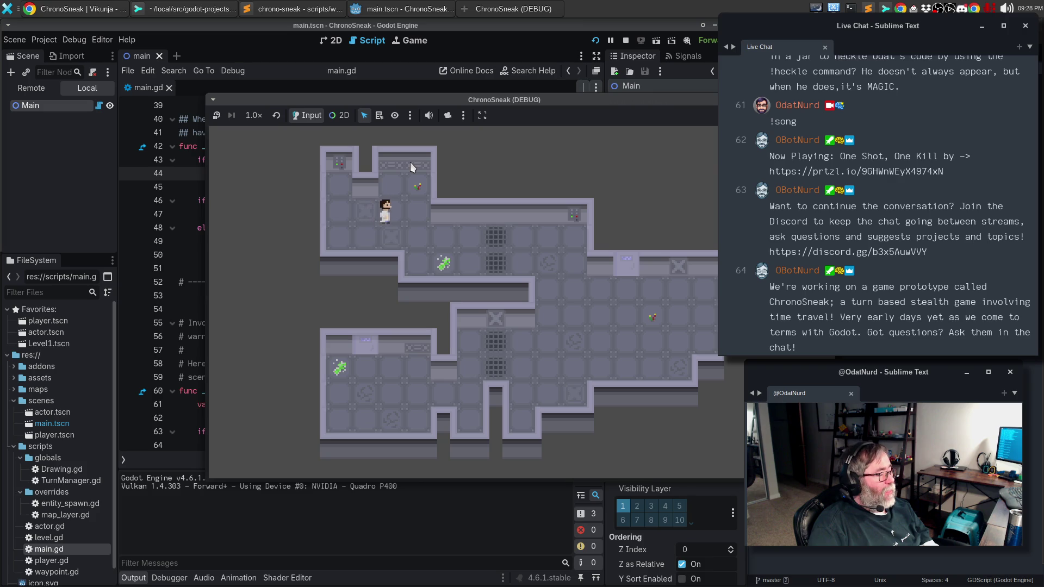
pyautogui.press('Down')
pyautogui.press('Right')
pyautogui.press('Right')
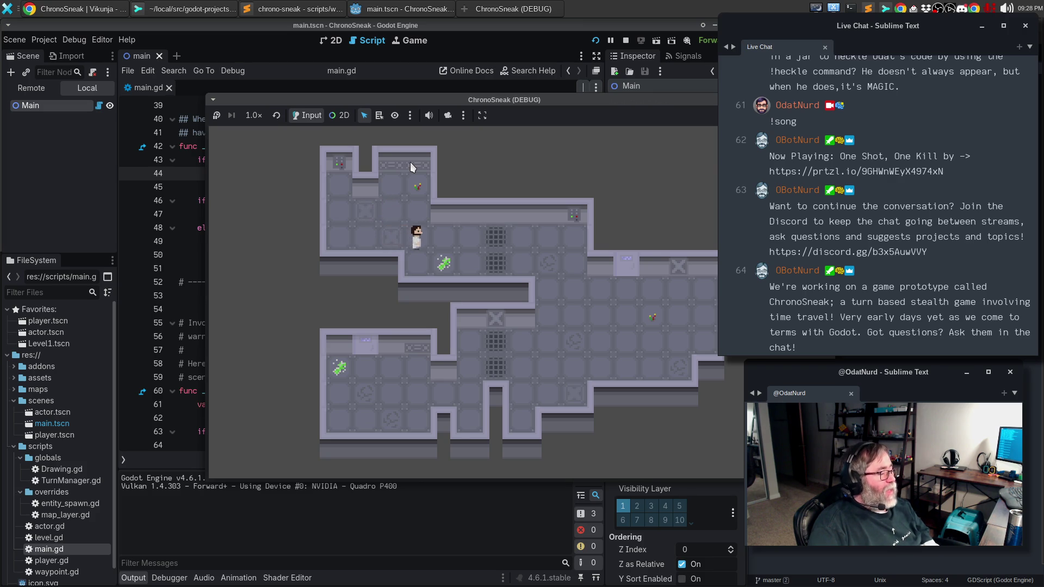
pyautogui.press('Right')
pyautogui.press('Down')
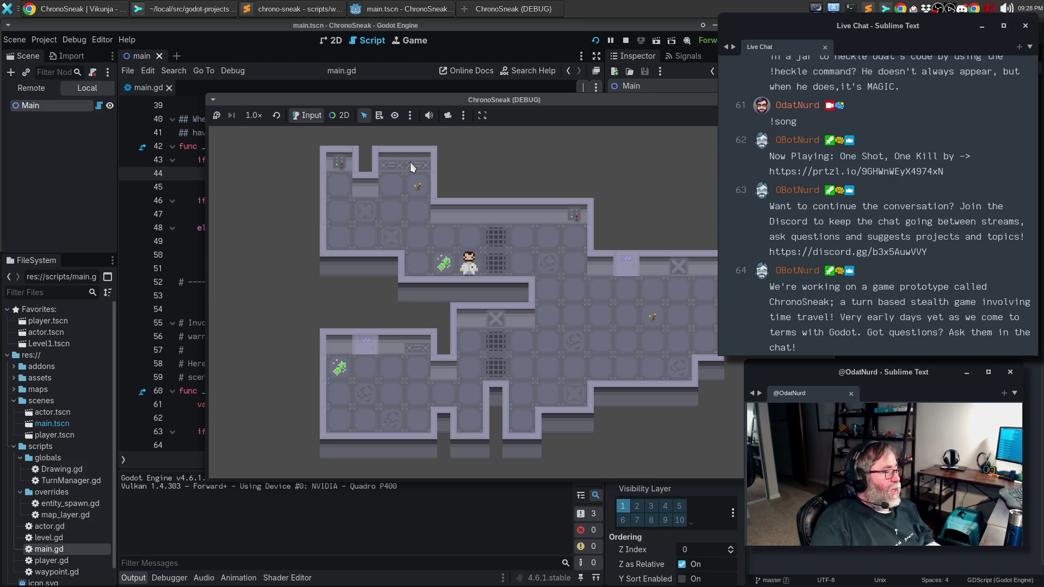
pyautogui.press('Left')
pyautogui.press('Left')
pyautogui.press('Up')
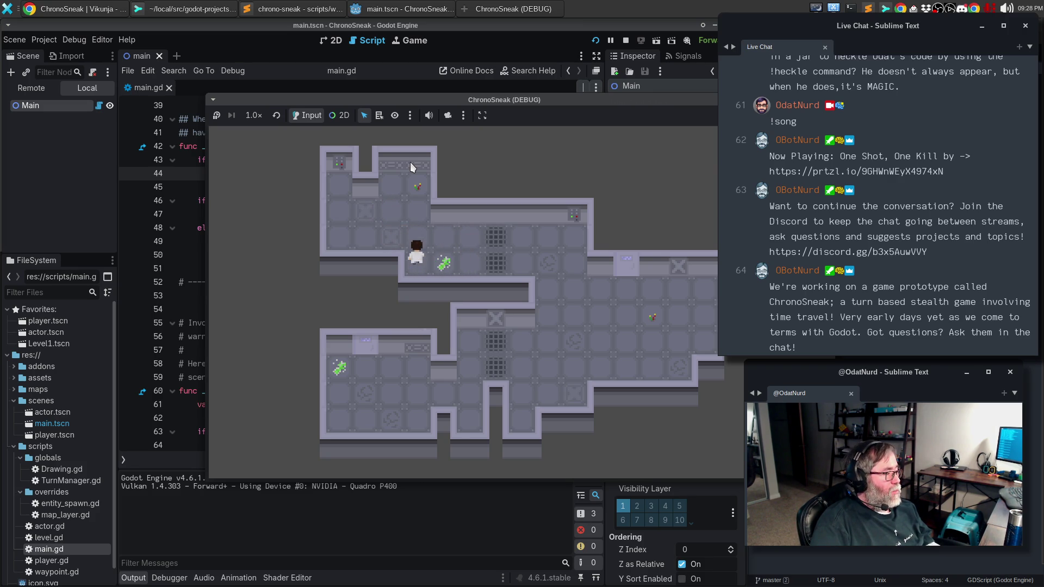
pyautogui.press('Left')
pyautogui.press('Left')
pyautogui.press('Left')
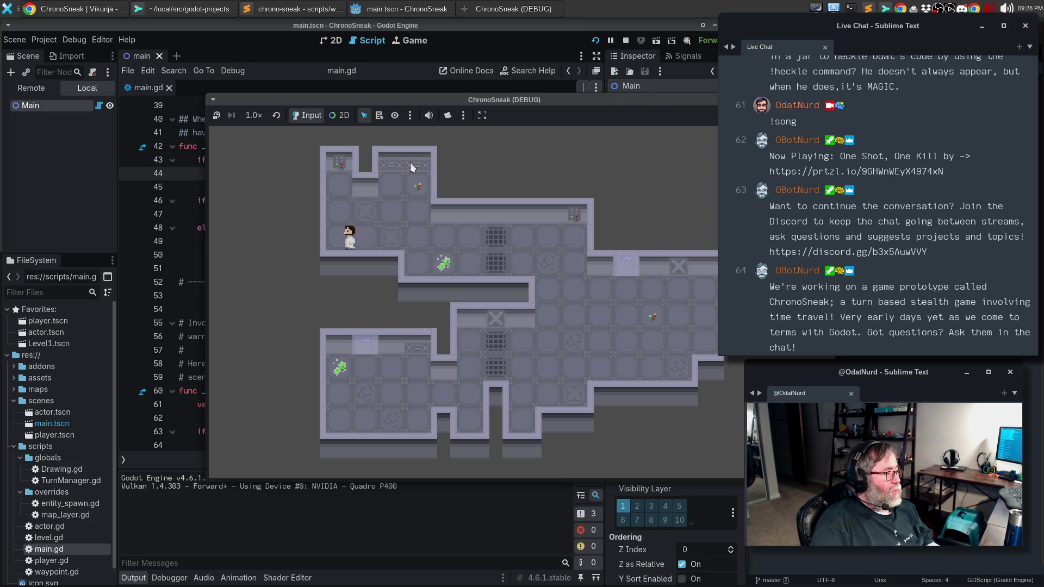
pyautogui.press('Up')
pyautogui.press('Right')
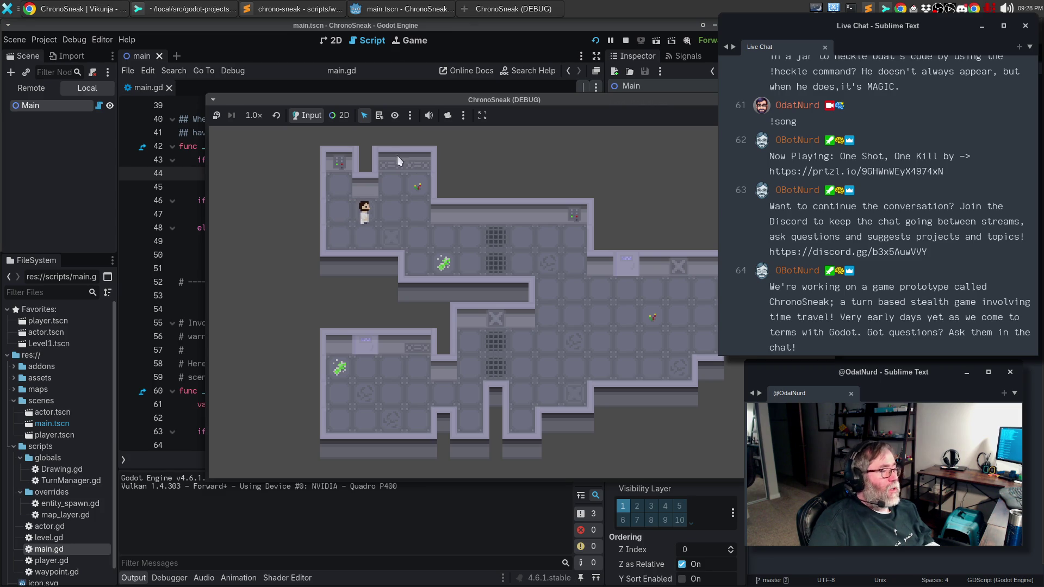
pyautogui.press('F8')
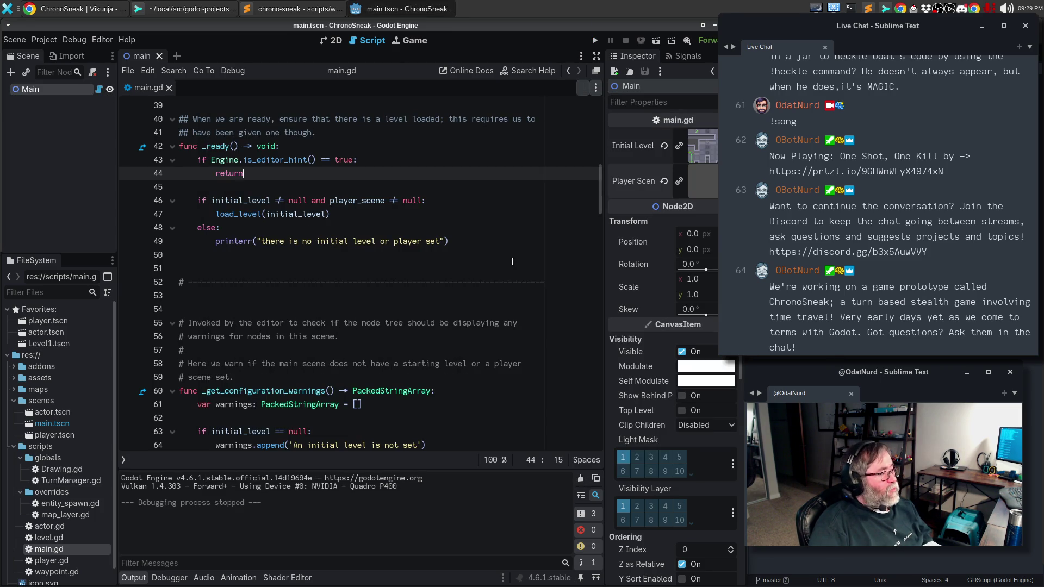
# - Search main.gd's function outline for 'set', then dismiss the search
pyautogui.click(505, 269)
pyautogui.click(488, 260)
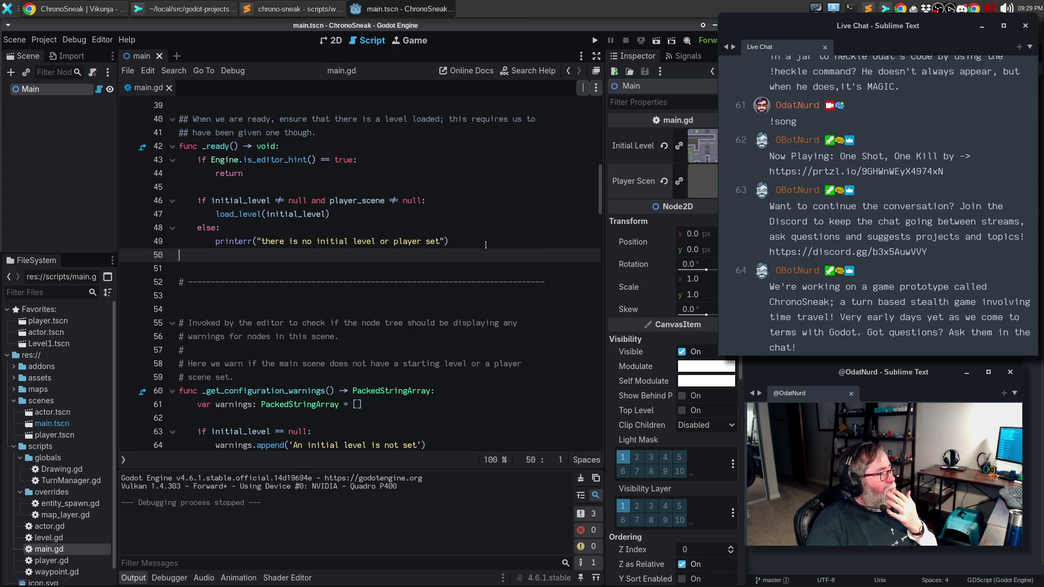
pyautogui.click(485, 247)
pyautogui.hotkey('ctrl', 'o')
pyautogui.write('set')
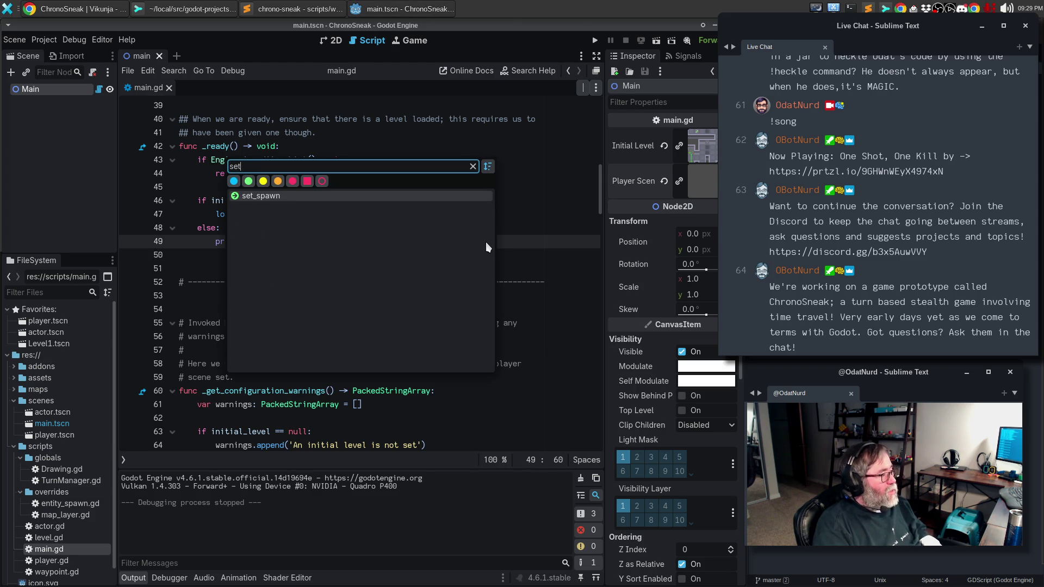
pyautogui.press('Escape')
pyautogui.click(537, 246)
# - Scroll through load_level and spawn_player, then switch to Sublime Merge
pyautogui.scroll(-12, 536, 246)
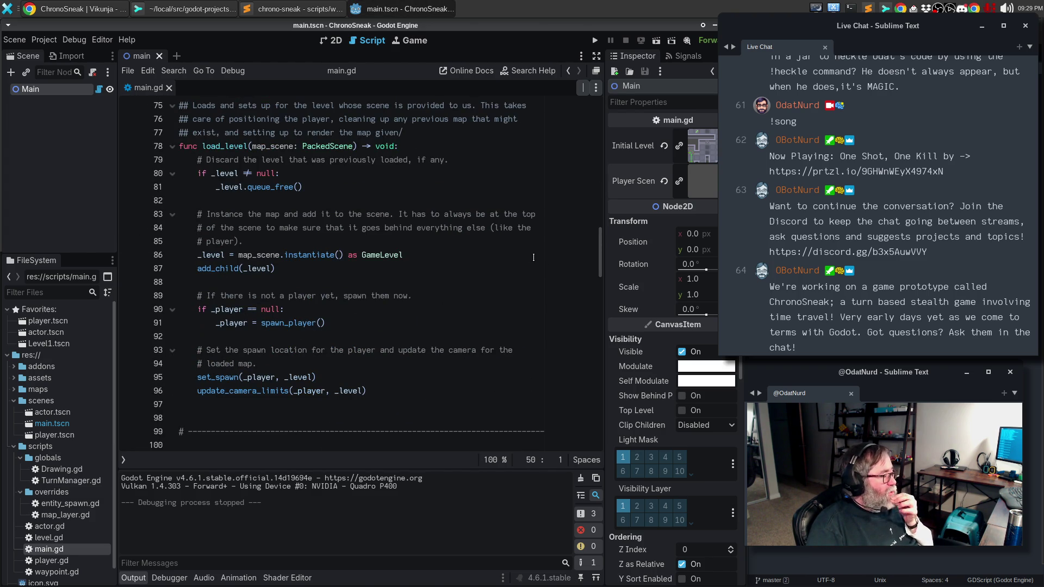
pyautogui.scroll(-7, 534, 257)
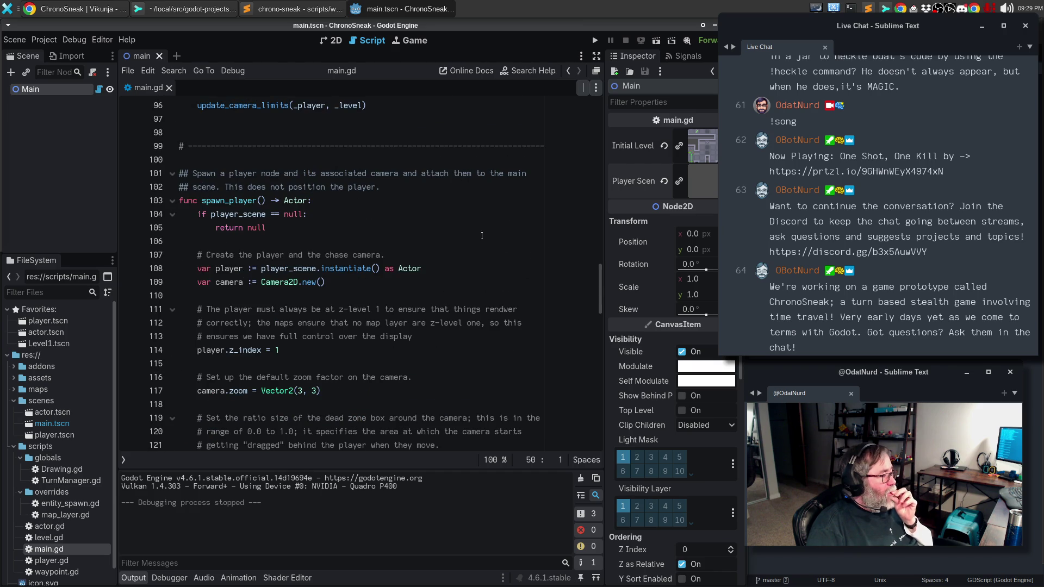
pyautogui.click(193, 8)
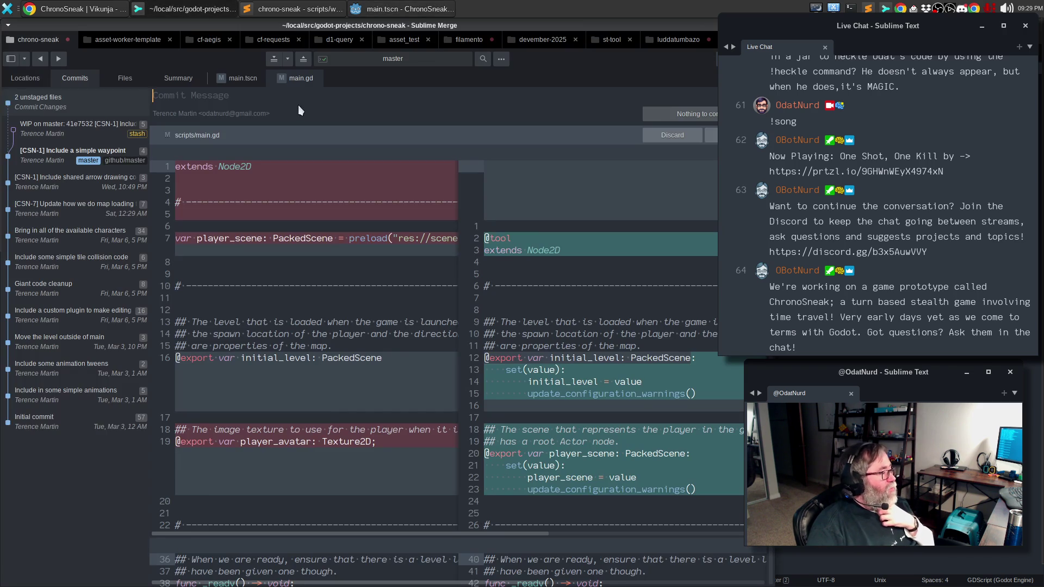
# - Look over the scenes/main.tscn diff, then open the scripts/main.gd diff
pyautogui.click(241, 80)
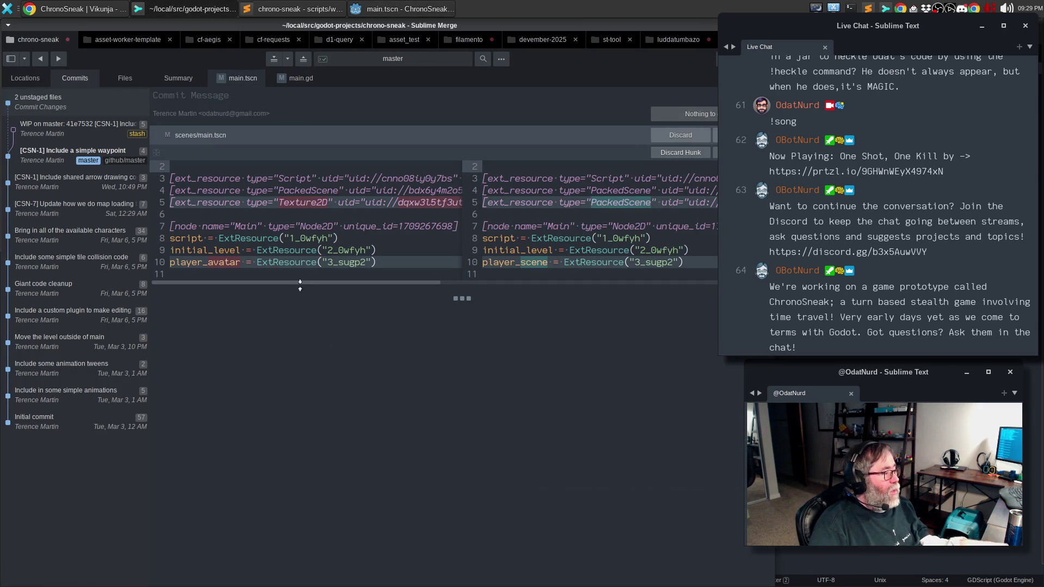
pyautogui.moveTo(302, 282)
pyautogui.mouseDown()
pyautogui.moveTo(590, 291)
pyautogui.moveTo(357, 292)
pyautogui.moveTo(285, 280)
pyautogui.mouseUp()
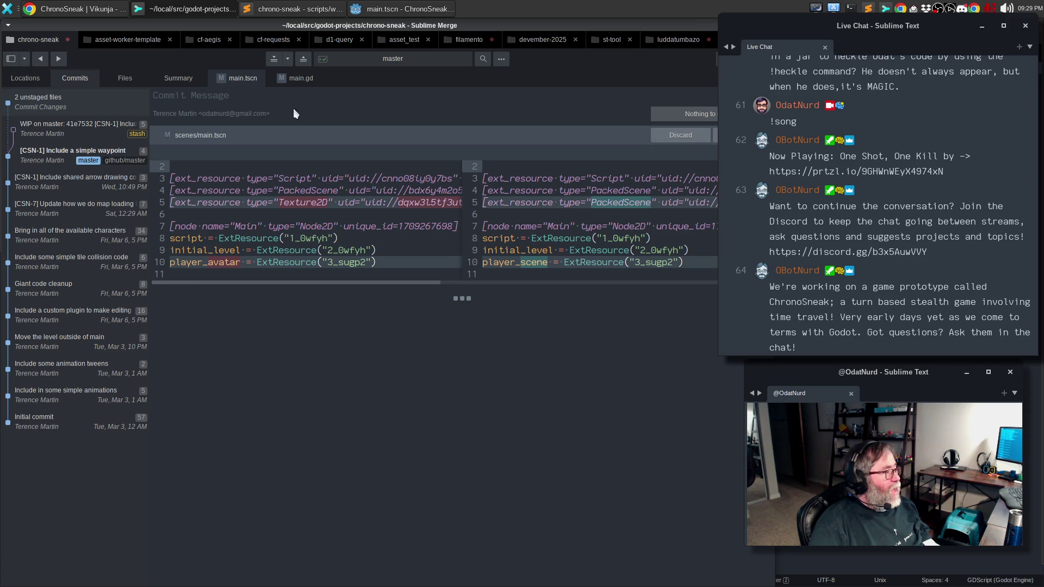
pyautogui.click(296, 82)
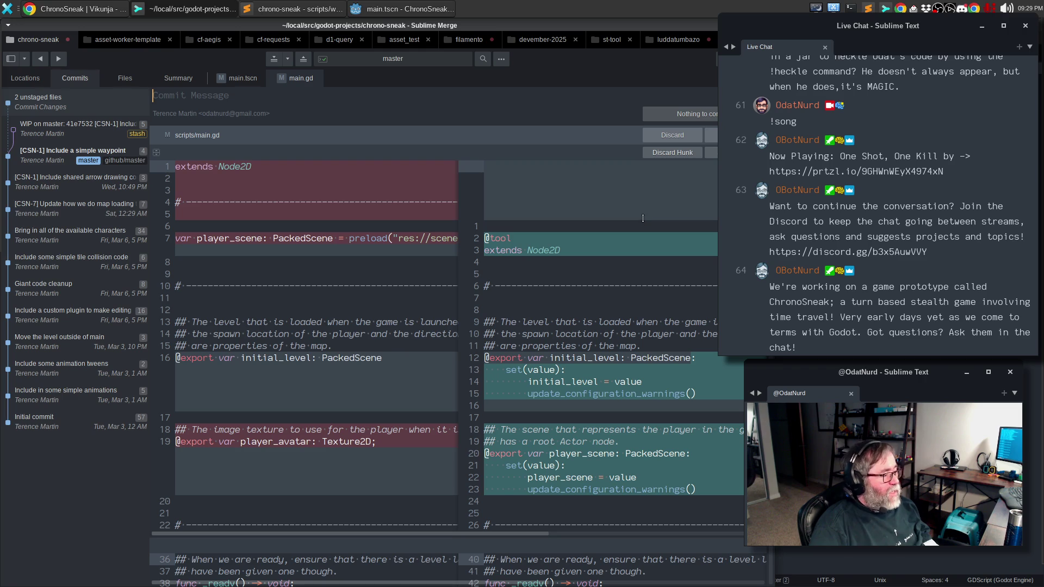
# - Scroll the main.gd diff down to the spawn_player hunk removing player.set_texture(player_avatar)
pyautogui.scroll(-1, 654, 315)
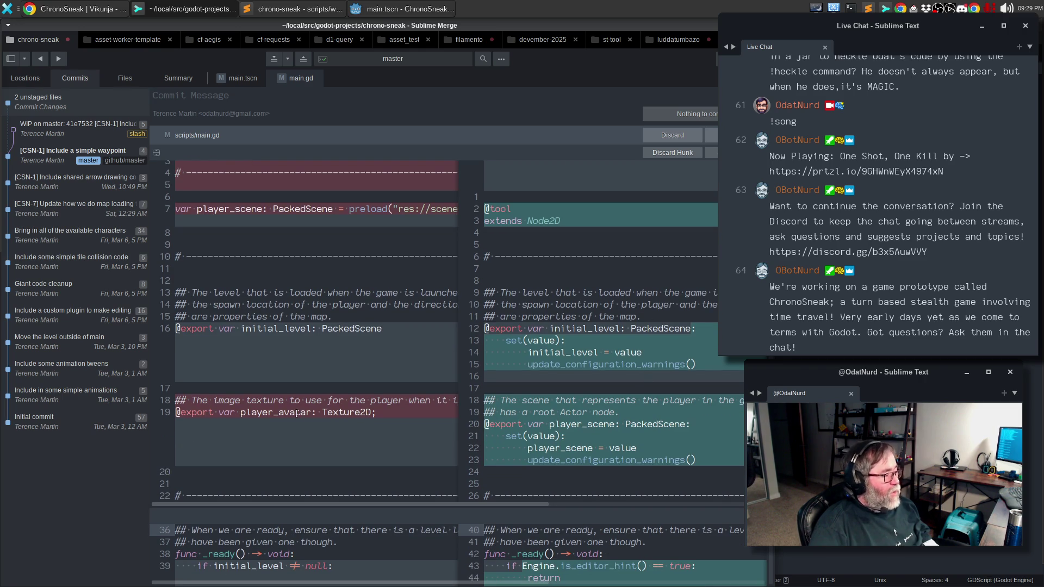
pyautogui.scroll(-6, 675, 452)
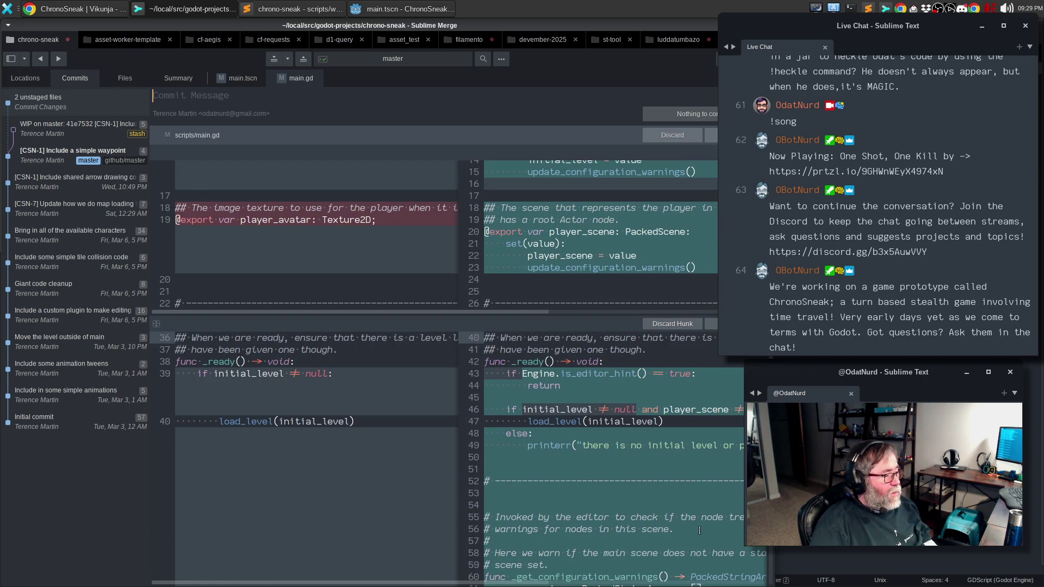
pyautogui.scroll(-5, 680, 483)
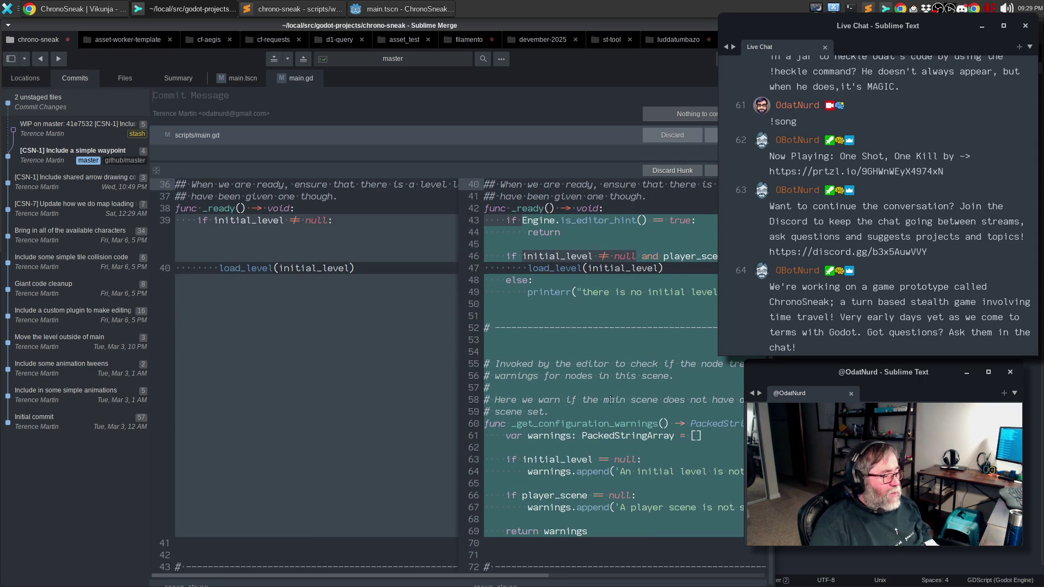
pyautogui.scroll(-8, 612, 397)
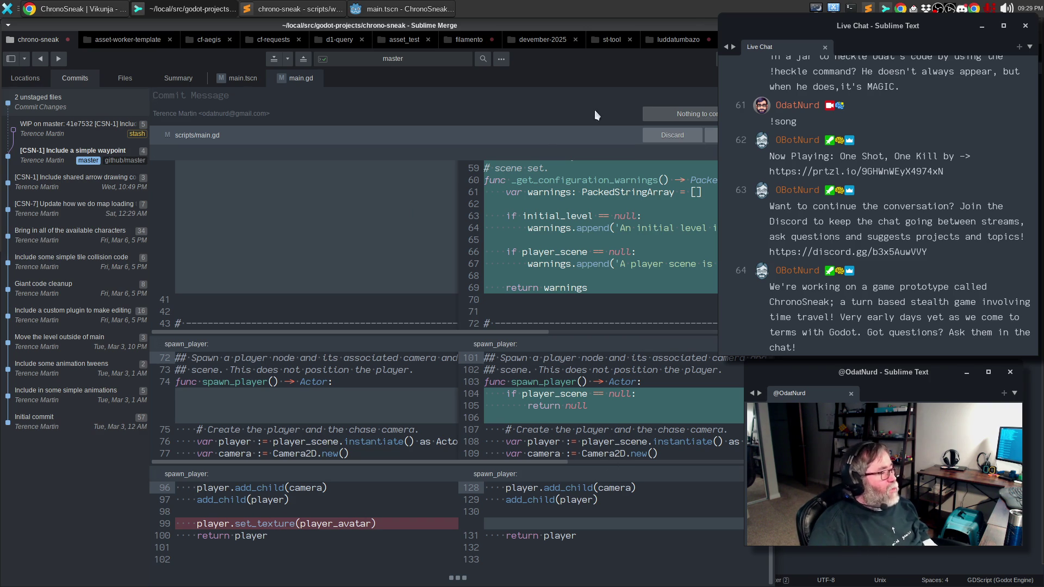
pyautogui.hotkey('alt', 'Tab')
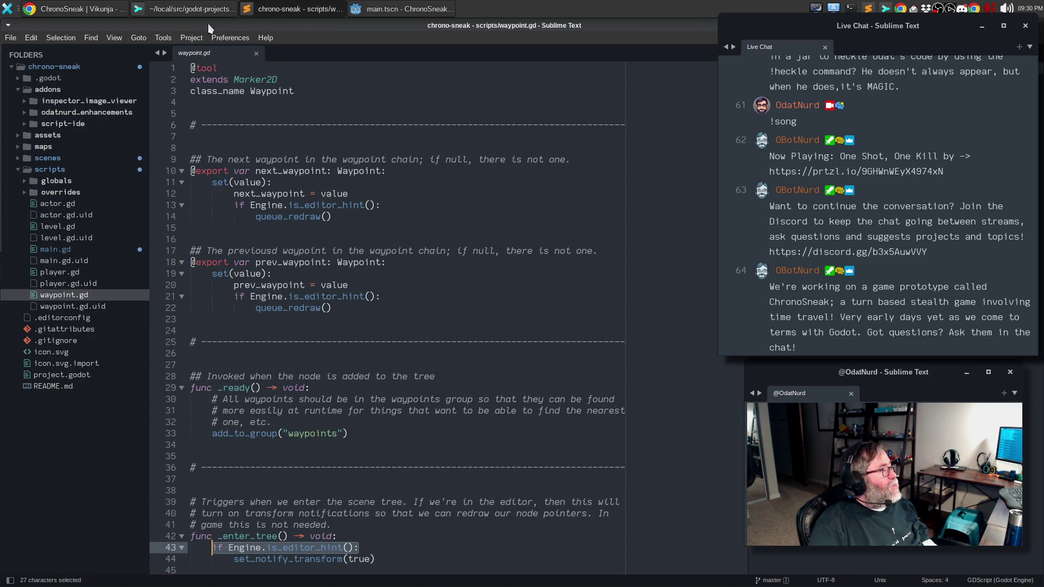
# - Return to Godot, toggle the open scripts list, and cancel a quick-open search for 'player.tscn'
pyautogui.click(432, 7)
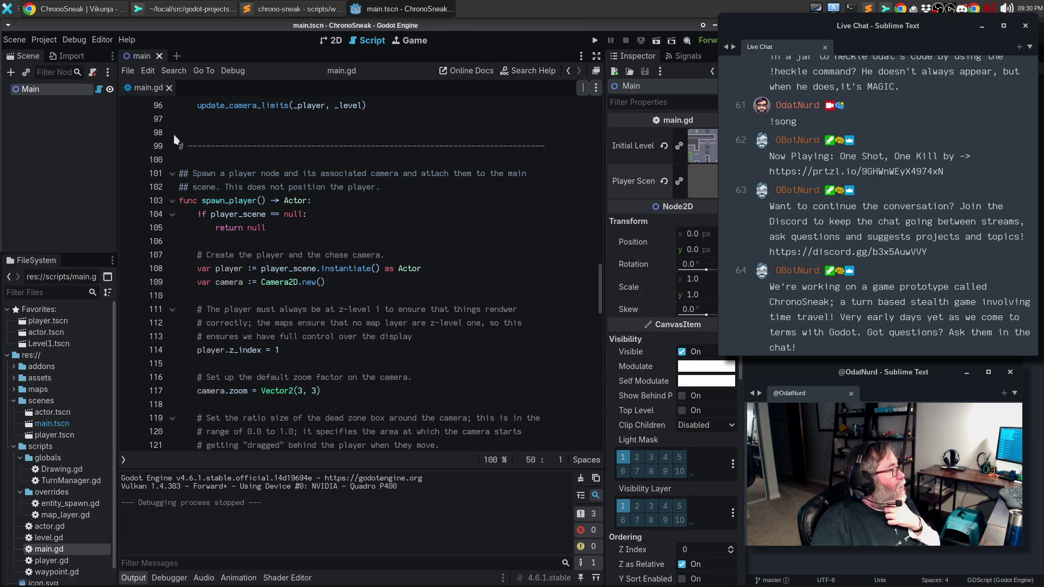
pyautogui.moveTo(240, 173); pyautogui.dragTo(239, 185)
pyautogui.hotkey('ctrl', '\\')
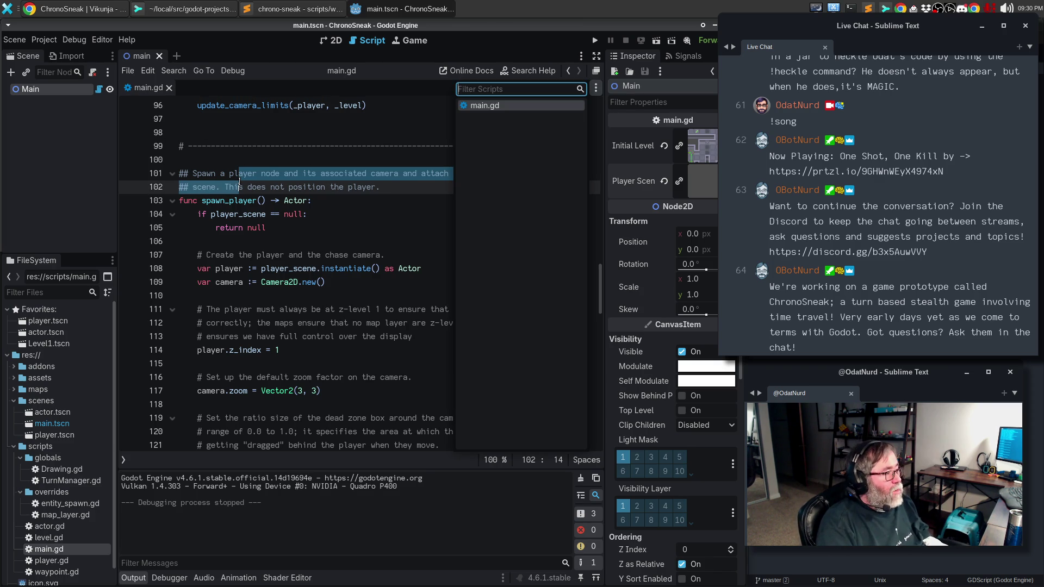
pyautogui.hotkey('ctrl', '\\')
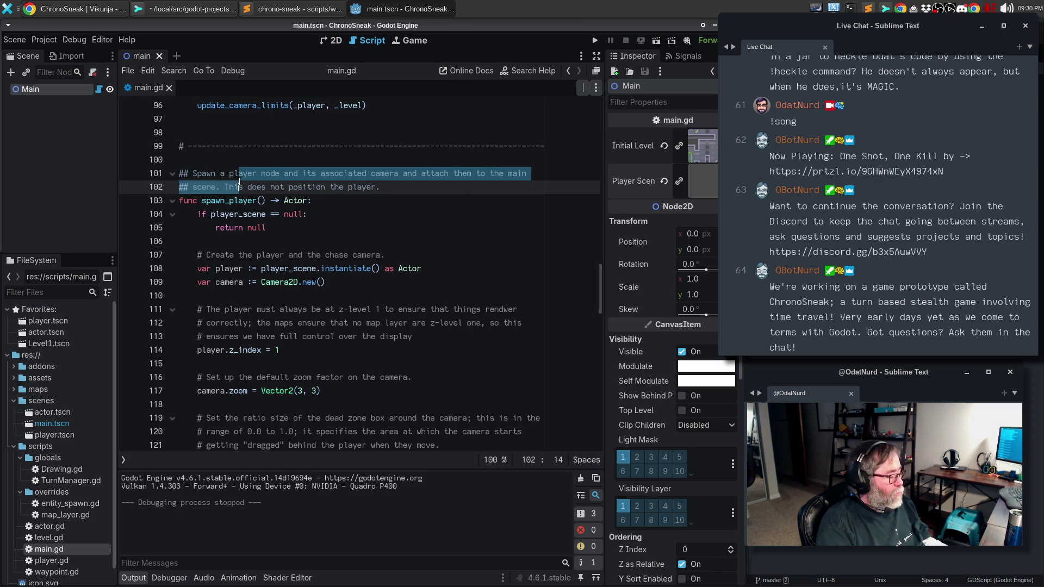
pyautogui.hotkey('ctrl', 'o')
pyautogui.write('player.tscn')
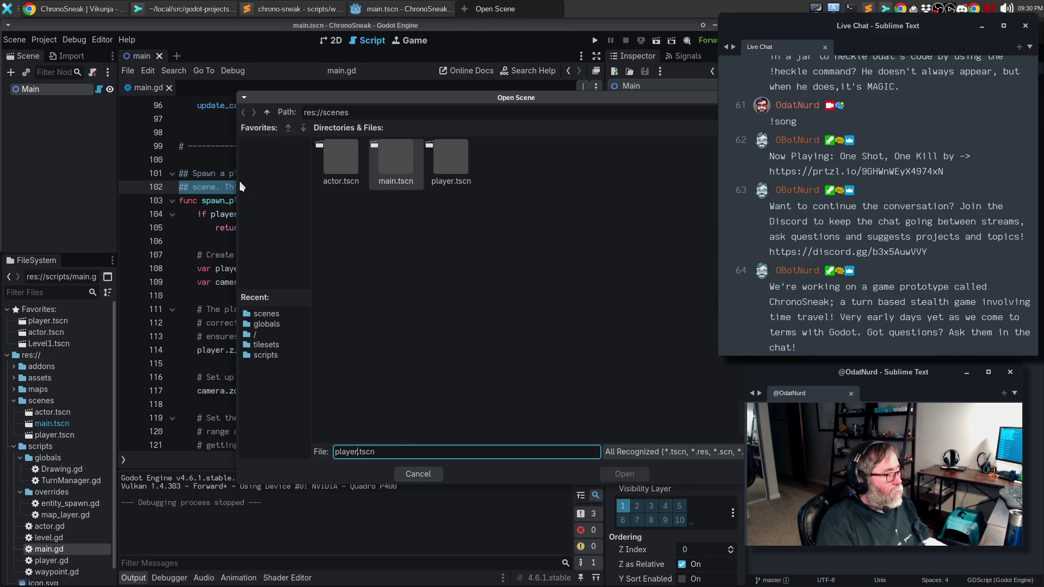
pyautogui.press('Escape')
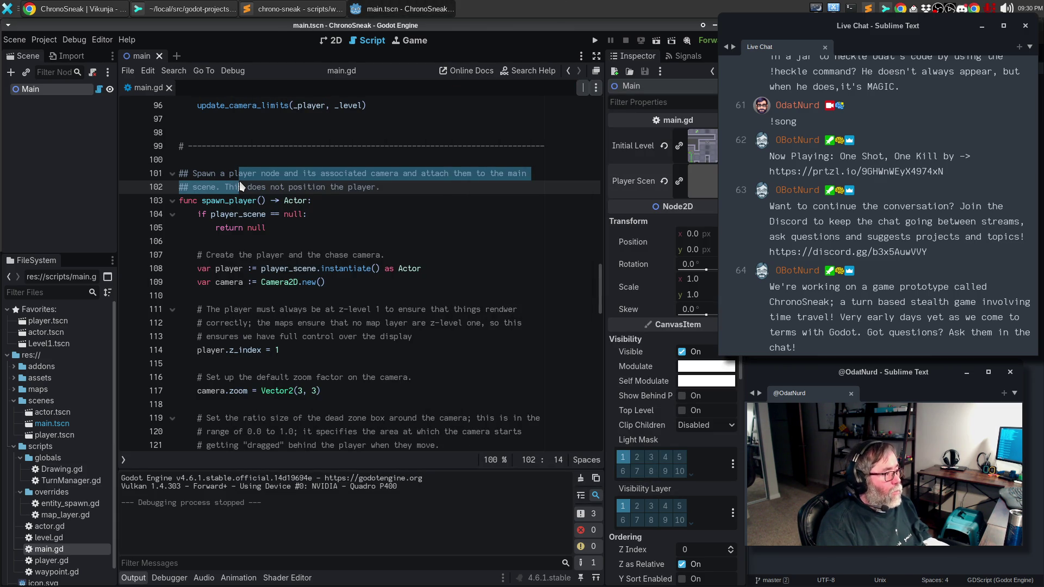
# - Undo an accidental edit in main.gd and open player.gd from the FileSystem dock
pyautogui.write('P')
pyautogui.hotkey('ctrl', 'z')
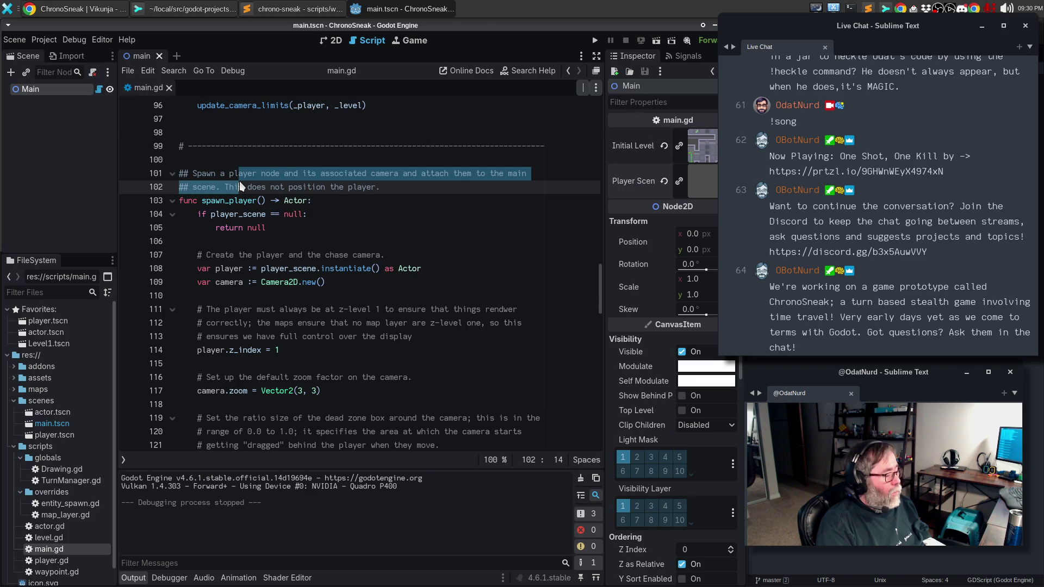
pyautogui.hotkey('ctrl', 'alt', 'f')
pyautogui.press('Escape')
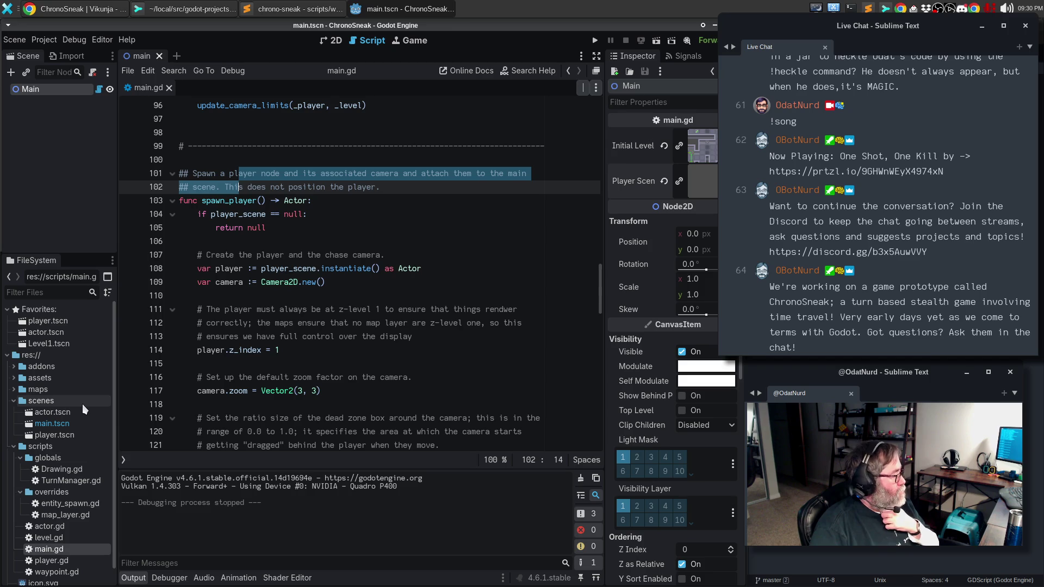
pyautogui.click(278, 256)
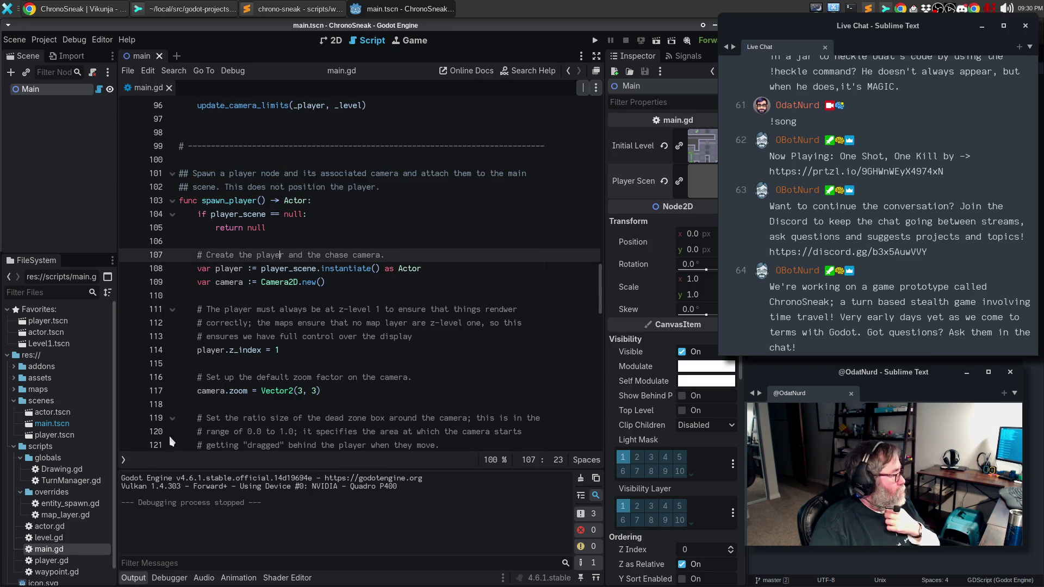
pyautogui.doubleClick(51, 560)
# - Browse player.gd's function list and code, then close the player.gd tab
pyautogui.click(410, 338)
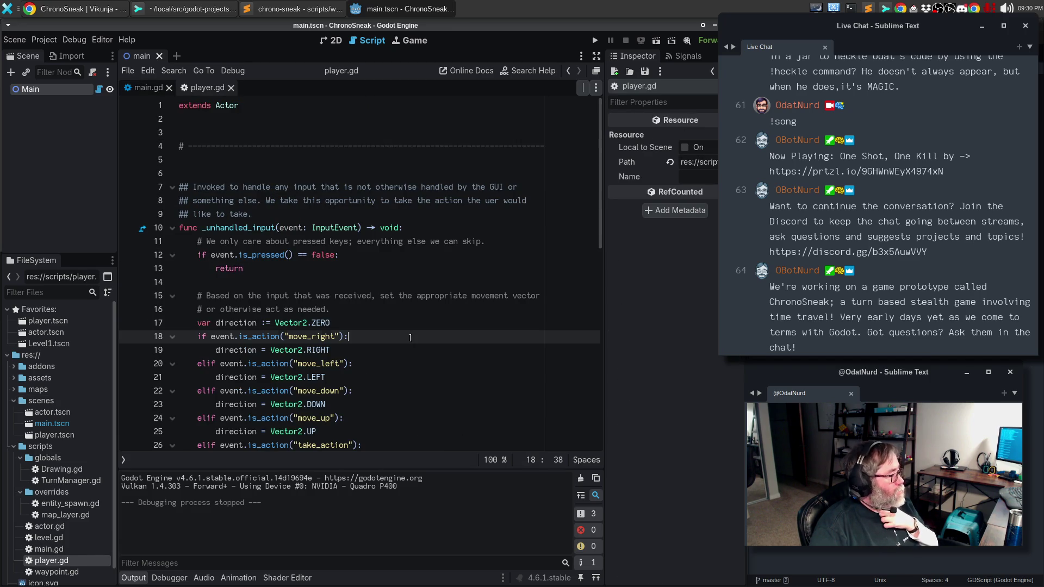
pyautogui.hotkey('ctrl', 'alt', 'f')
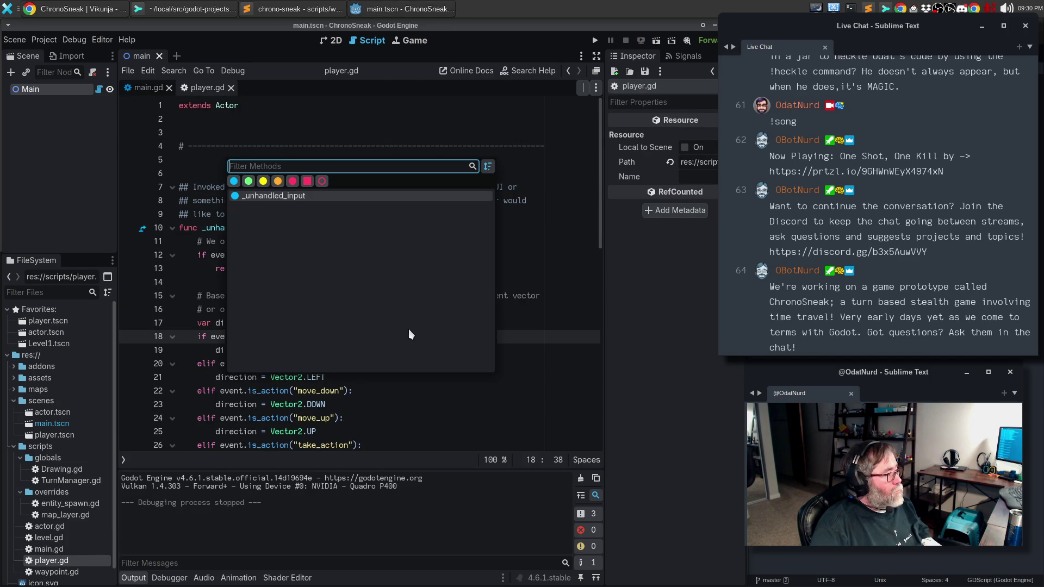
pyautogui.press('Escape')
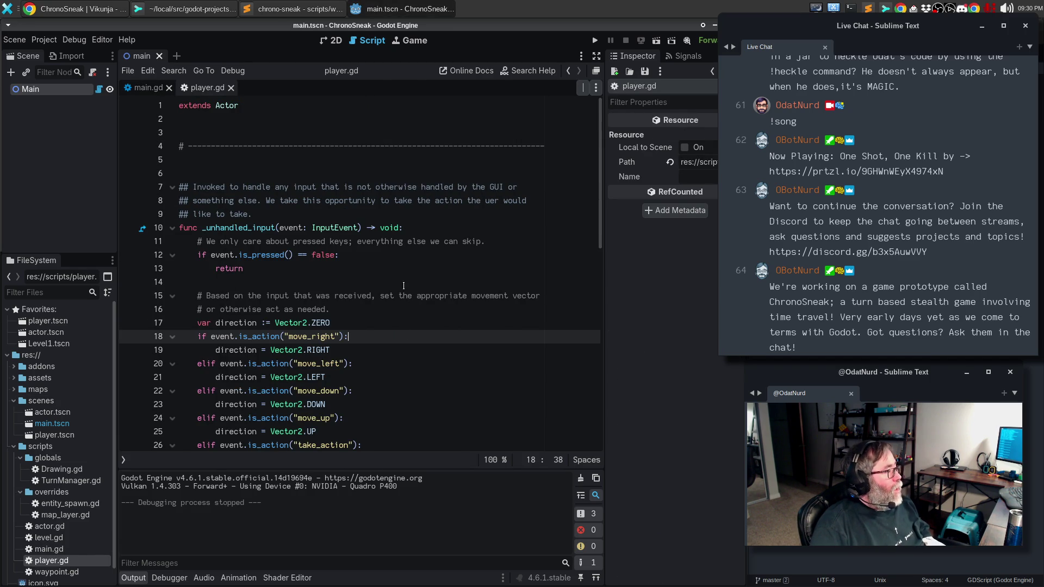
pyautogui.click(222, 124)
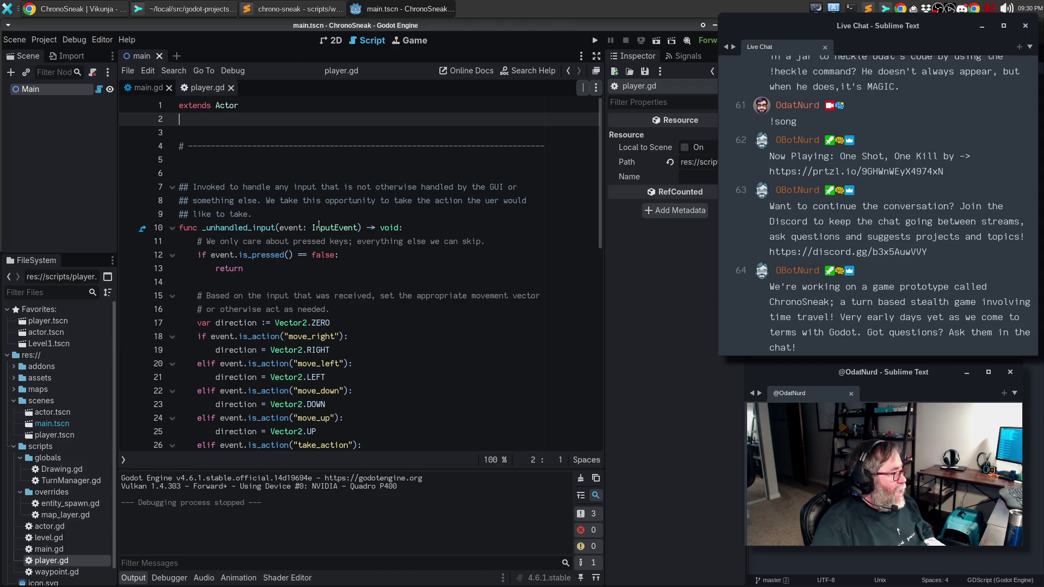
pyautogui.scroll(-5, 366, 259)
pyautogui.scroll(5, 366, 260)
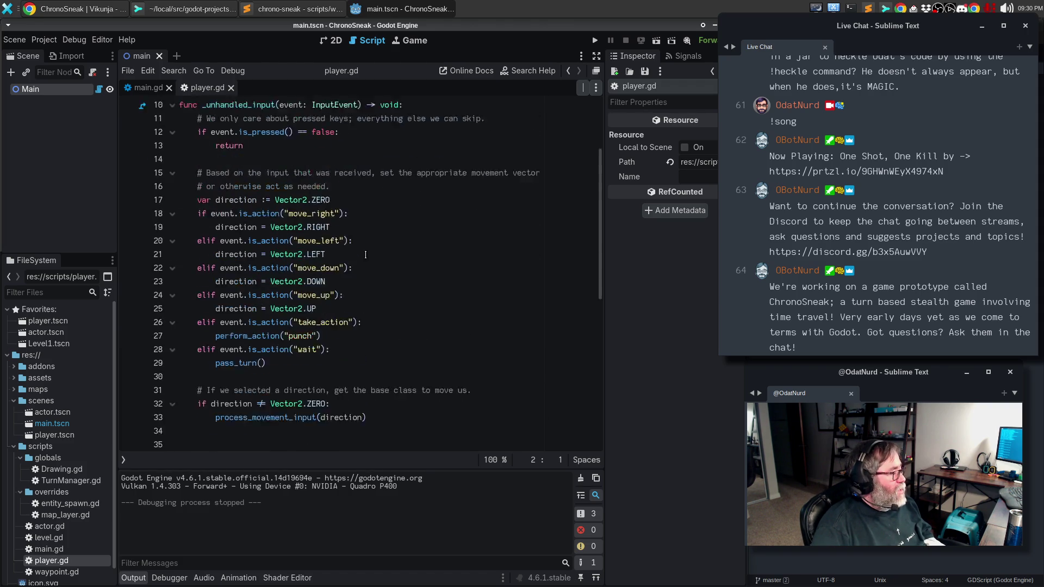
pyautogui.click(231, 87)
# - Open actor.gd and jump to its set_texture function to inspect the body
pyautogui.doubleClick(48, 527)
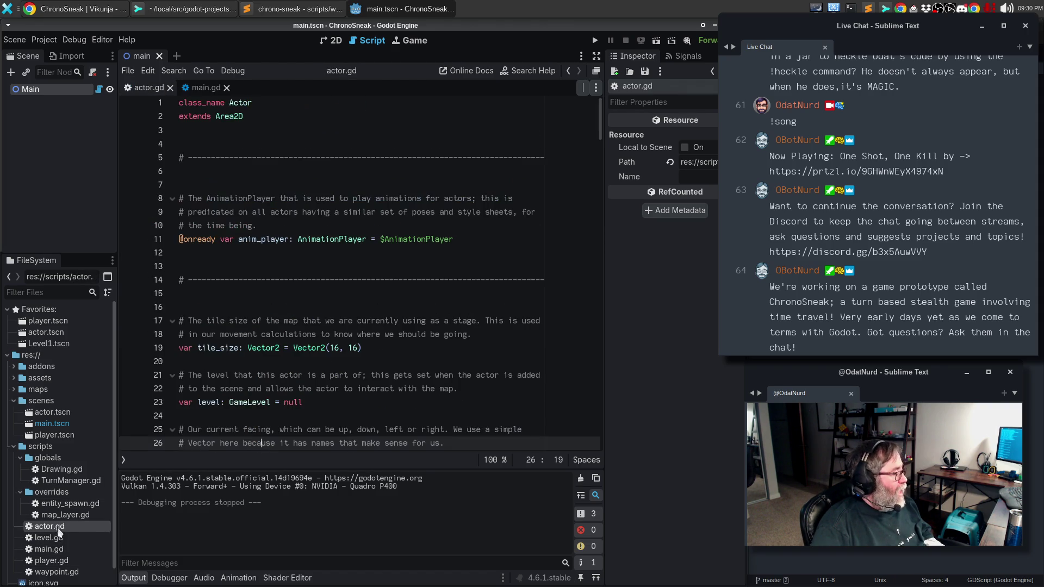
pyautogui.hotkey('ctrl', 'o')
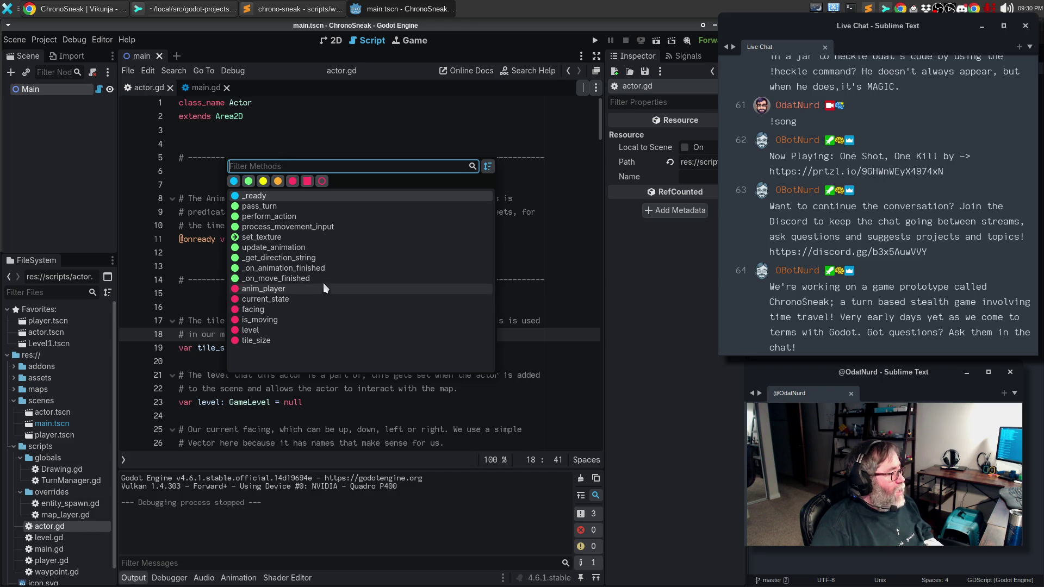
pyautogui.click(289, 239)
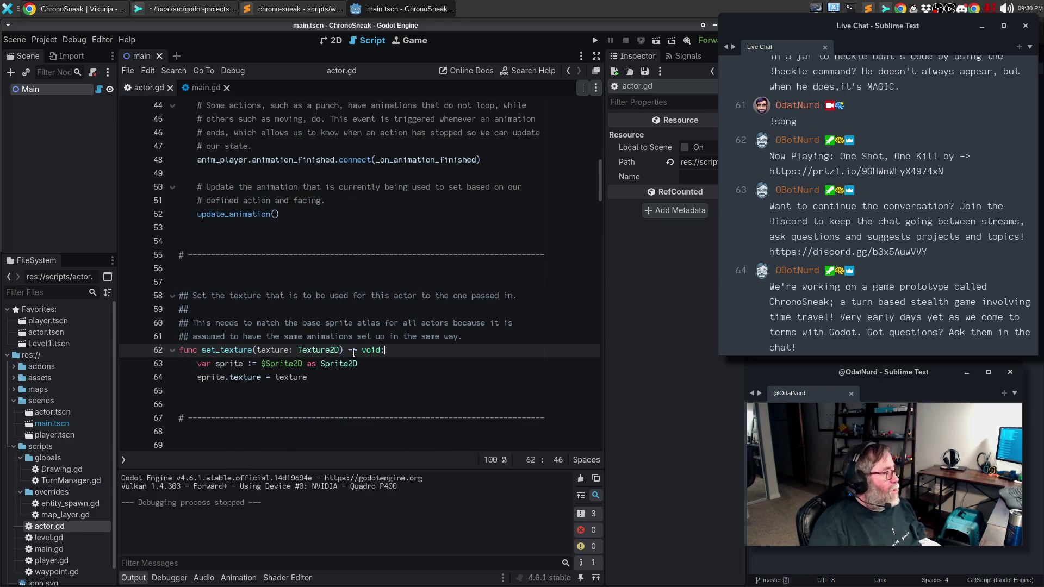
pyautogui.moveTo(308, 377); pyautogui.dragTo(180, 363)
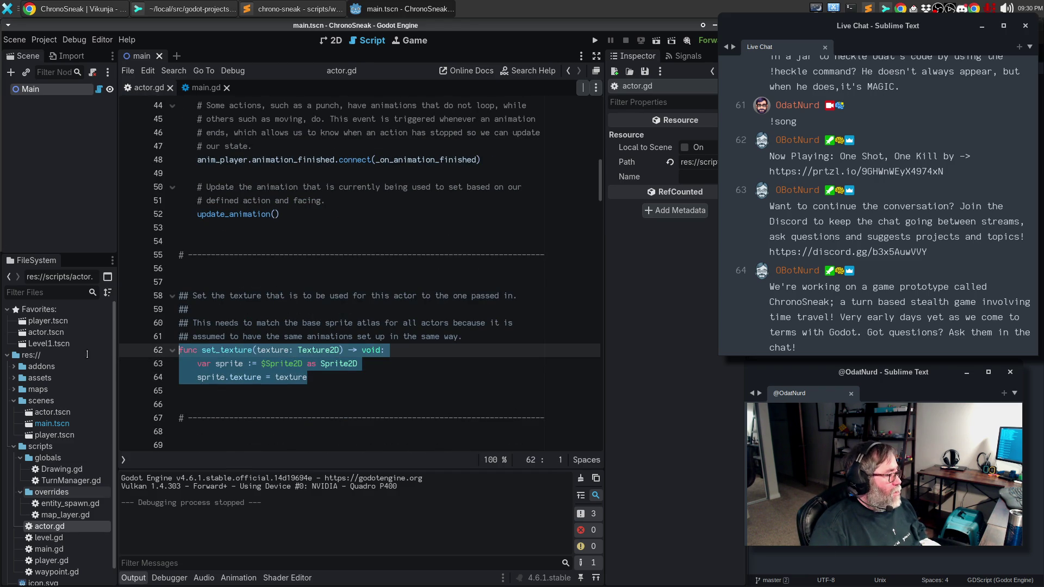
pyautogui.click(230, 348)
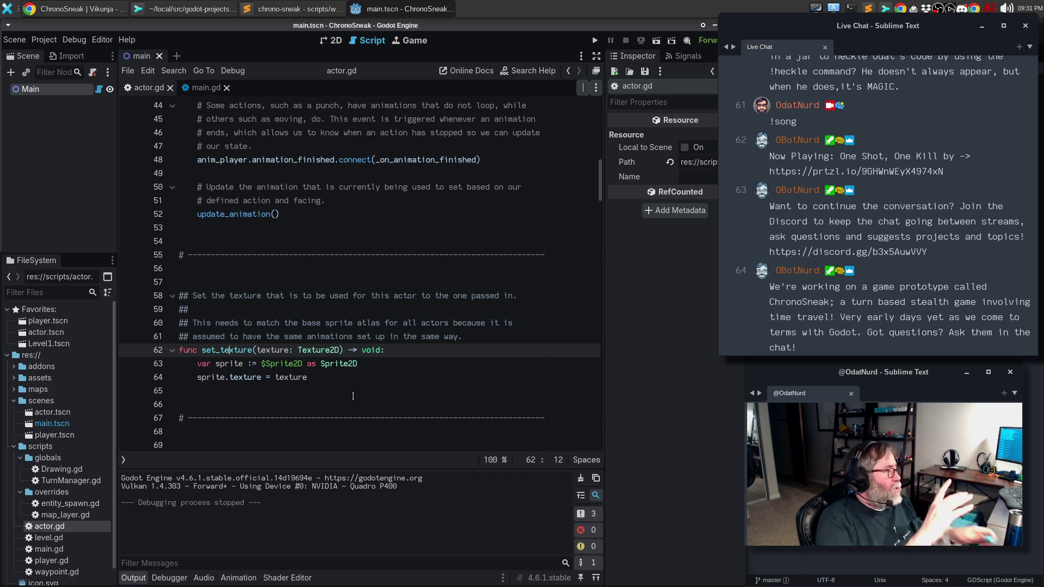
# - Run the game, move the character down and right, quit, and return to Sublime Merge
pyautogui.click(371, 401)
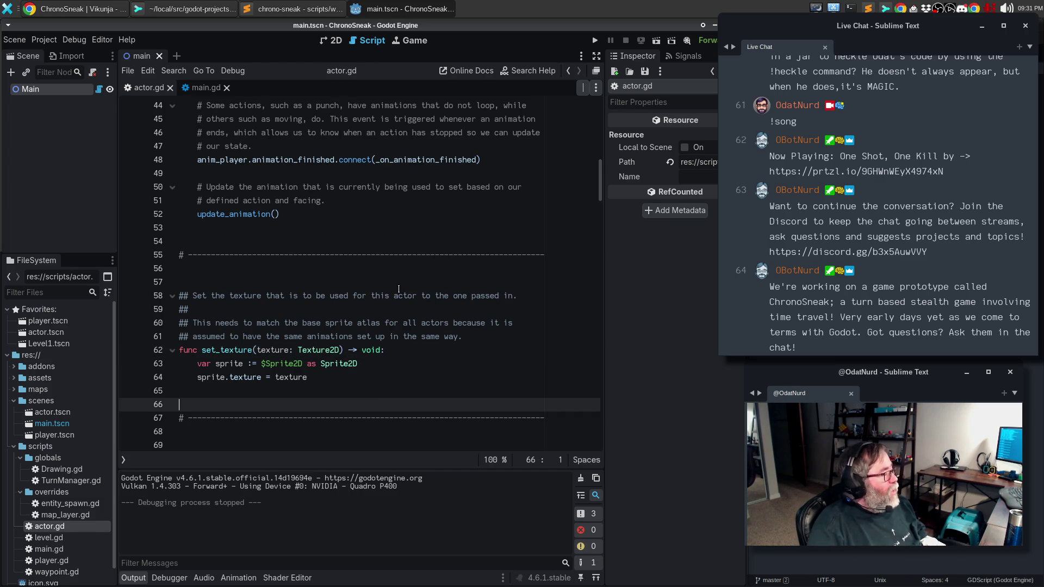
pyautogui.click(398, 287)
pyautogui.scroll(4, 410, 273)
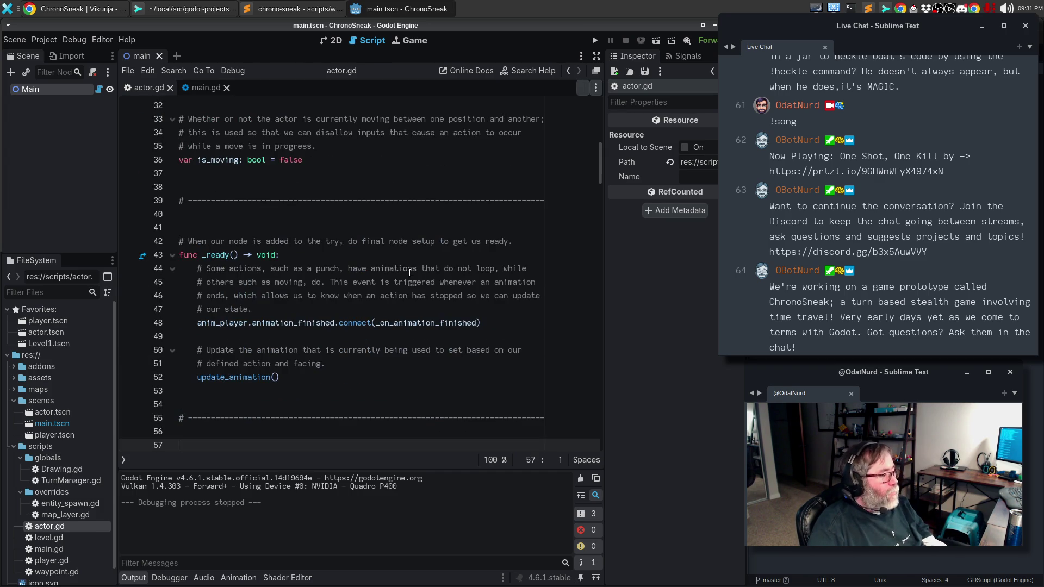
pyautogui.press('F5')
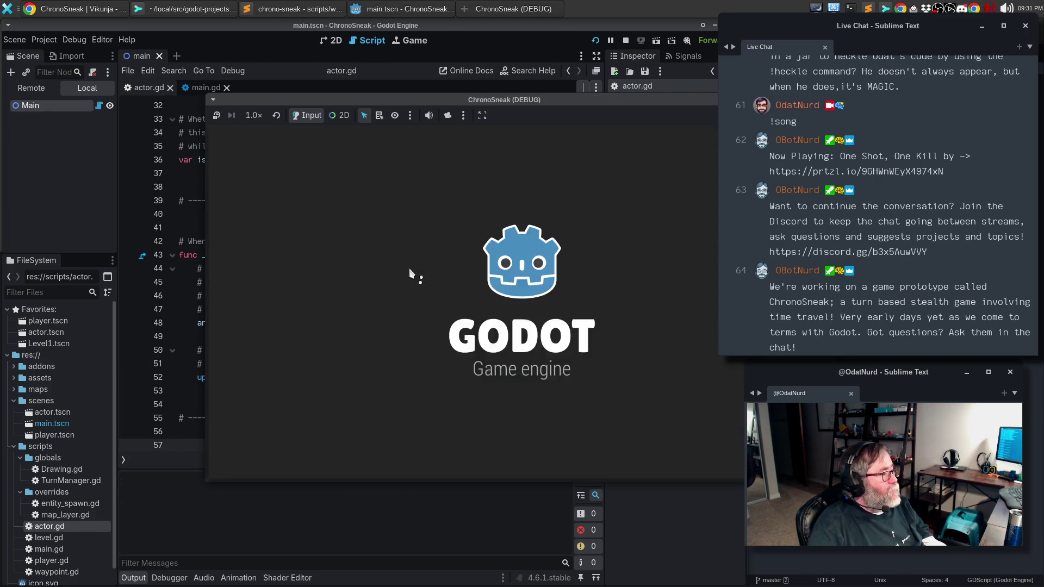
pyautogui.press('Down')
pyautogui.press('Right')
pyautogui.press('F8')
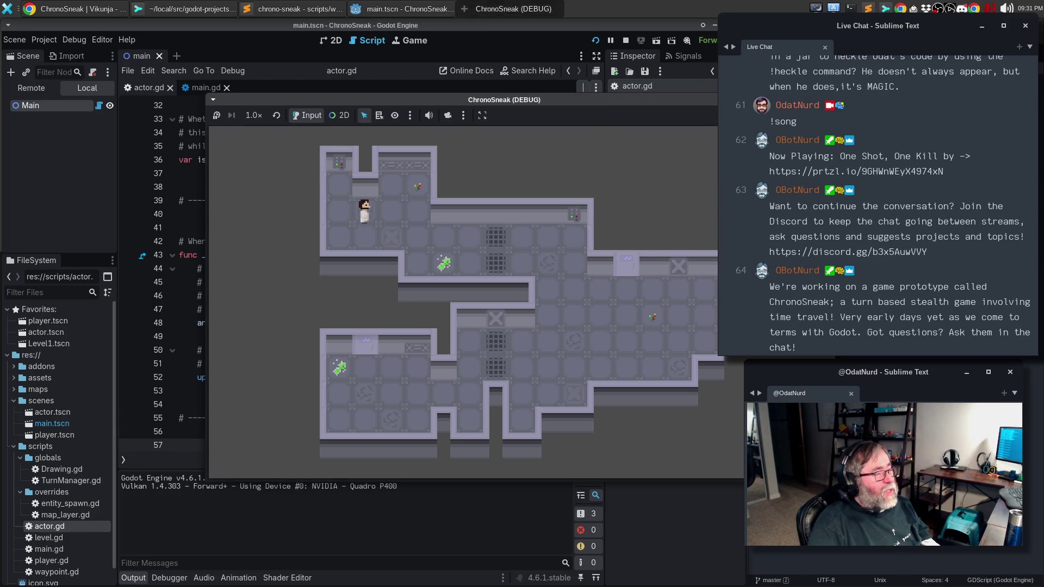
pyautogui.hotkey('alt', 'Tab')
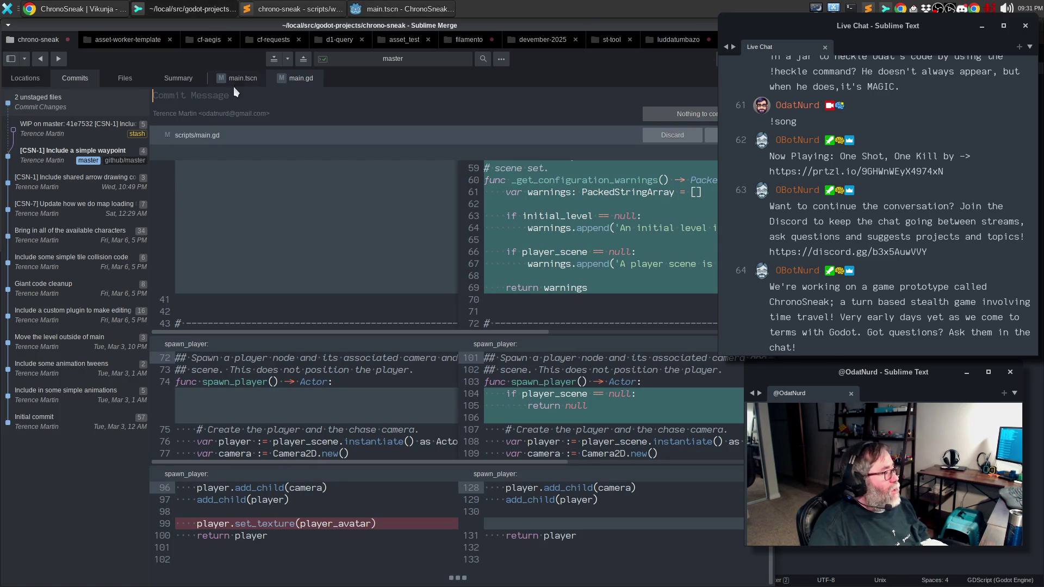
# - Stage the main.tscn and main.gd changes and enter the commit summary 'Test Commit 1'
pyautogui.click(237, 79)
pyautogui.click(714, 135)
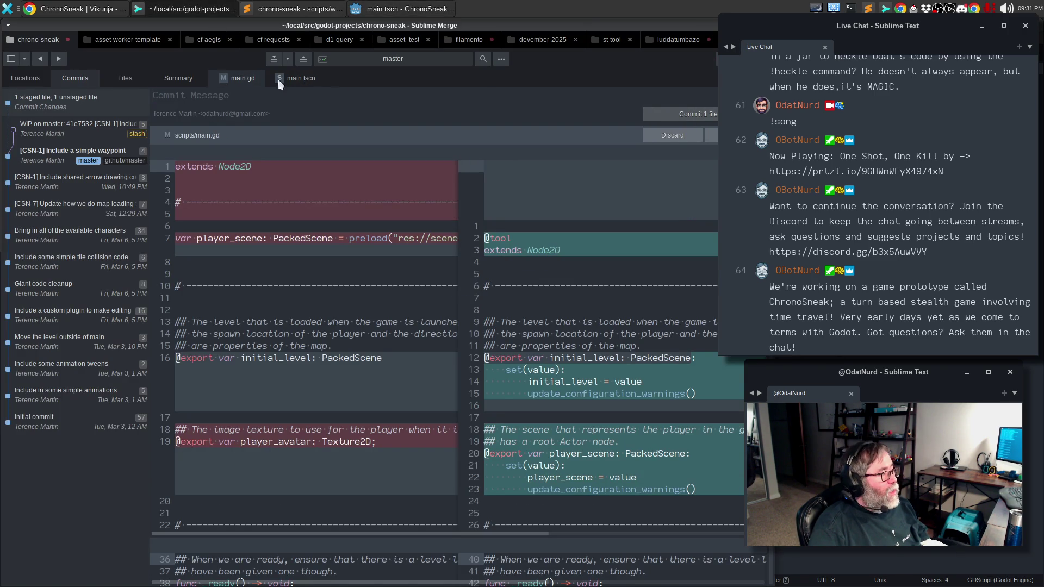
pyautogui.click(712, 135)
pyautogui.write('Test COmmit 1')
pyautogui.press('Return')
pyautogui.press('Return')
# - Write the body: the main scene takes the starting level and player scene rather than reloading one
pyautogui.write('The main scene takes the starting level svene')
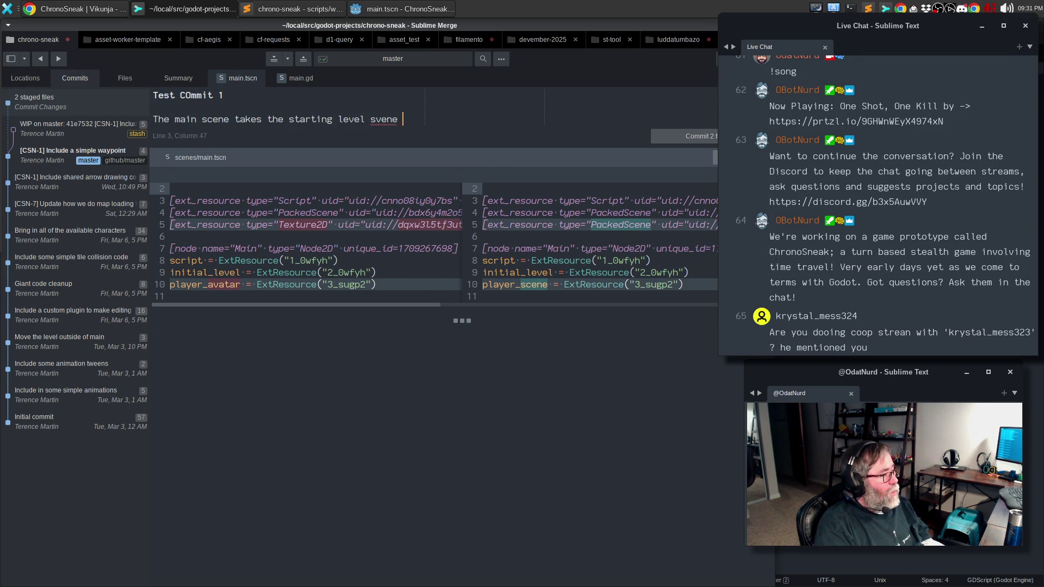
pyautogui.press('BackSpace')
pyautogui.press('BackSpace')
pyautogui.press('BackSpace')
pyautogui.write('scene and ')
pyautogui.write('the player scene,')
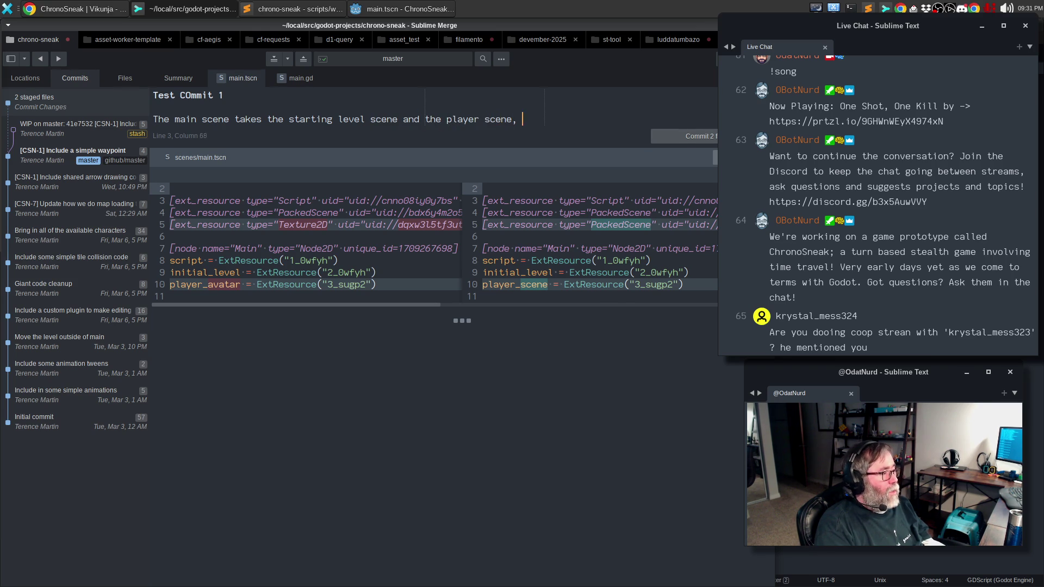
pyautogui.press('Return')
pyautogui.write('rather than habving')
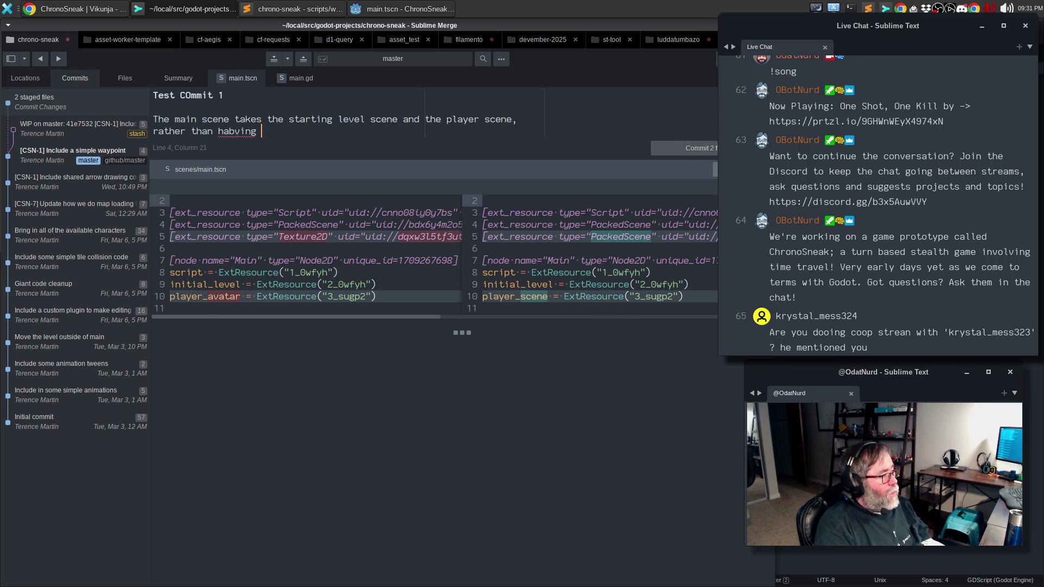
pyautogui.press('BackSpace')
pyautogui.press('BackSpace')
pyautogui.press('BackSpace')
pyautogui.write('ving one b')
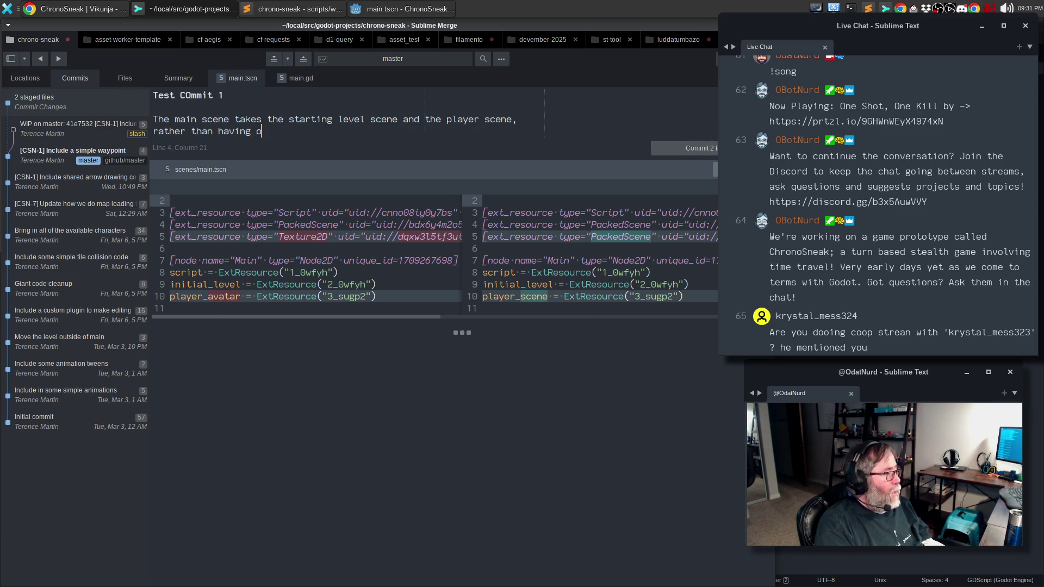
pyautogui.write('e reloaded.')
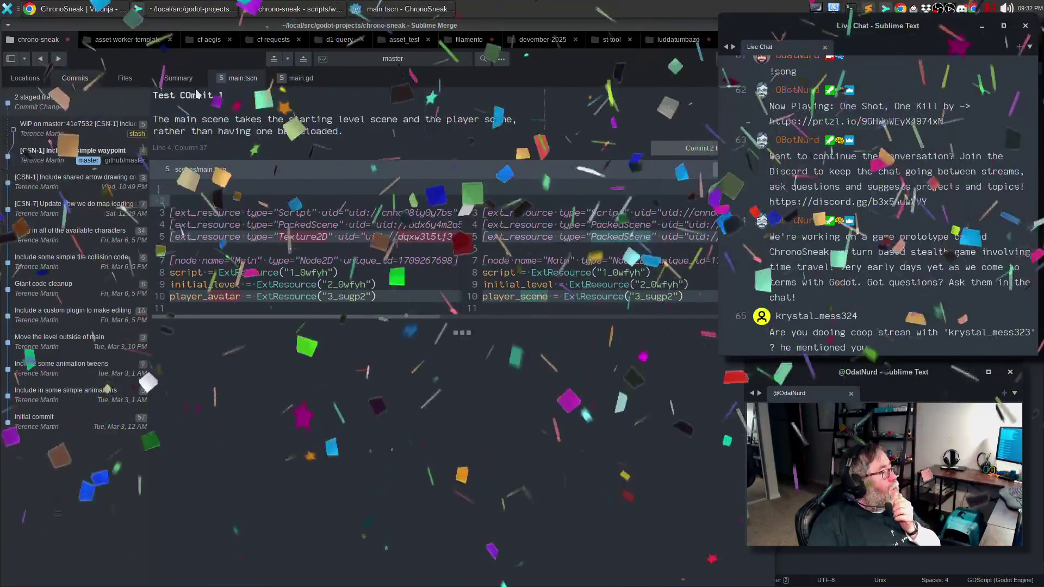
# - Change 'reloaded' to 'preloaded' and add that both are set and shown in the editor as well
pyautogui.rightClick(194, 97)
pyautogui.click(193, 96)
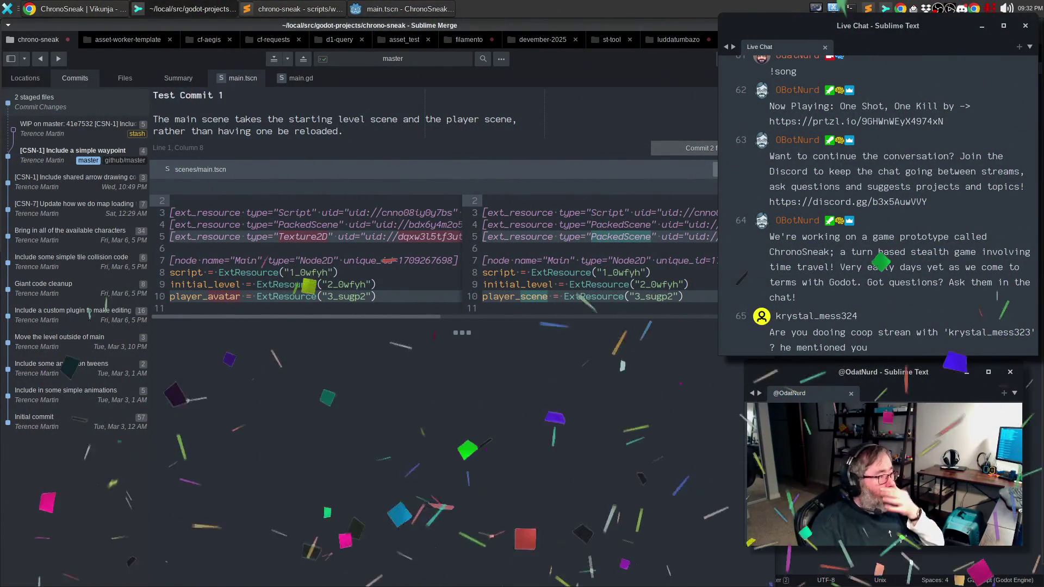
pyautogui.click(360, 119)
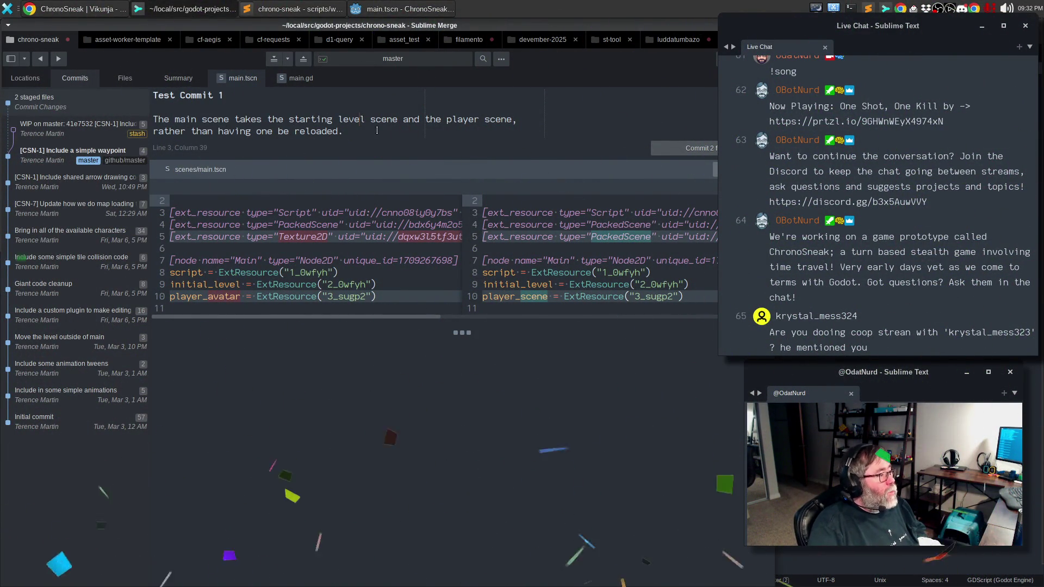
pyautogui.click(374, 135)
pyautogui.press('BackSpace')
pyautogui.press('BackSpace')
pyautogui.press('BackSpace')
pyautogui.write('preloaded')
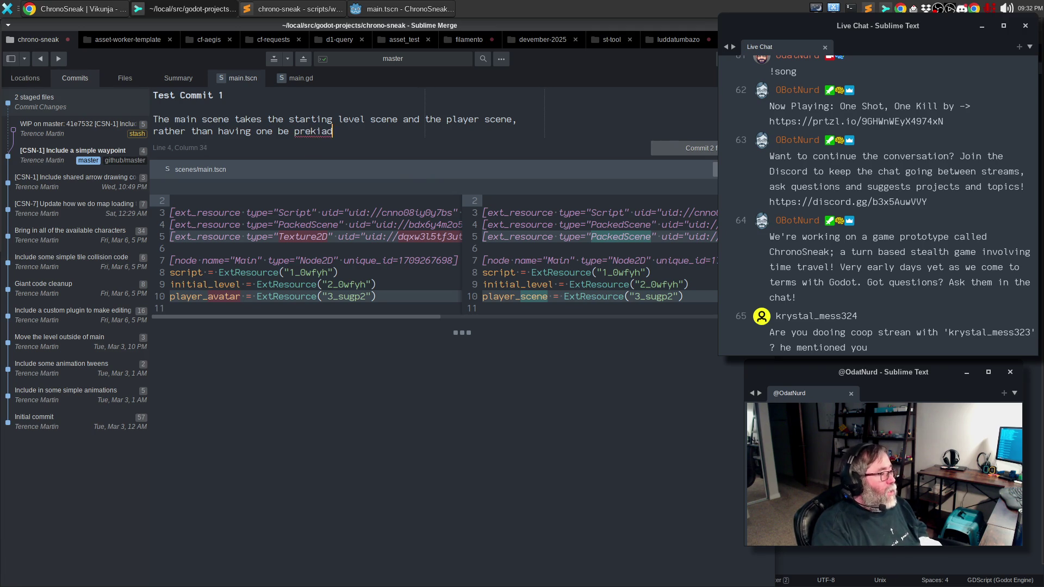
pyautogui.hotkey('ctrl', 'BackSpace')
pyautogui.write('prek')
pyautogui.press('BackSpace')
pyautogui.write('loaded. T')
pyautogui.write('his also make')
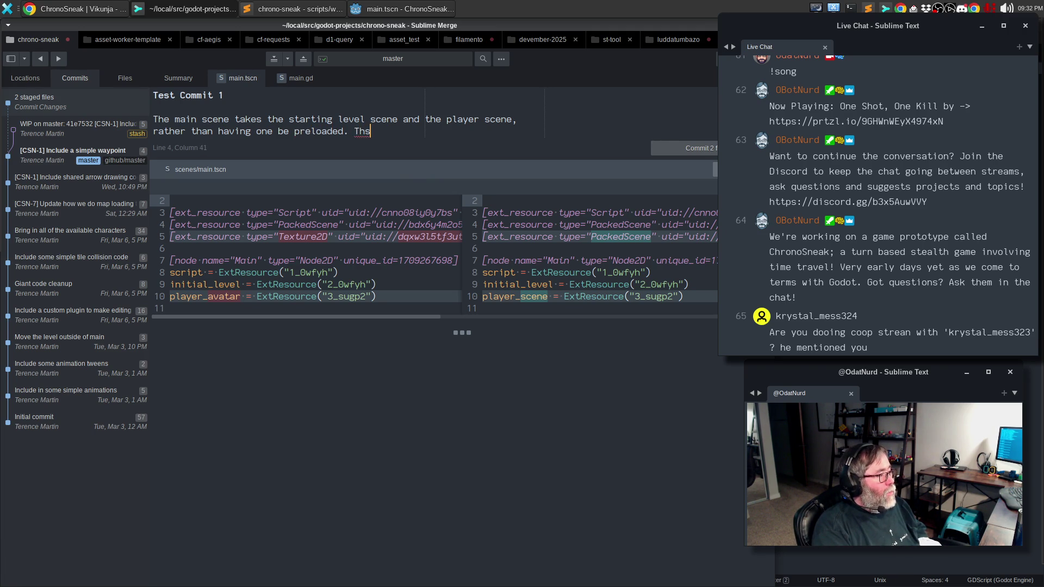
pyautogui.write('s sure that the')
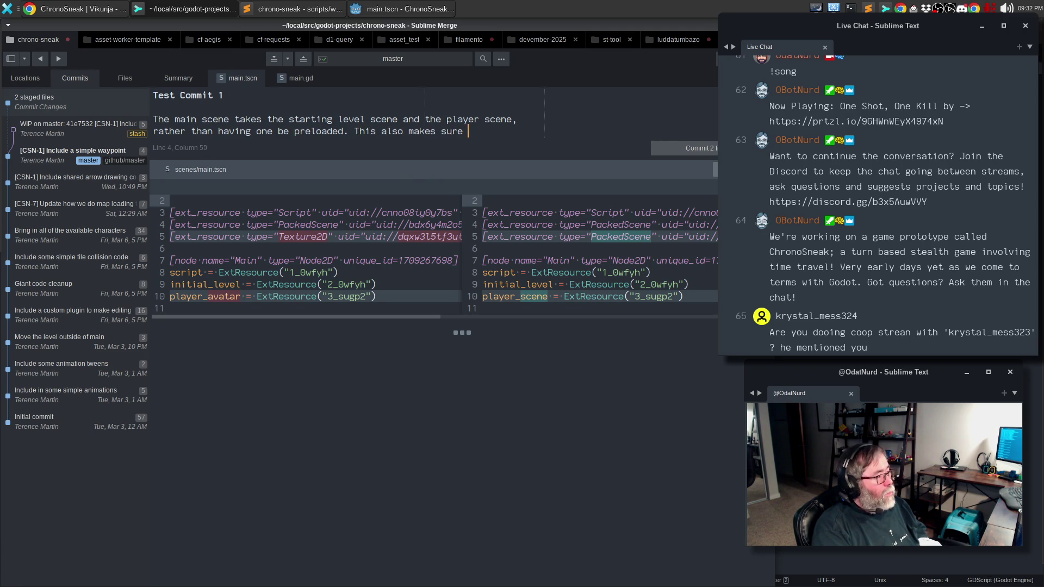
pyautogui.press('BackSpace')
pyautogui.press('BackSpace')
pyautogui.press('BackSpace')
pyautogui.write('both are set a')
pyautogui.write('nf ')
pyautogui.write(' war')
pyautogui.write('ou in the ecito')
pyautogui.press('BackSpace')
pyautogui.press('BackSpace')
pyautogui.press('BackSpace')
pyautogui.press('BackSpace')
pyautogui.write('ditor as well')
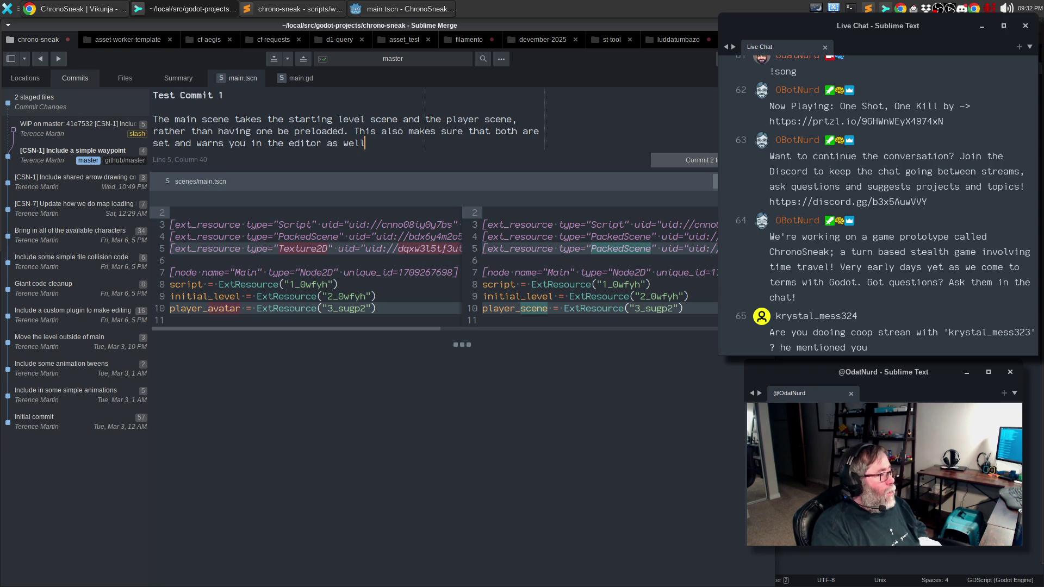
# - Add a paragraph about not loading the level when no level or player scene is set, and commit
pyautogui.press('Return')
pyautogui.press('Return')
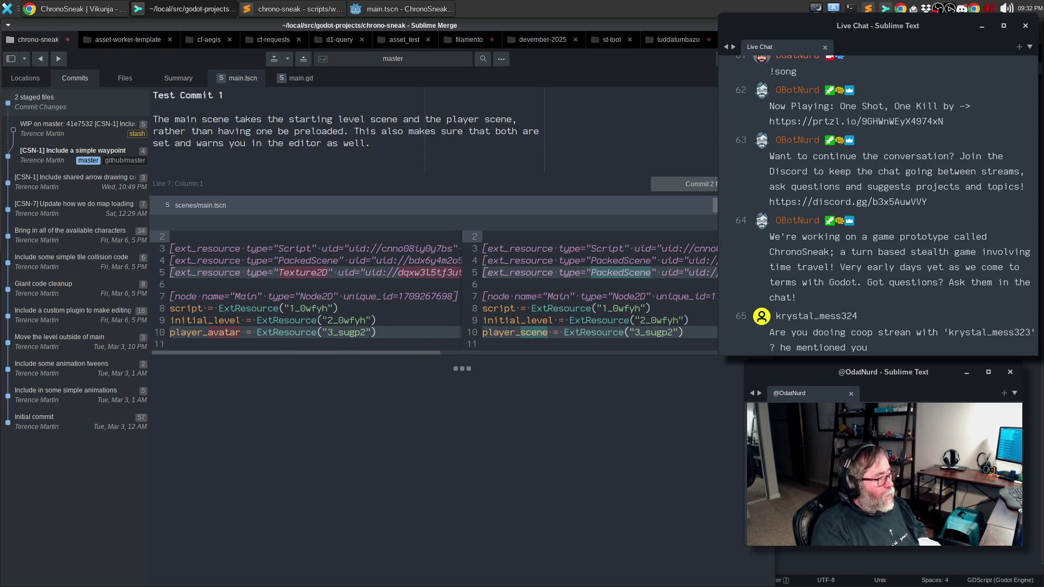
pyautogui.write('Lastly a')
pyautogui.press('BackSpace')
pyautogui.press('BackSpace')
pyautogui.press('BackSpace')
pyautogui.write('k')
pyautogui.press('BackSpace')
pyautogui.write('ly a one')
pyautogui.press('BackSpace')
pyautogui.press('BackSpace')
pyautogui.press('BackSpace')
pyautogui.press('BackSpace')
pyautogui.press('BackSpace')
pyautogui.press('BackSpace')
pyautogui.write('Lastly a small fix t')
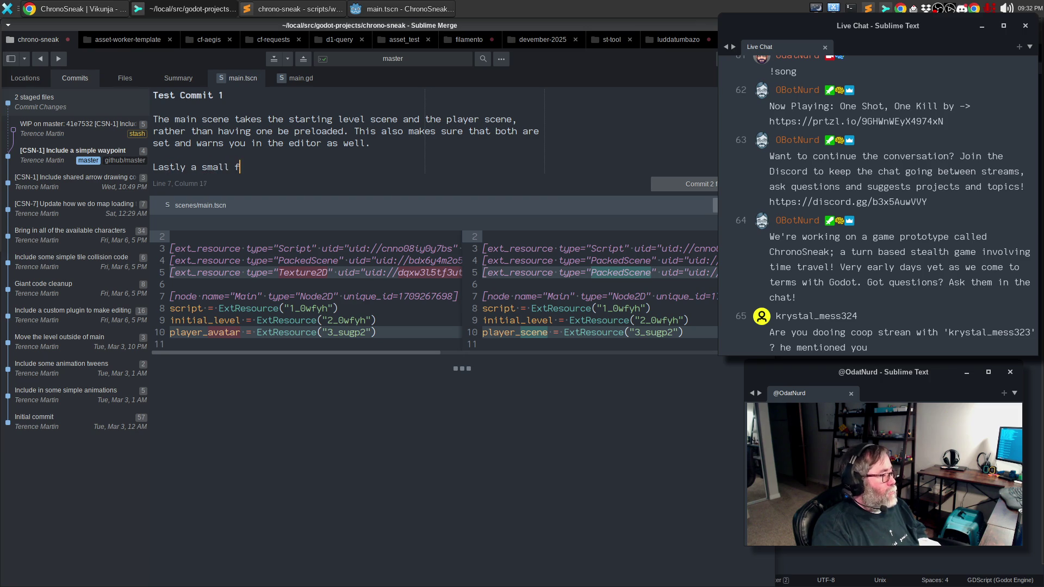
pyautogui.write('o not ')
pyautogui.write('try to load the')
pyautogui.write(' level if there is no')
pyautogui.write(' map')
pyautogui.press('BackSpace')
pyautogui.press('BackSpace')
pyautogui.press('BackSpace')
pyautogui.write('level if there is no level set o')
pyautogui.write('r no pl')
pyautogui.write('ayer scene set.')
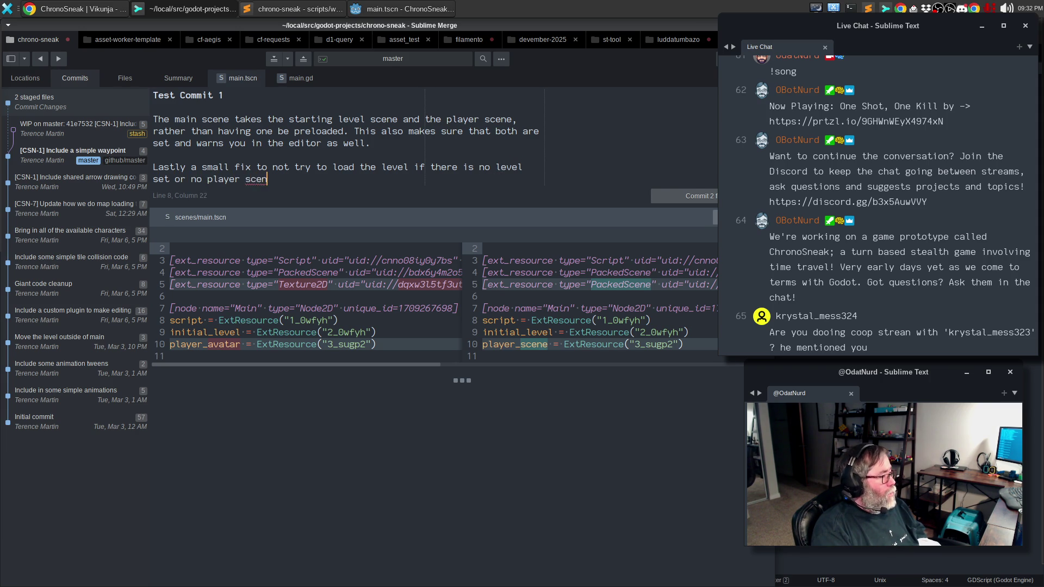
pyautogui.hotkey('ctrl', 'Return')
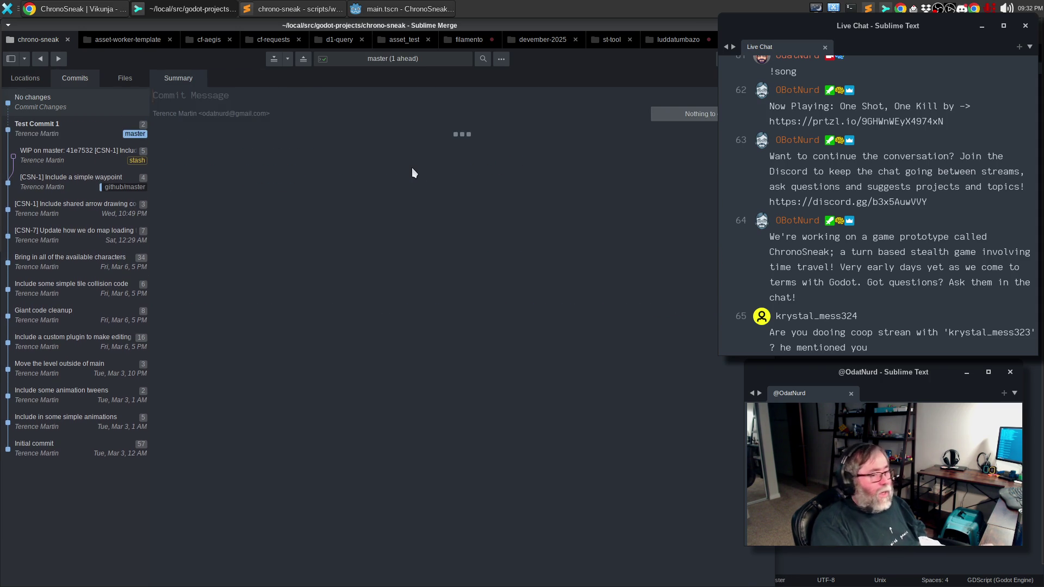
# - Back in Godot, close the main.gd and actor.gd scripts and open player.tscn
pyautogui.hotkey('alt', 'Tab')
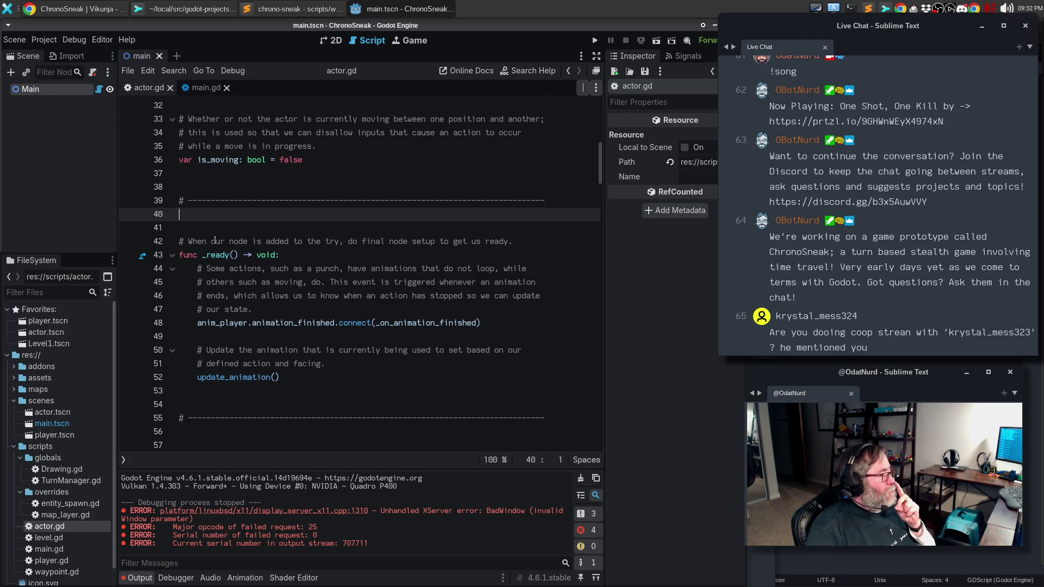
pyautogui.click(227, 87)
pyautogui.click(171, 88)
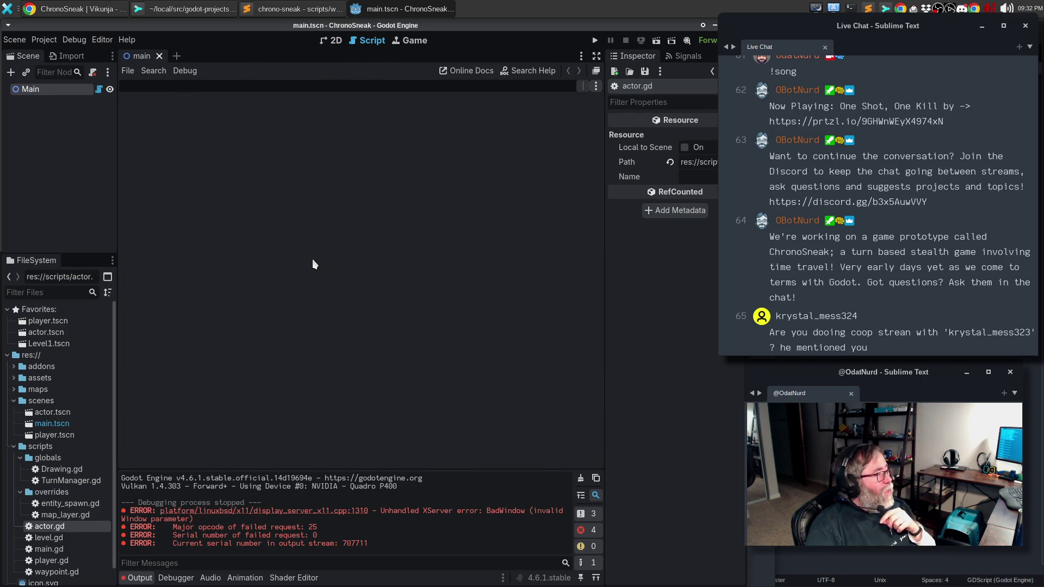
pyautogui.doubleClick(48, 320)
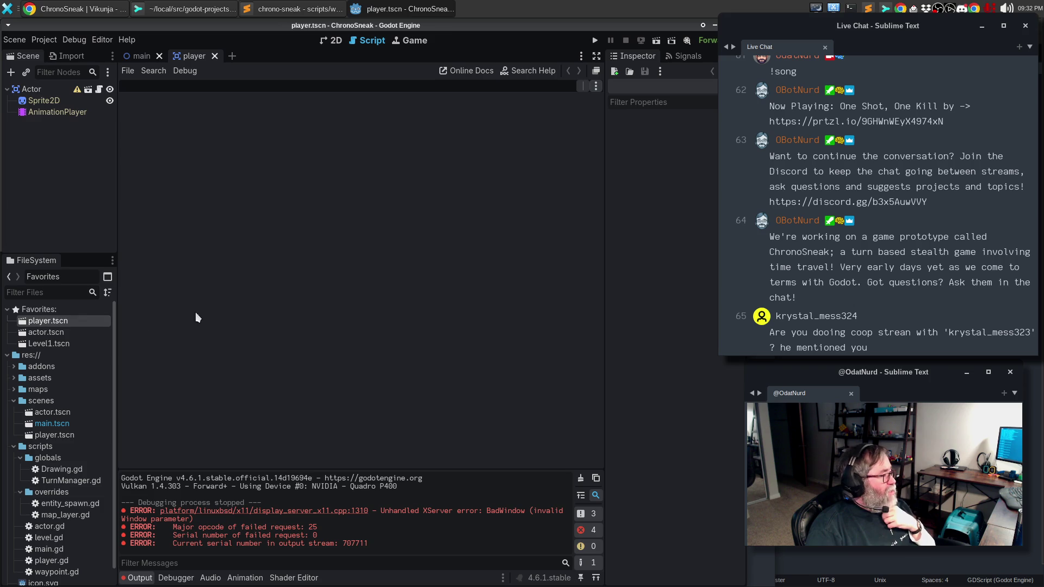
# - Clear the Texture property of the player scene's Sprite2D node
pyautogui.click(54, 100)
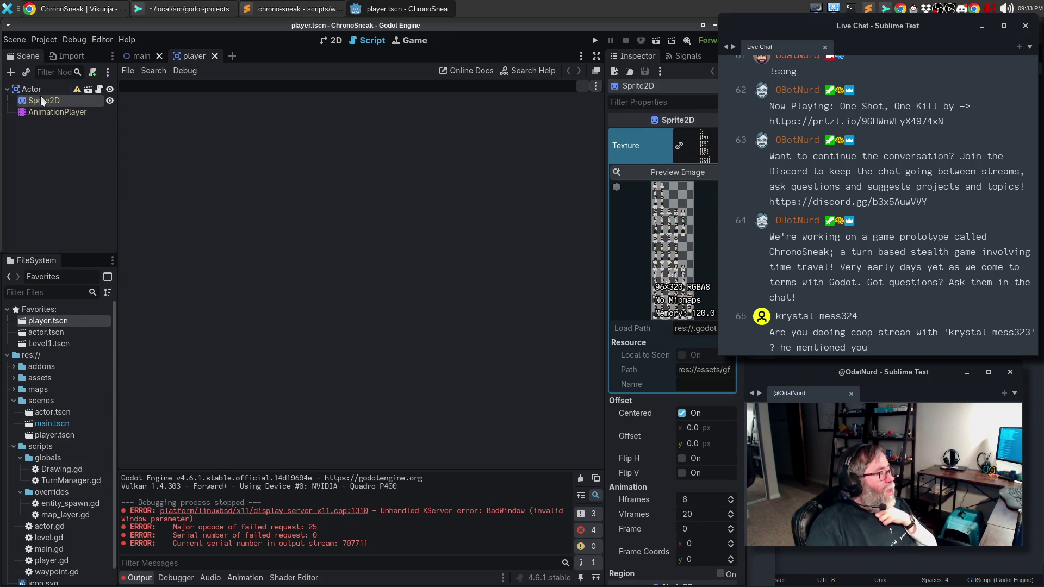
pyautogui.click(36, 92)
pyautogui.click(39, 101)
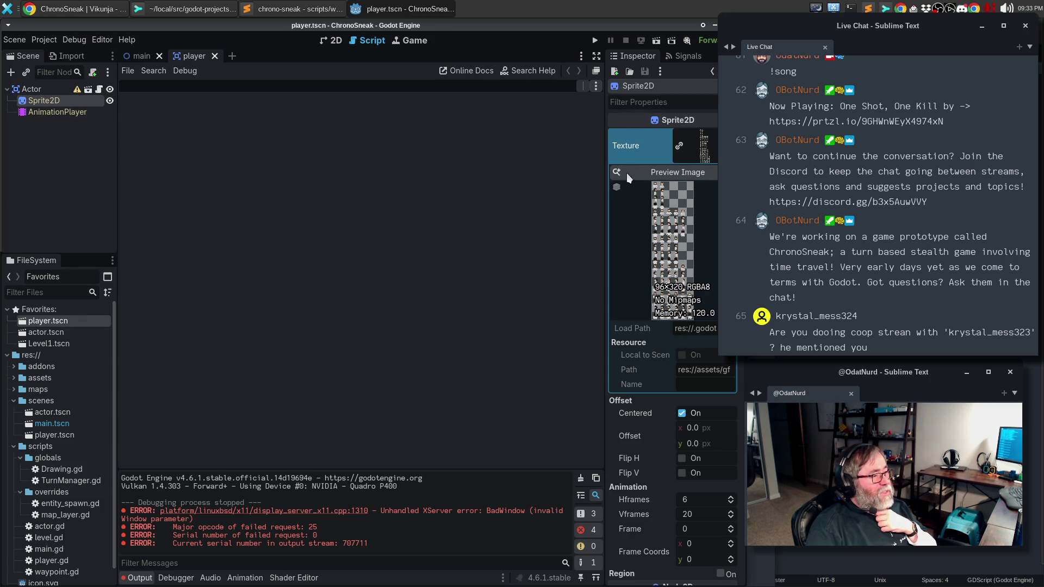
pyautogui.click(728, 146)
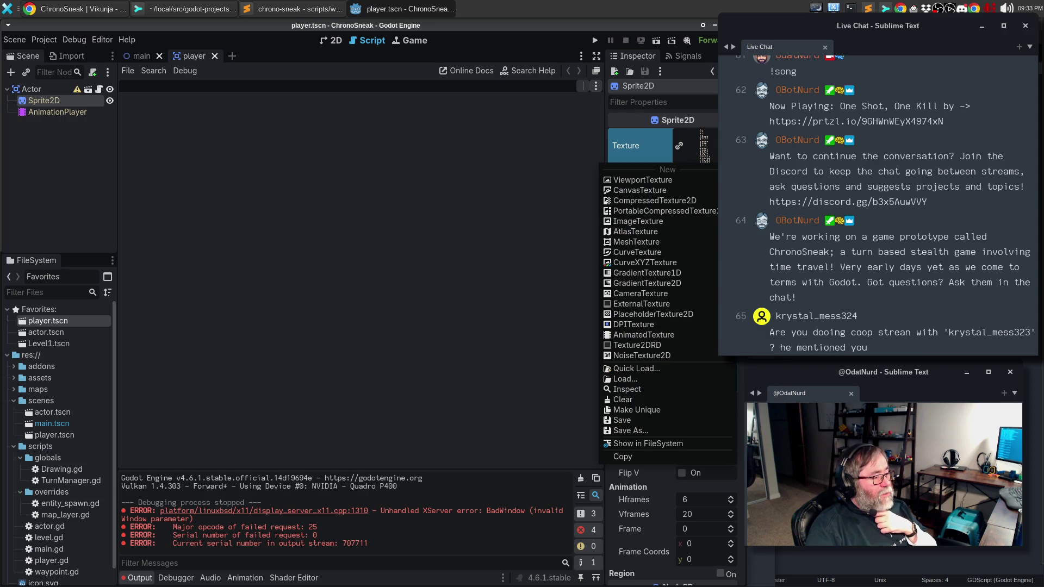
pyautogui.click(659, 401)
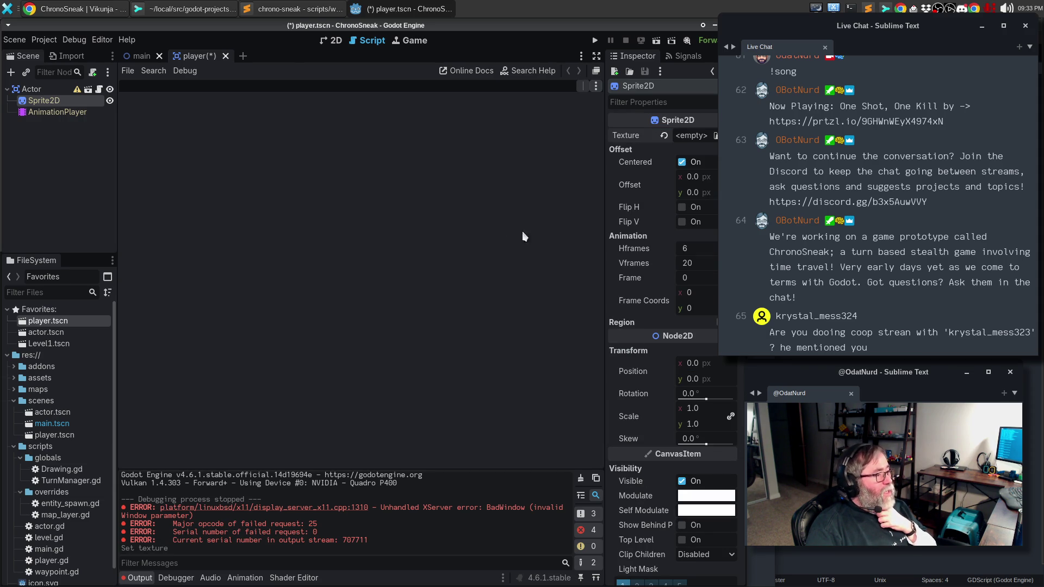
# - Save and run the game with F5, then stop it and reselect the Actor node
pyautogui.press('F5')
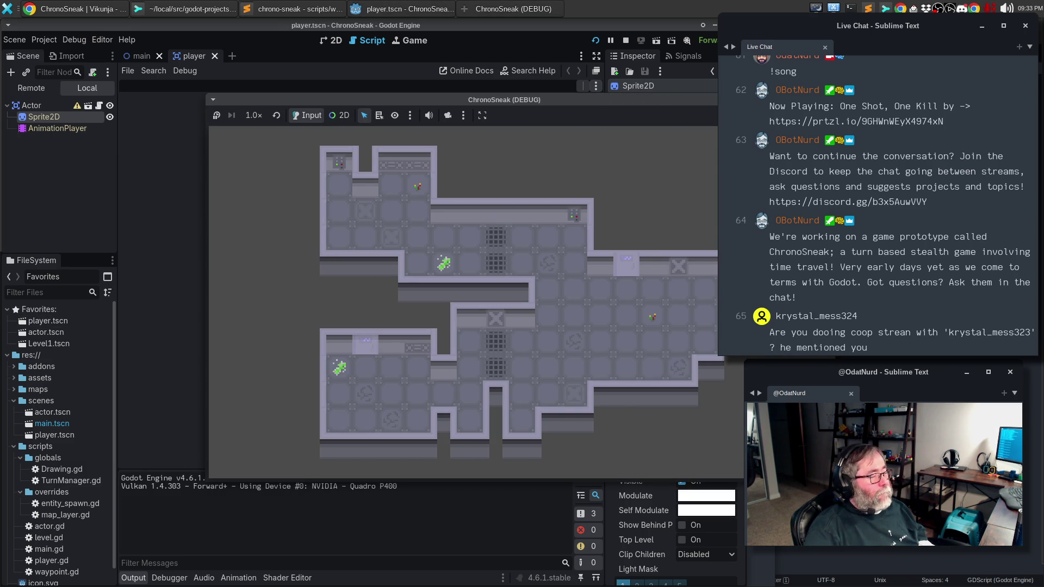
pyautogui.press('Escape')
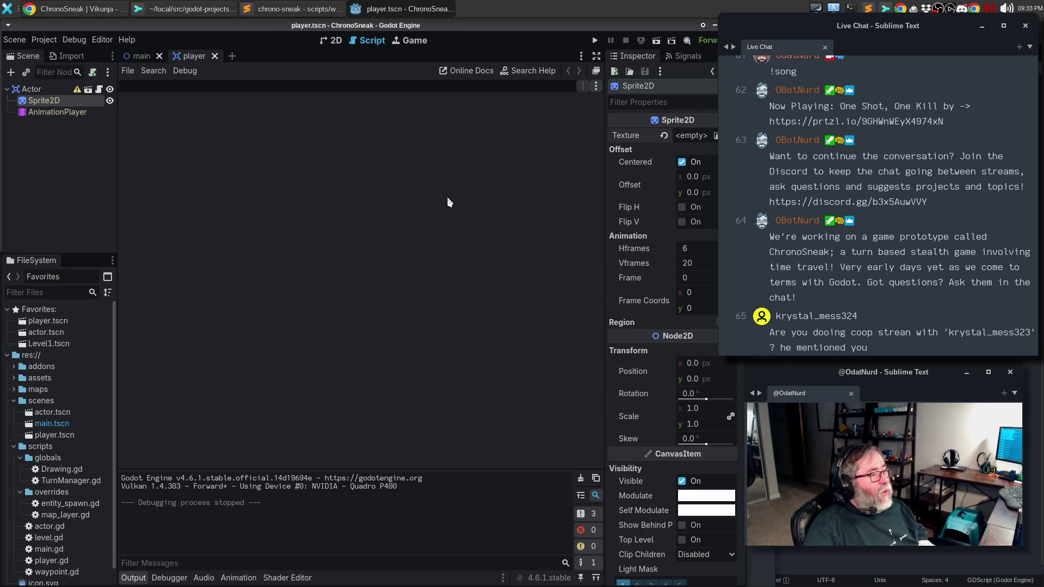
pyautogui.click(35, 89)
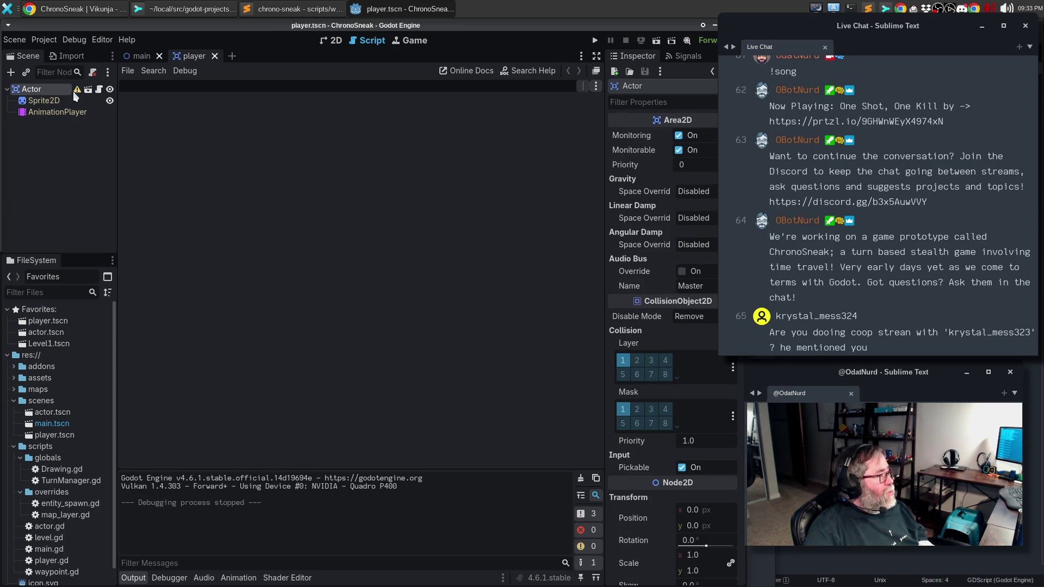
pyautogui.moveTo(78, 94)
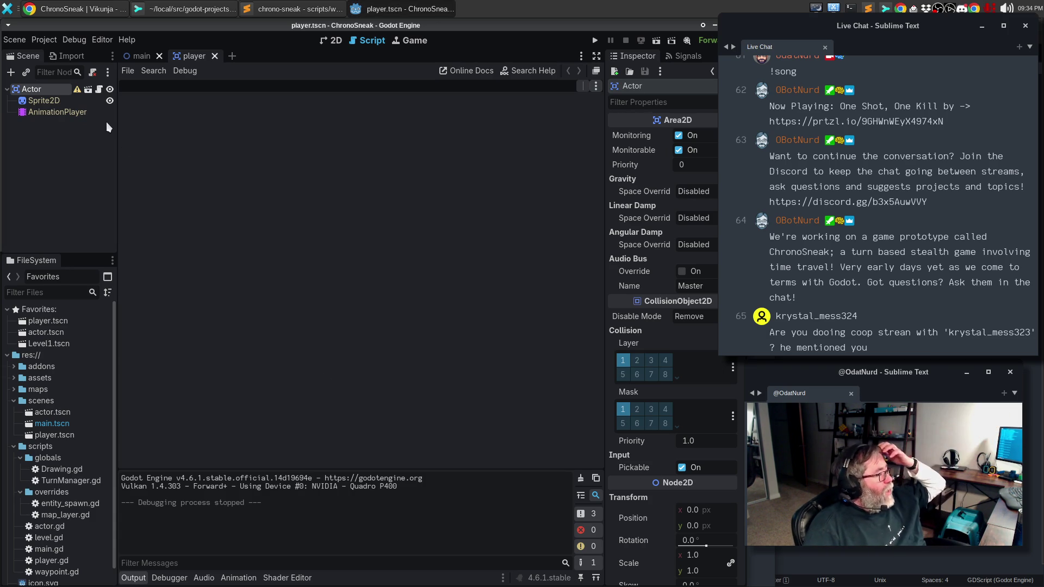
# - Cancel the accidental rename of the Actor node and close the player.tscn tab to return to main.tscn
pyautogui.doubleClick(44, 89)
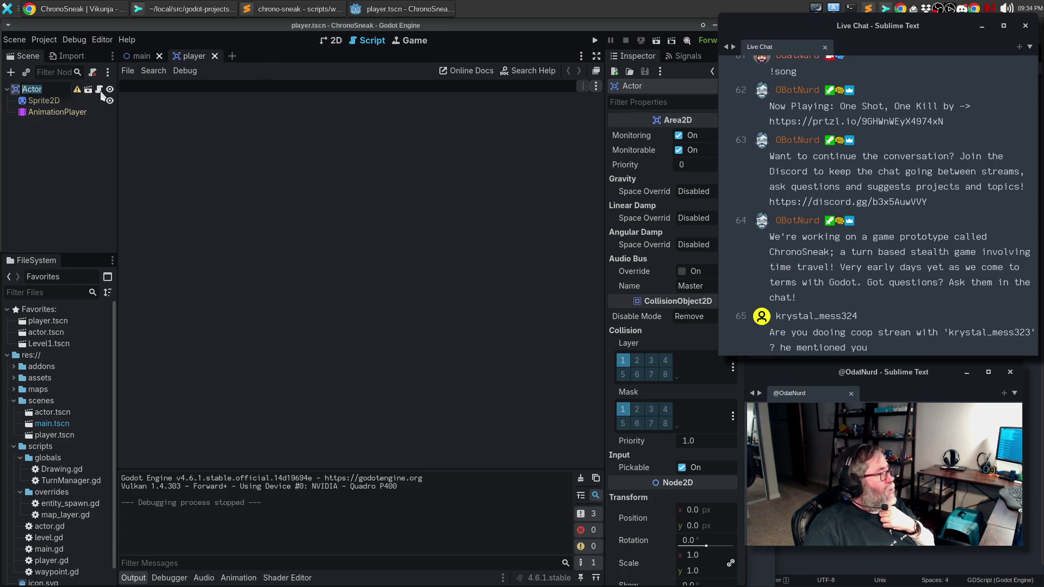
pyautogui.press('Escape')
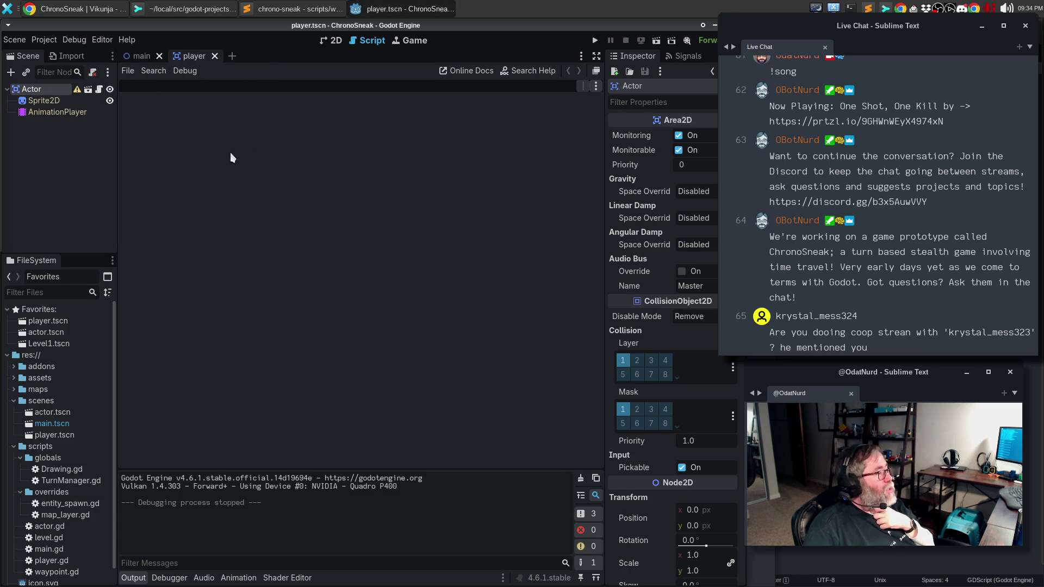
pyautogui.click(595, 87)
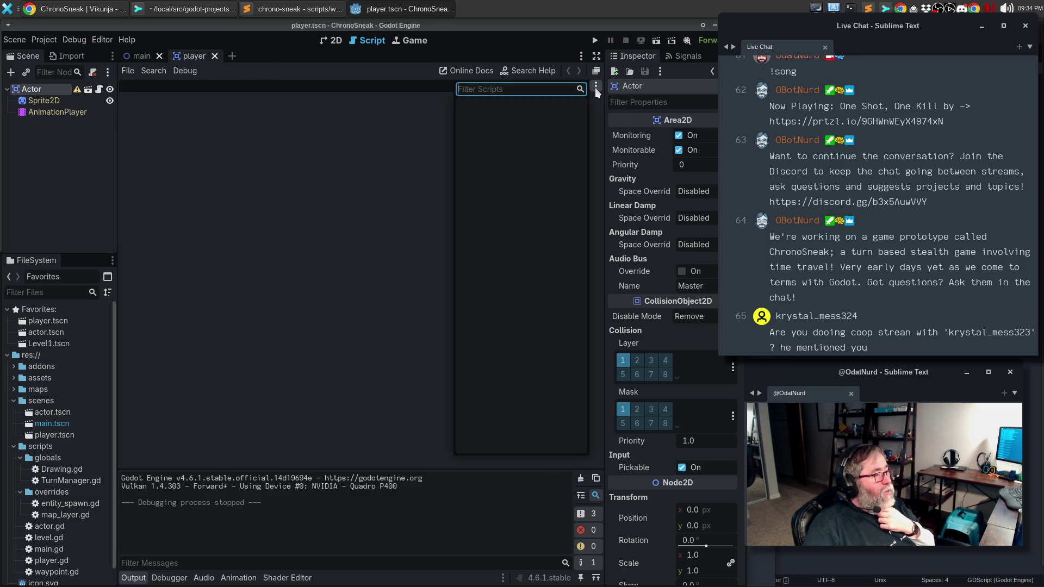
pyautogui.click(381, 174)
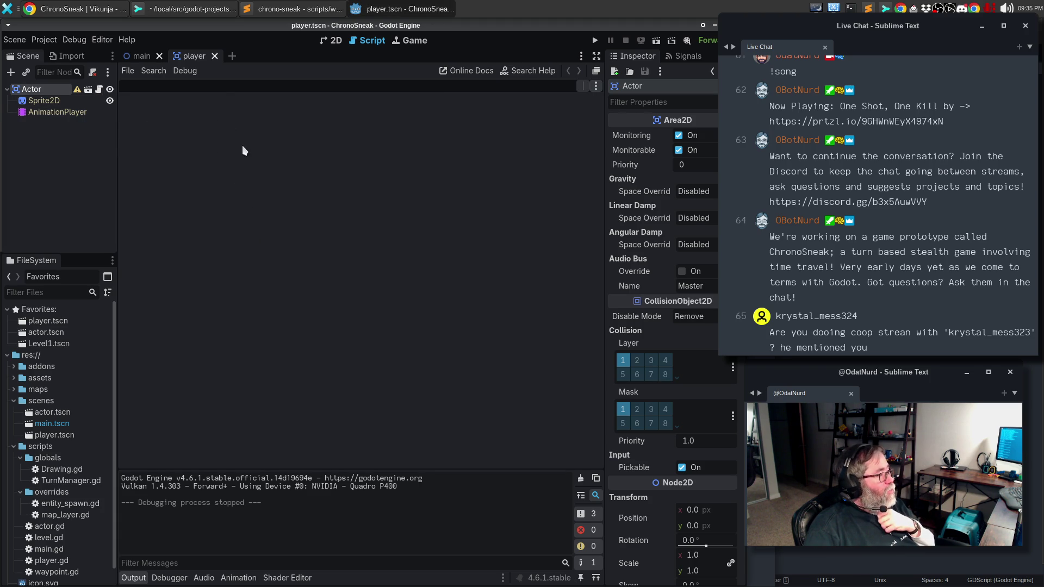
pyautogui.click(214, 57)
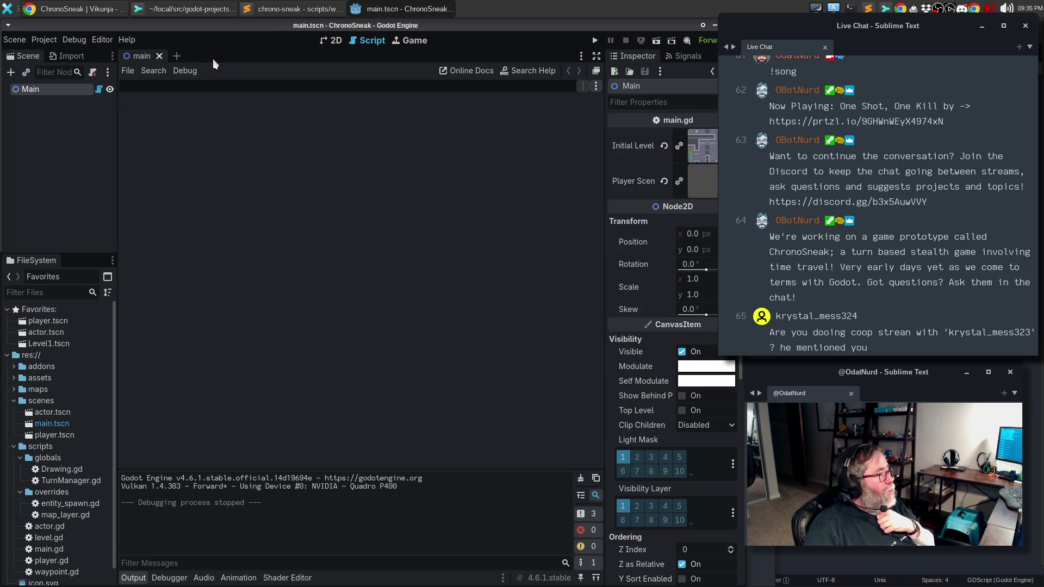
# - Close main.tscn, reopen player.tscn, and open its player.gd script from the Actor node
pyautogui.click(160, 56)
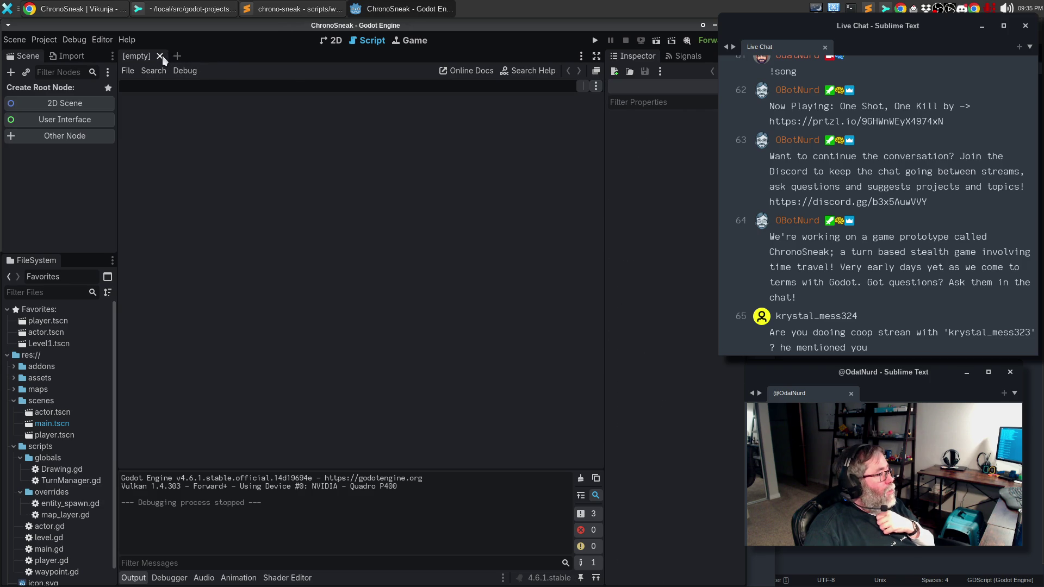
pyautogui.doubleClick(66, 321)
pyautogui.click(99, 91)
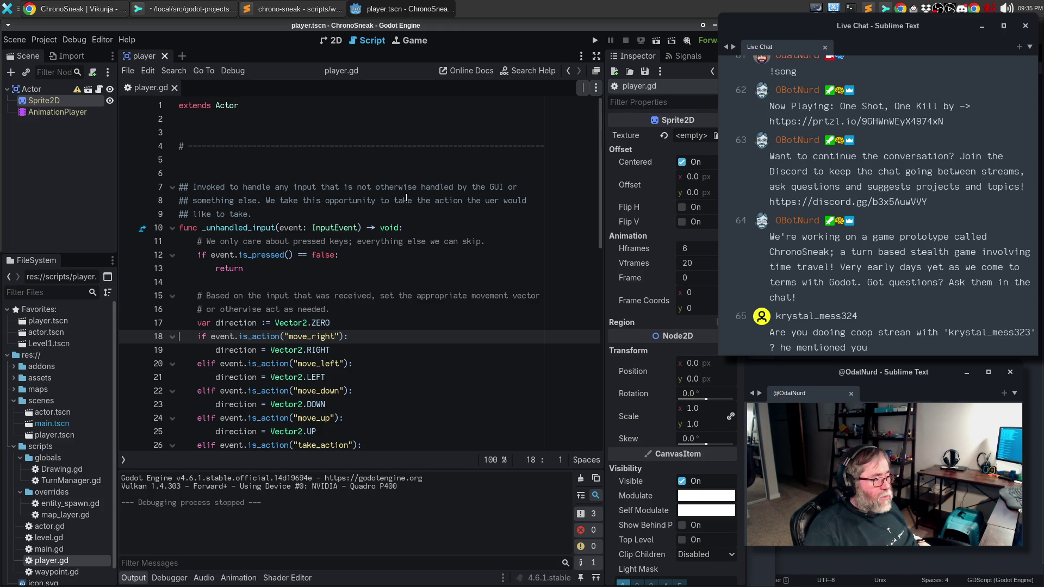
# - Scroll through player.gd's input handling, then close the player scene tab
pyautogui.scroll(-6, 407, 198)
pyautogui.scroll(-1, 414, 197)
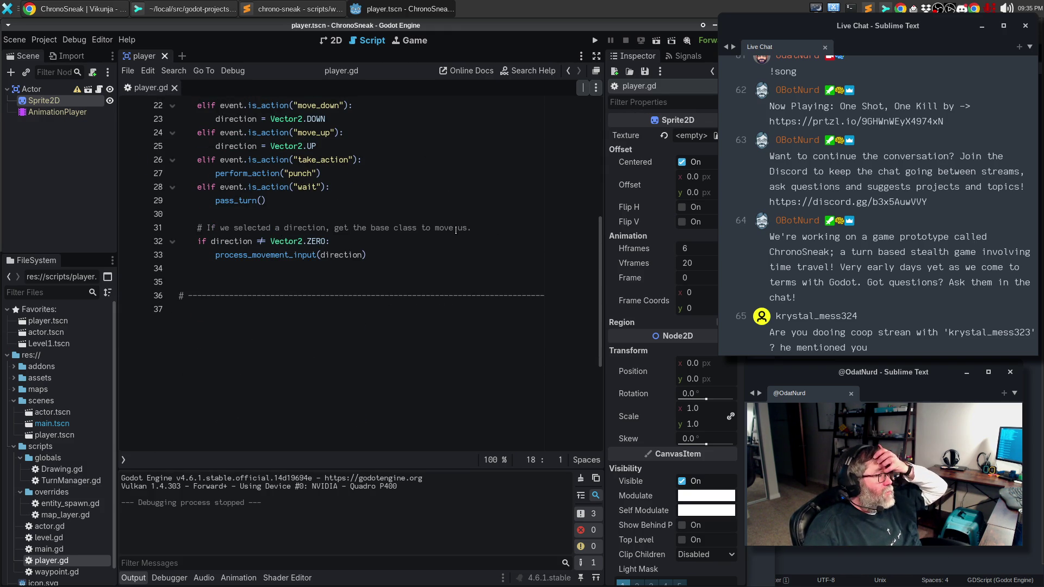
pyautogui.scroll(1, 456, 230)
pyautogui.scroll(2, 456, 230)
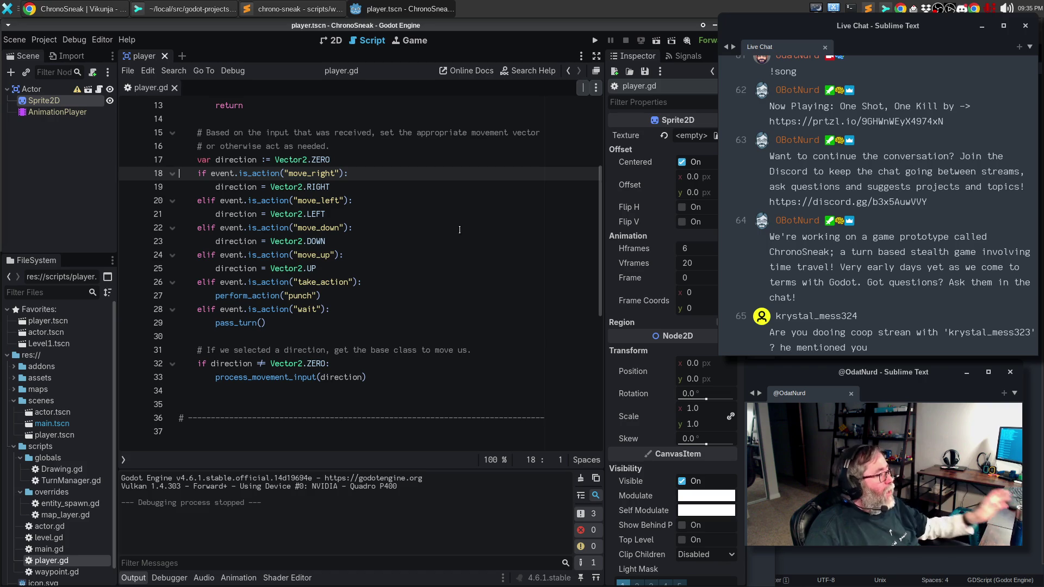
pyautogui.scroll(4, 382, 210)
pyautogui.scroll(-8, 382, 209)
pyautogui.scroll(8, 382, 209)
pyautogui.click(165, 56)
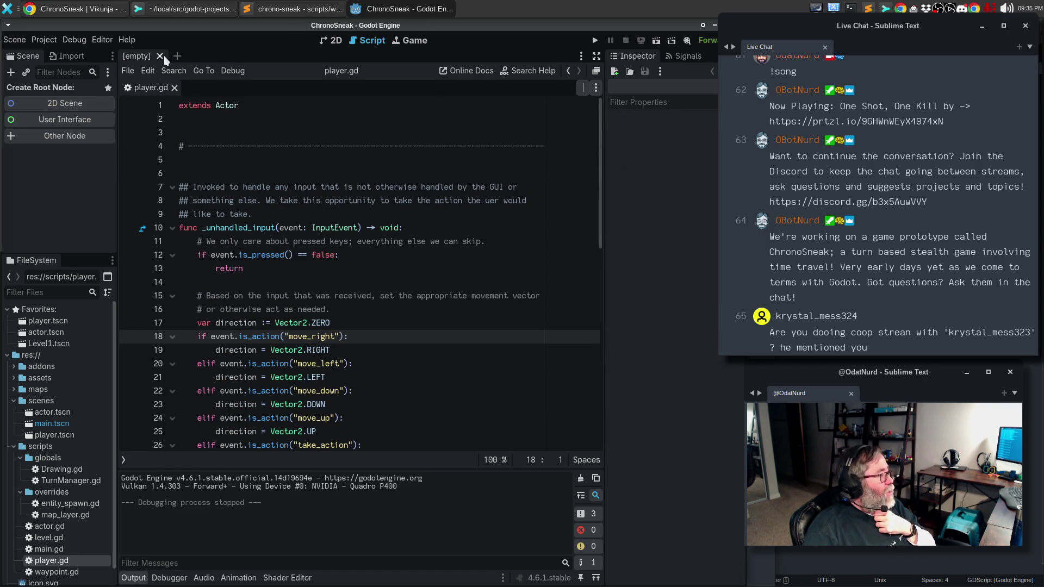
# - Open actor.tscn, close player.gd, and open actor.gd from the Actor node's script icon
pyautogui.doubleClick(72, 332)
pyautogui.click(372, 216)
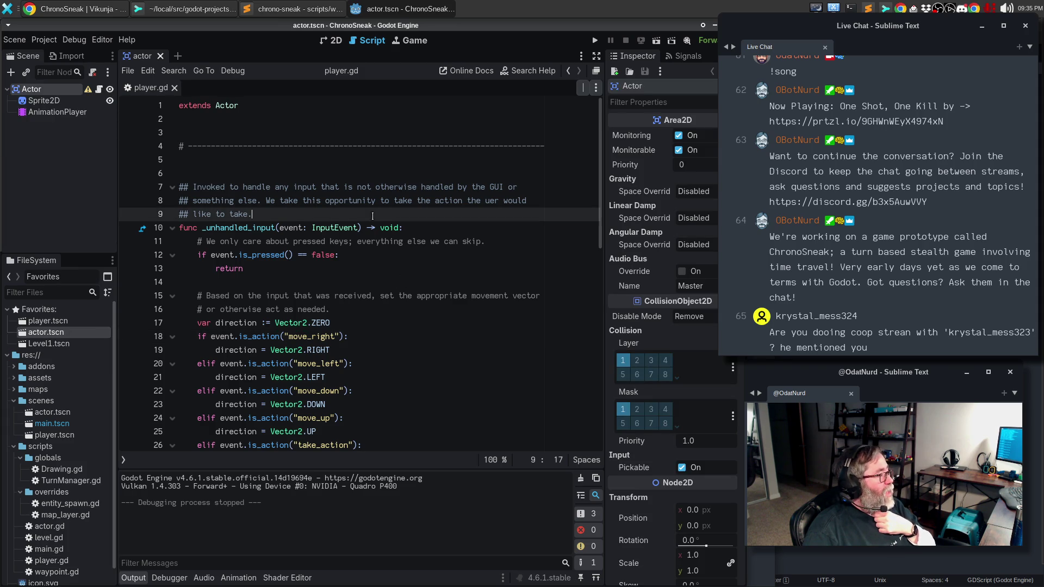
pyautogui.click(175, 88)
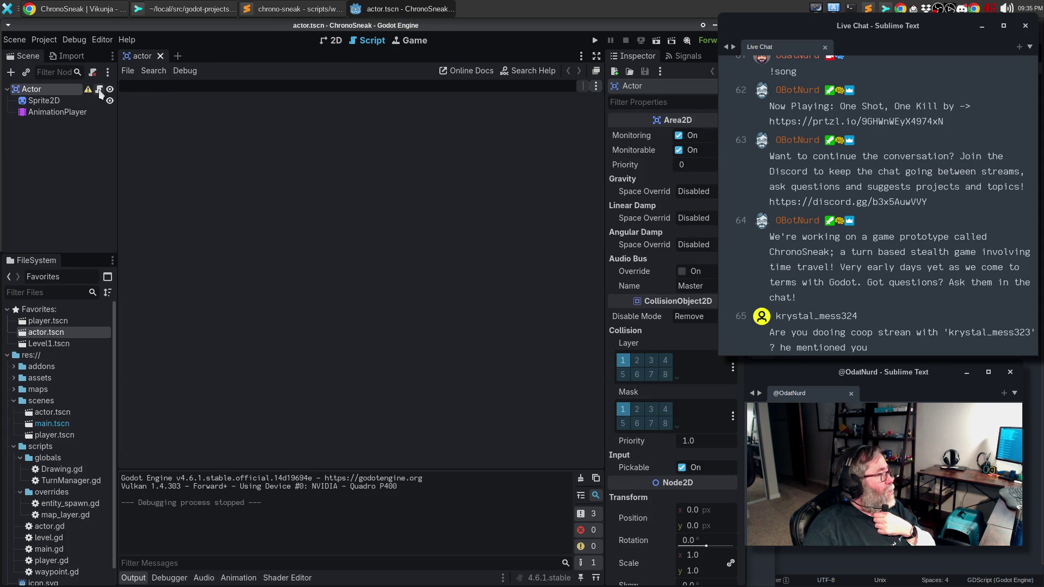
pyautogui.click(99, 90)
pyautogui.scroll(10, 453, 216)
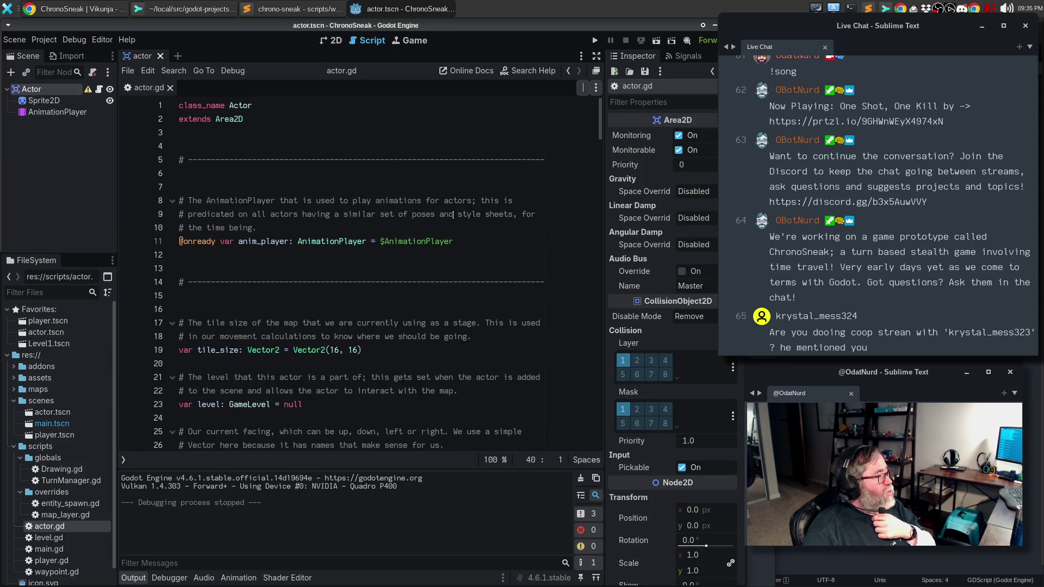
pyautogui.click(375, 120)
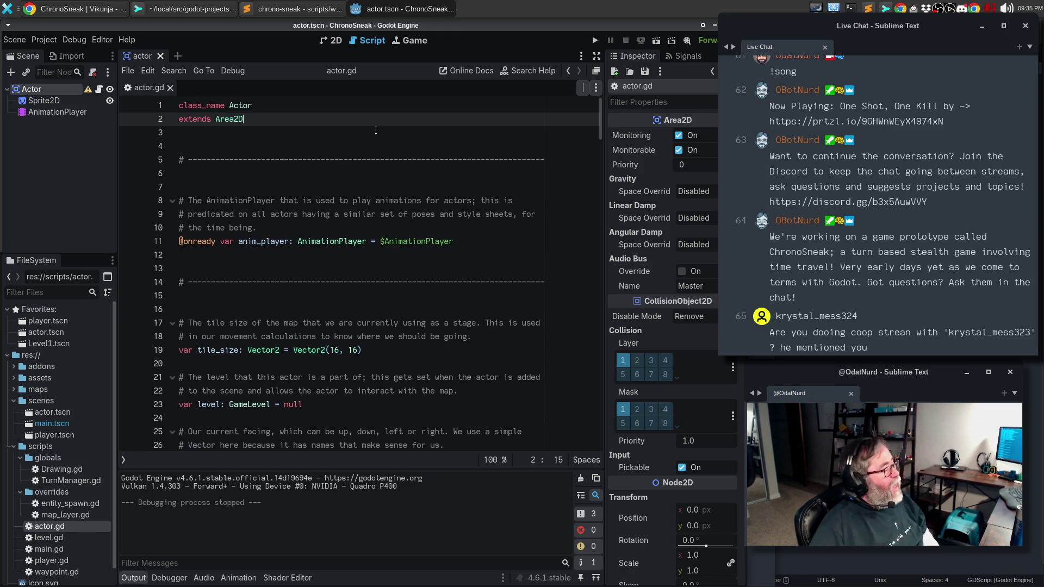
pyautogui.click(497, 246)
pyautogui.click(497, 261)
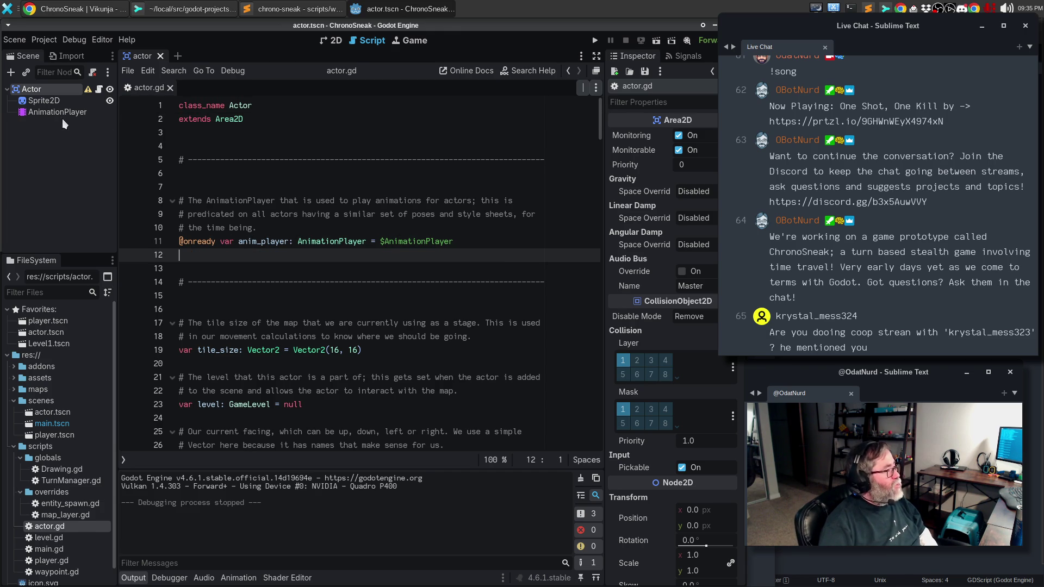
# - Clear the Sprite2D's texture, save actor.tscn with Ctrl+S, then run the game with F5 and stop it
pyautogui.click(50, 99)
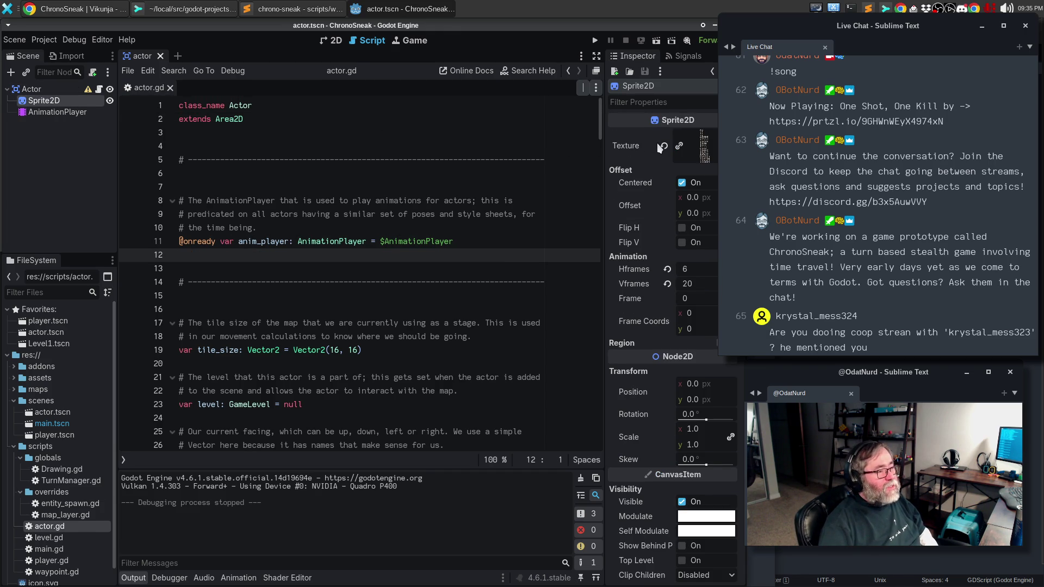
pyautogui.click(664, 145)
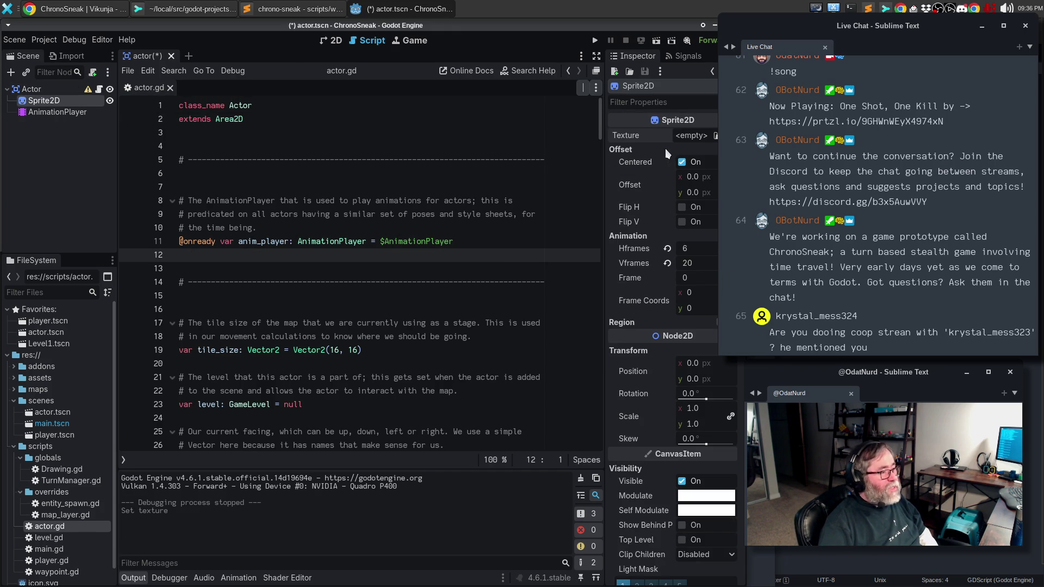
pyautogui.click(280, 200)
pyautogui.hotkey('ctrl', 's')
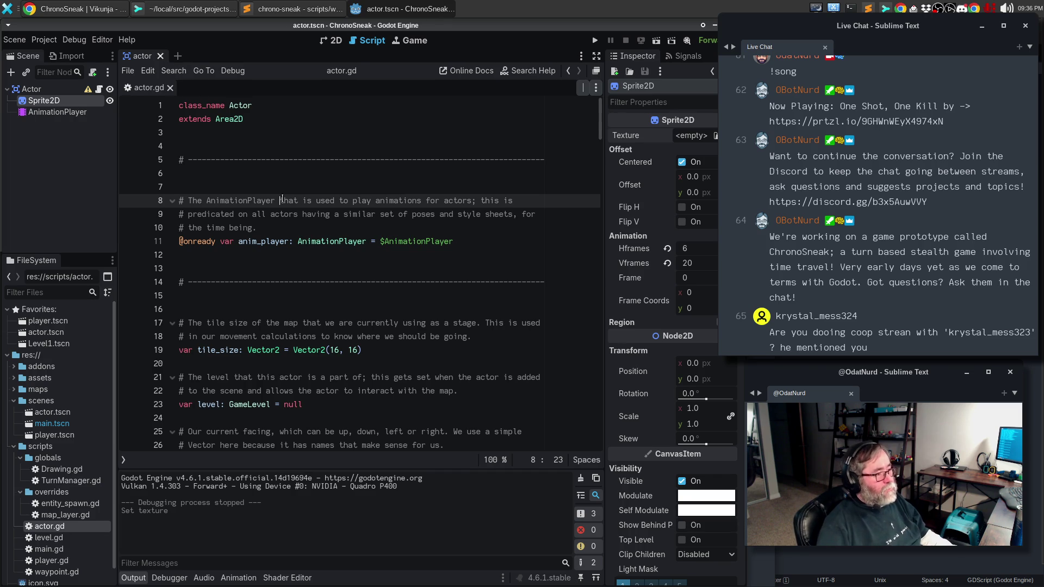
pyautogui.press('F5')
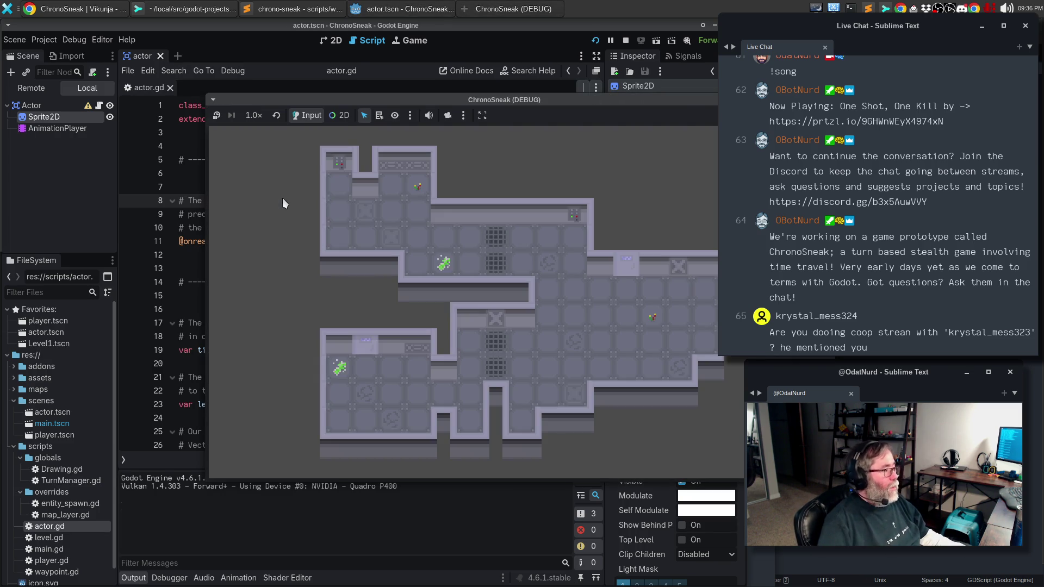
pyautogui.press('F8')
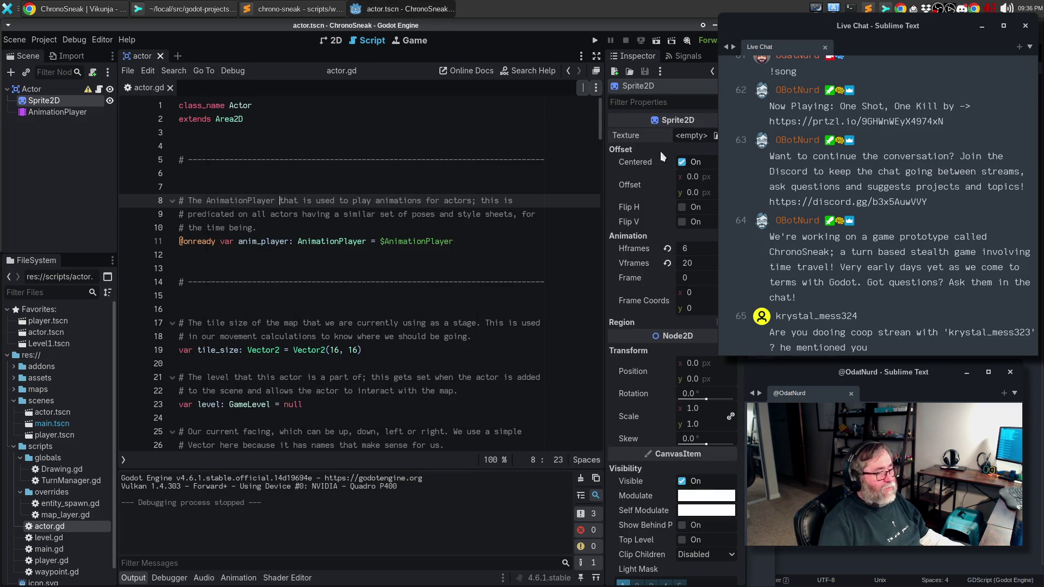
pyautogui.click(302, 179)
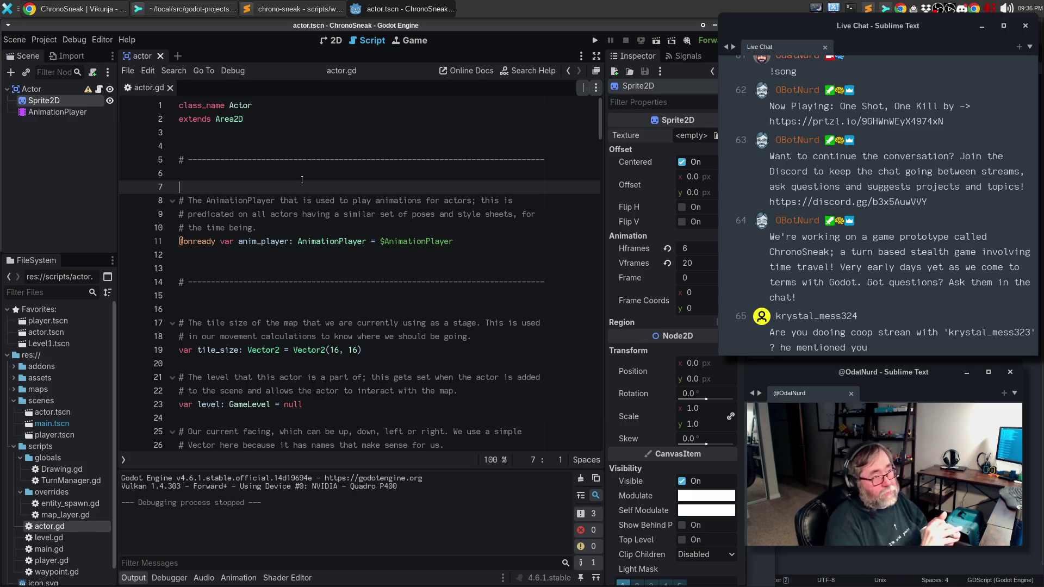
pyautogui.click(32, 90)
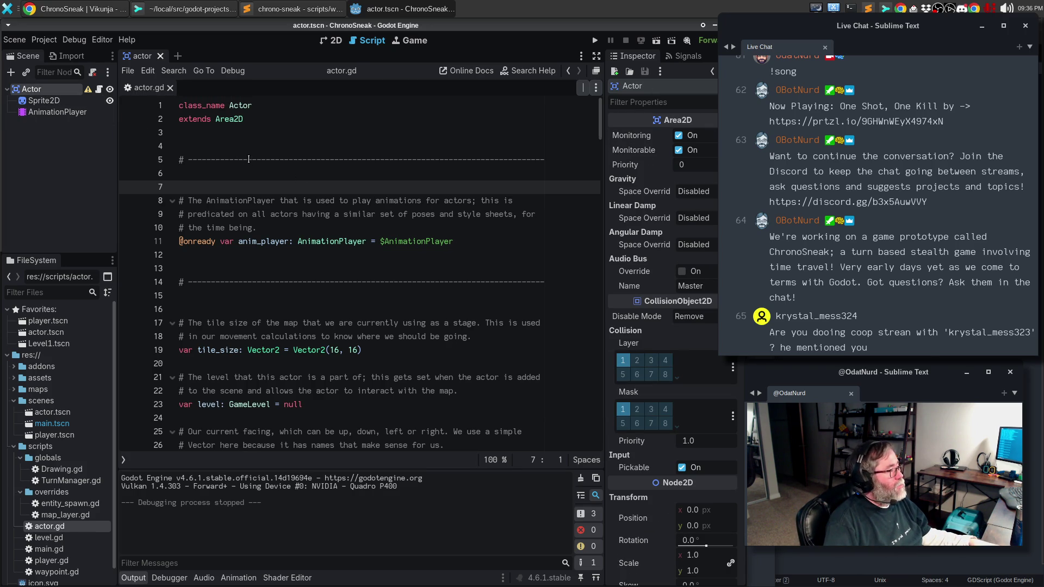
pyautogui.click(253, 254)
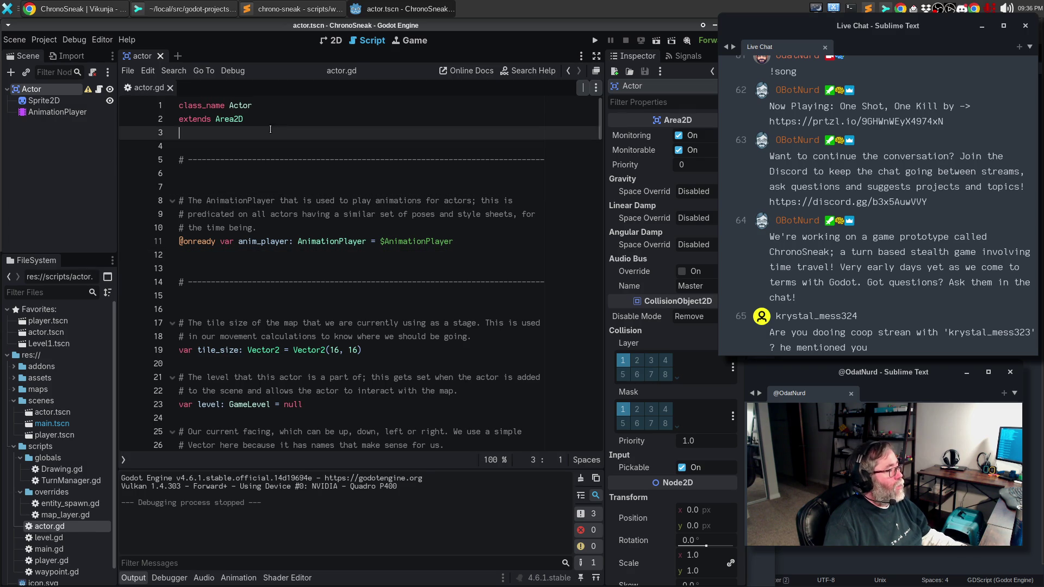
pyautogui.click(289, 111)
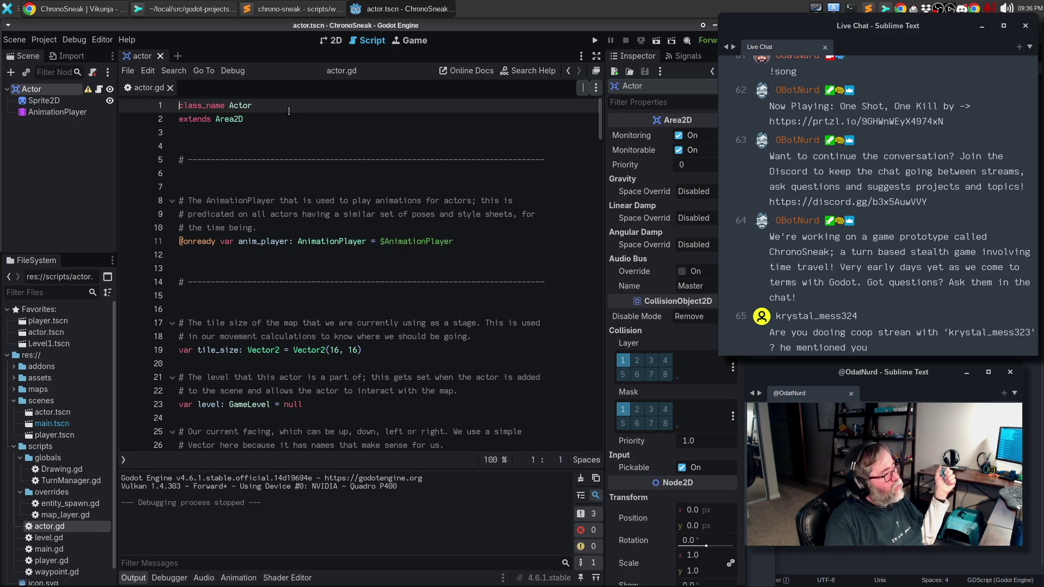
pyautogui.press('Return')
pyautogui.press('Up')
pyautogui.write('@tool')
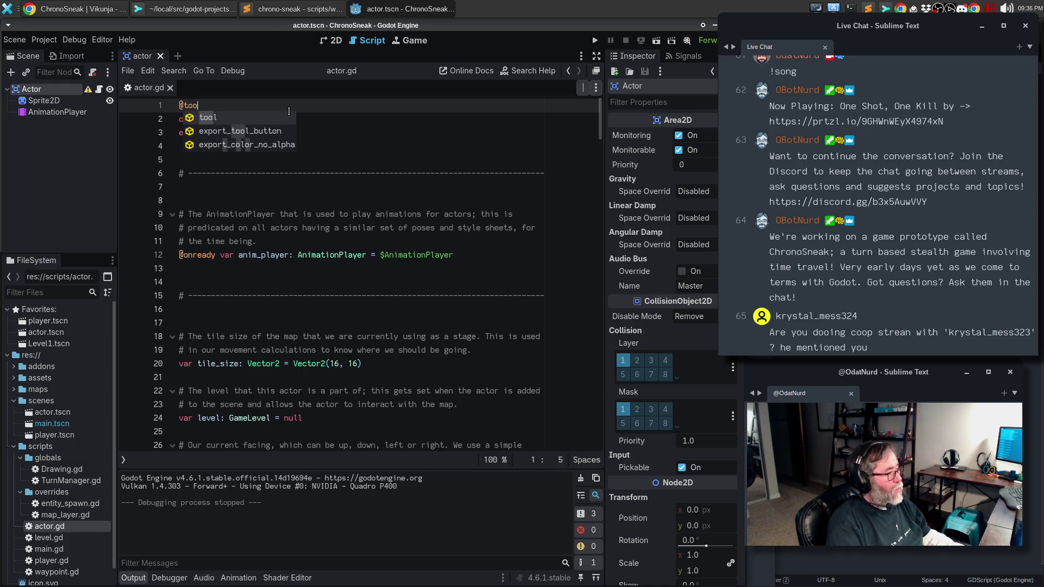
pyautogui.click(393, 277)
pyautogui.scroll(-10, 393, 278)
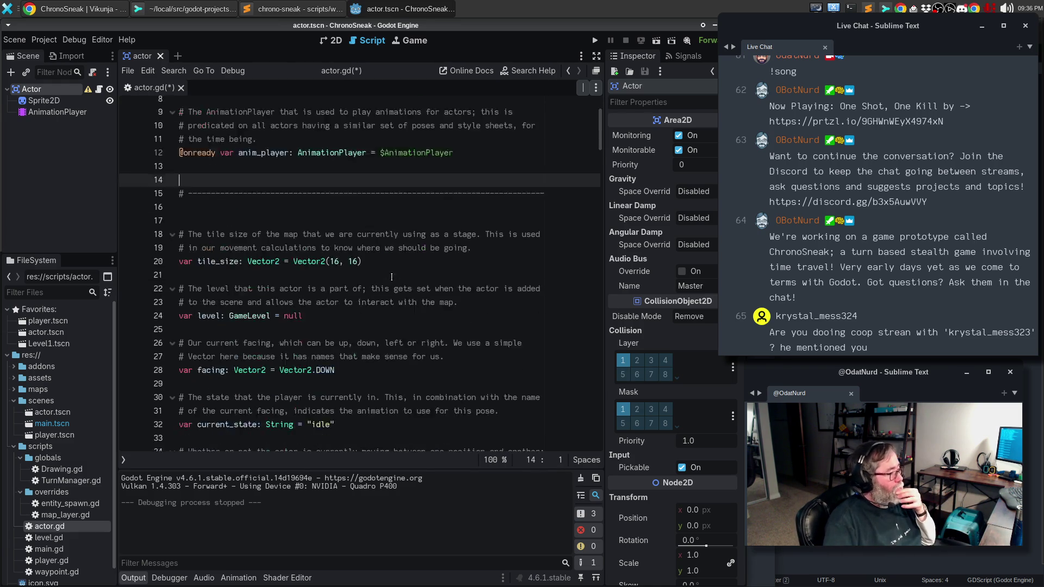
# - Start a new line at the top of _ready with a first attempt at the editor check, checking waypoint.gd
pyautogui.click(343, 241)
pyautogui.press('Return')
pyautogui.write('if Editor.ised')
pyautogui.press('BackSpace')
pyautogui.press('BackSpace')
pyautogui.write('_edit')
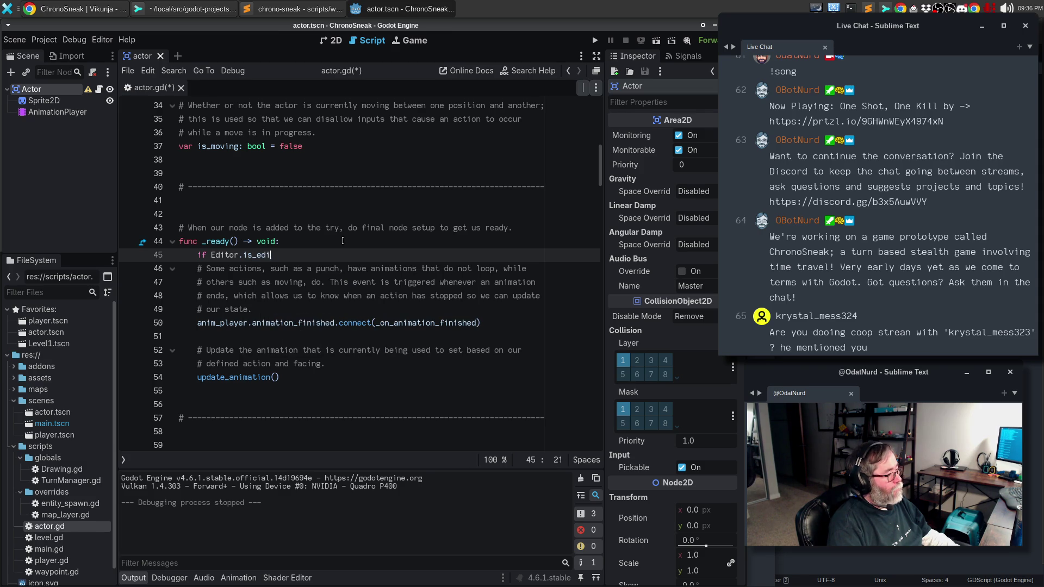
pyautogui.hotkey('alt', 'Tab')
pyautogui.hotkey('alt', 'Tab')
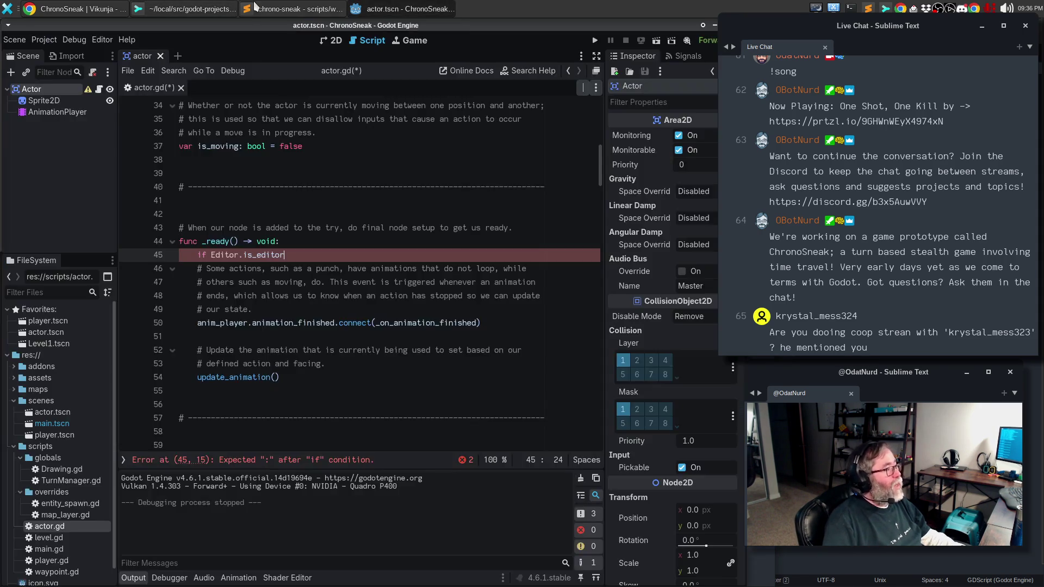
pyautogui.hotkey('alt', 'Tab')
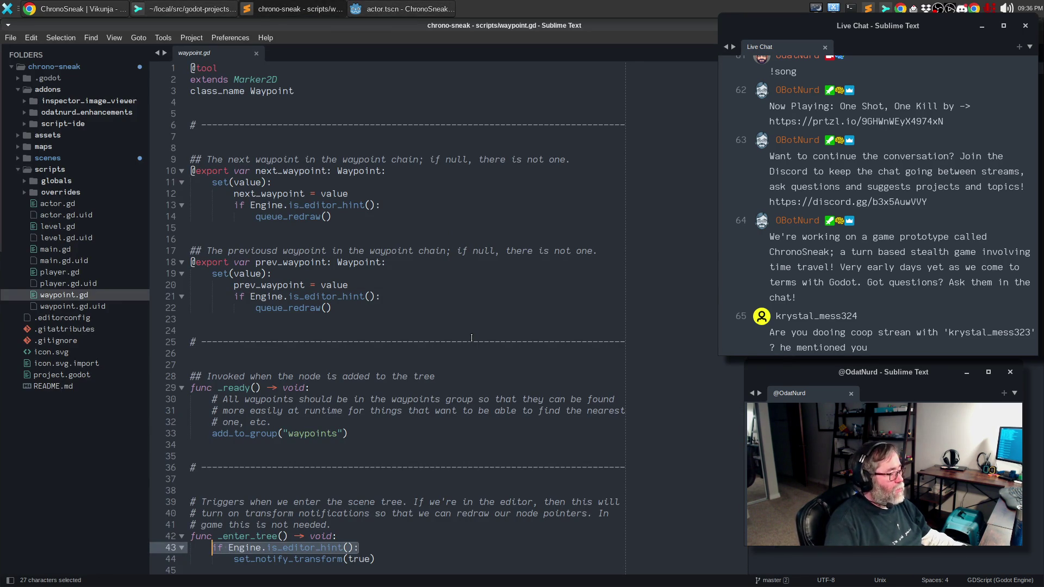
pyautogui.hotkey('alt', 'Tab')
# - Correct the line to 'if Engine.is_editor_hint():', using waypoint.gd as reference
pyautogui.doubleClick(225, 255)
pyautogui.write('WE')
pyautogui.press('BackSpace')
pyautogui.press('BackSpace')
pyautogui.write('ENgine.is_editor')
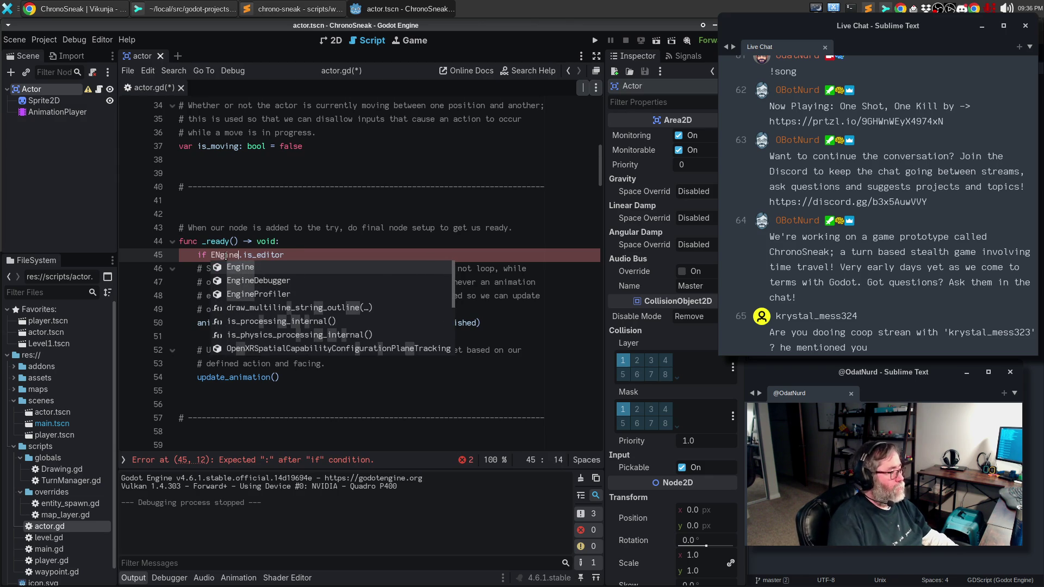
pyautogui.press('End')
pyautogui.write('_hin')
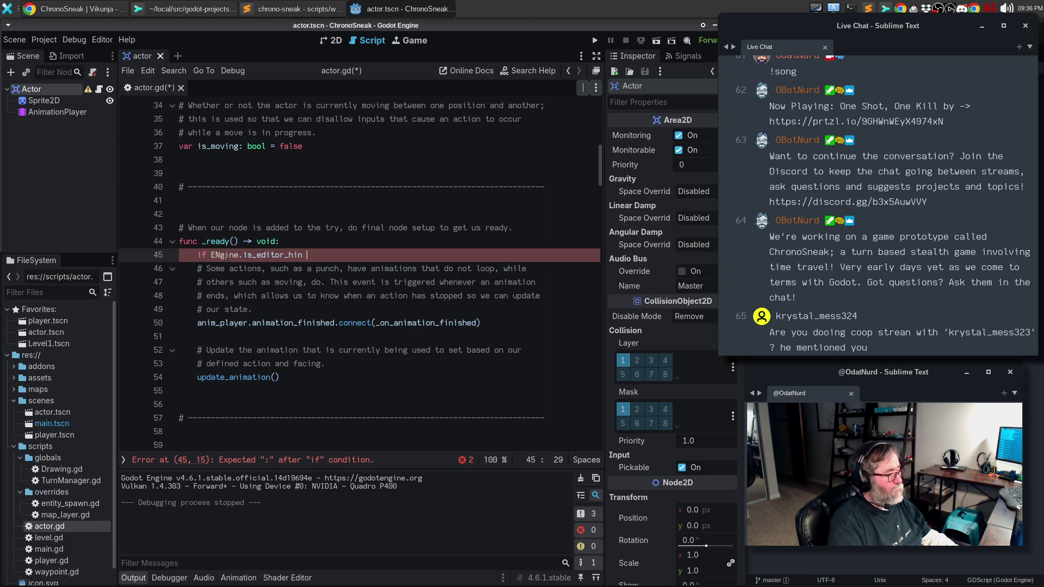
pyautogui.hotkey('alt', 'Tab')
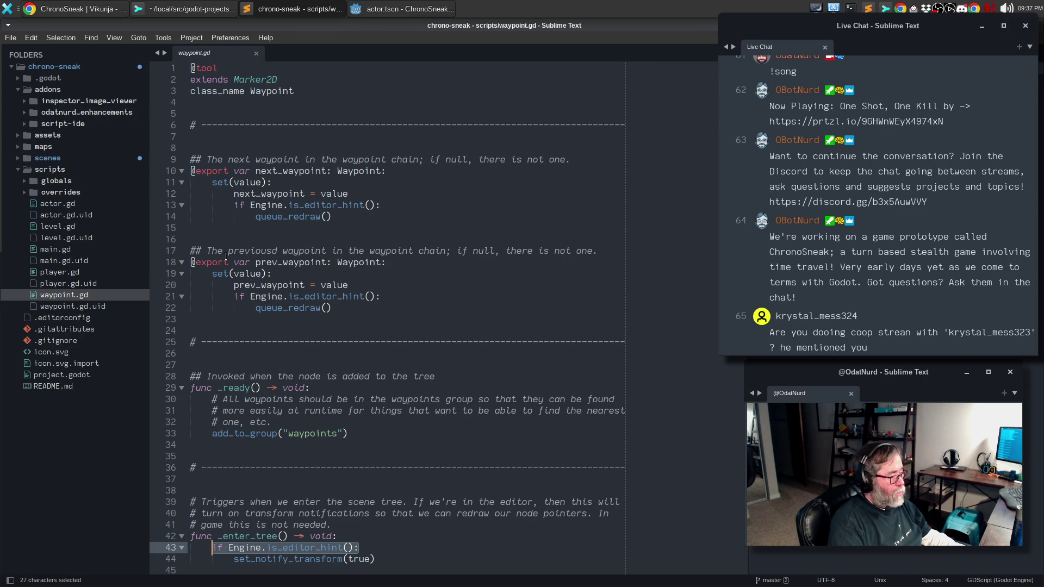
pyautogui.hotkey('alt', 'Tab')
pyautogui.write('t():')
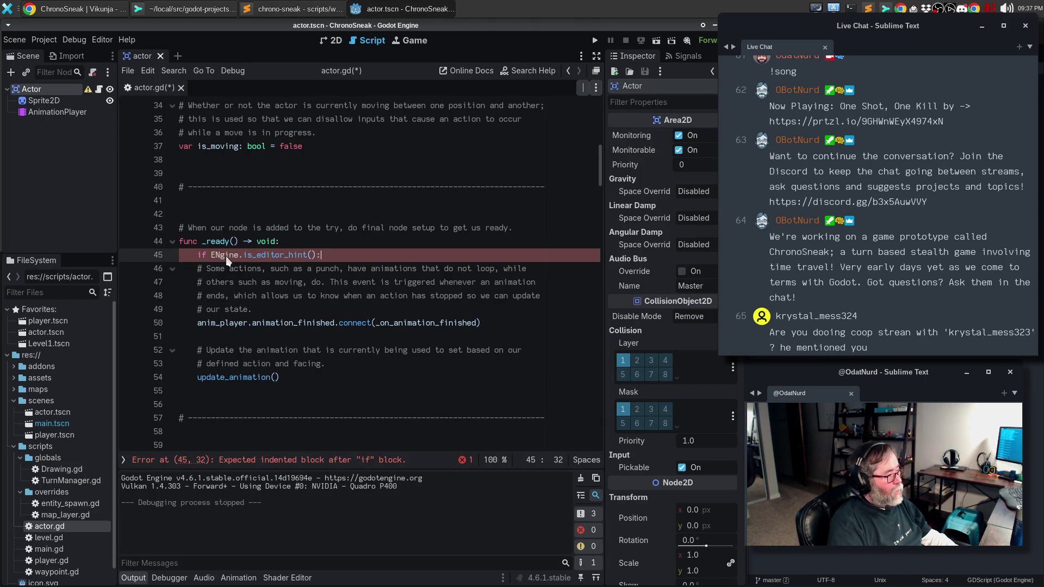
# - Fix the 'ENgine' capitalisation, add an indented 'return' plus a blank line, and save actor.gd
pyautogui.press('Home')
pyautogui.press('Right')
pyautogui.press('BackSpace')
pyautogui.write('n')
pyautogui.press('Escape')
pyautogui.press('End')
pyautogui.press('Return')
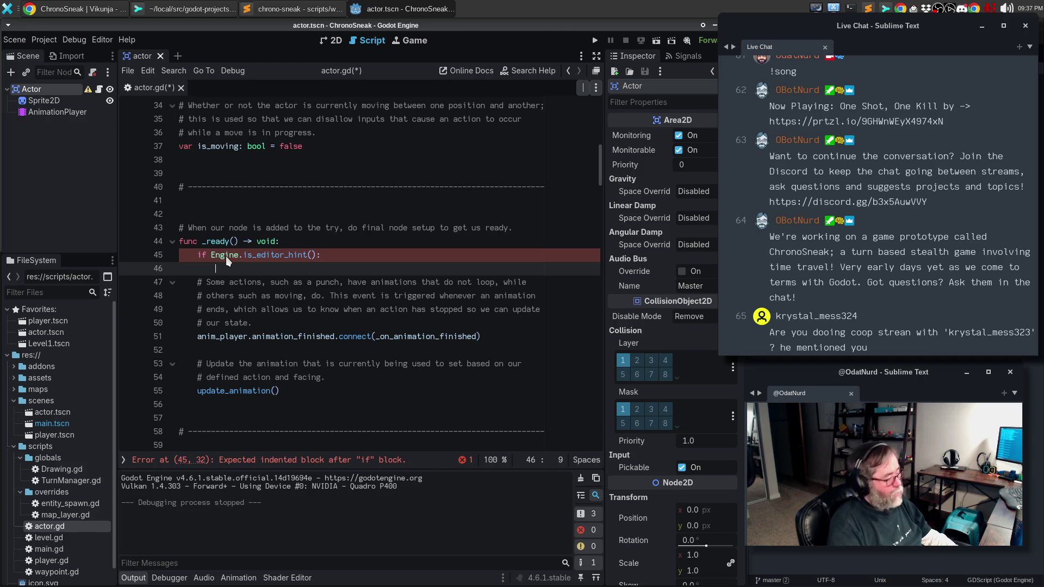
pyautogui.write('return')
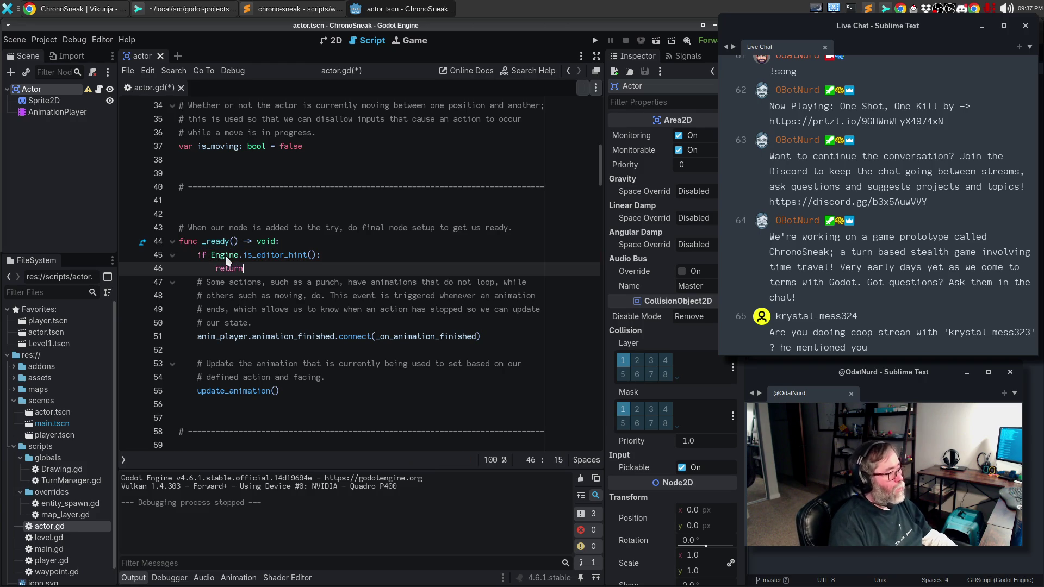
pyautogui.press('Return')
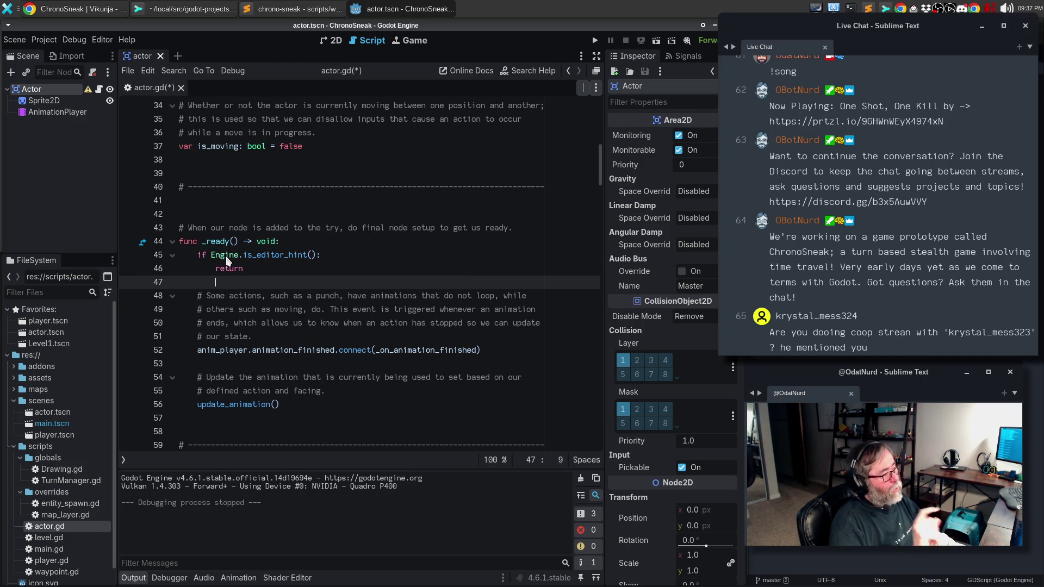
pyautogui.hotkey('ctrl', 's')
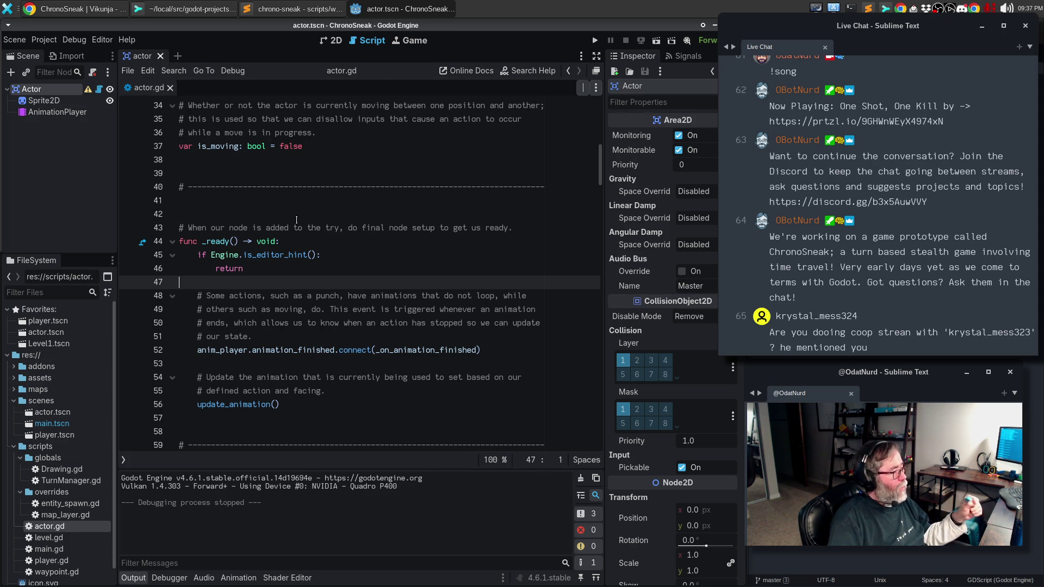
pyautogui.scroll(-3, 302, 214)
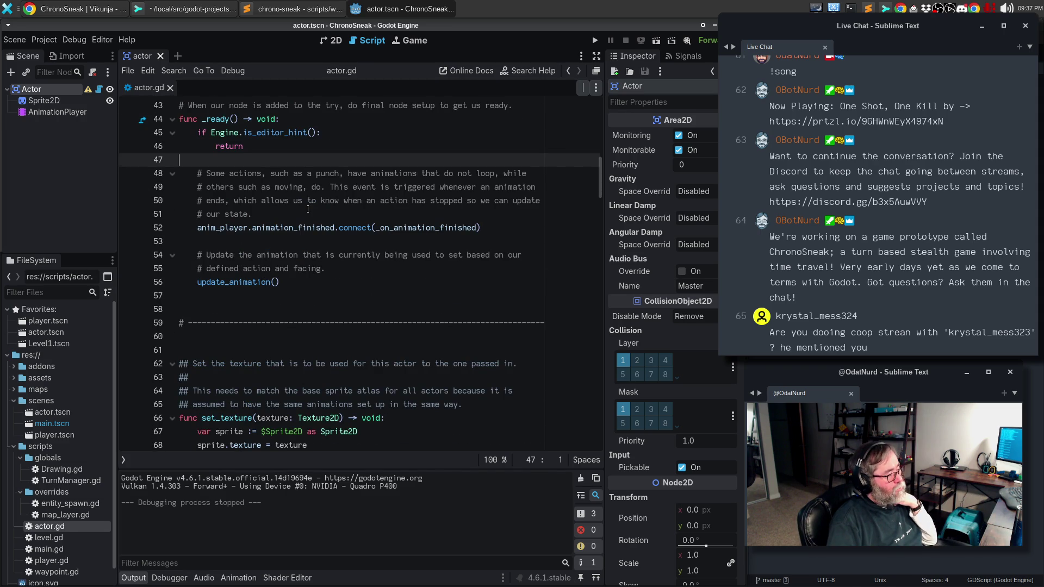
pyautogui.scroll(-5, 308, 208)
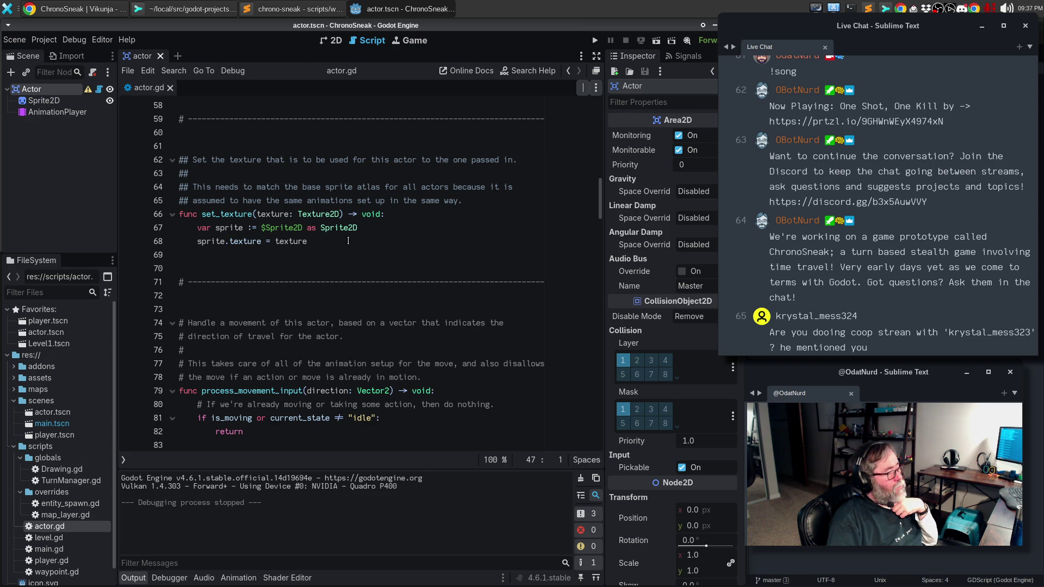
pyautogui.click(290, 213)
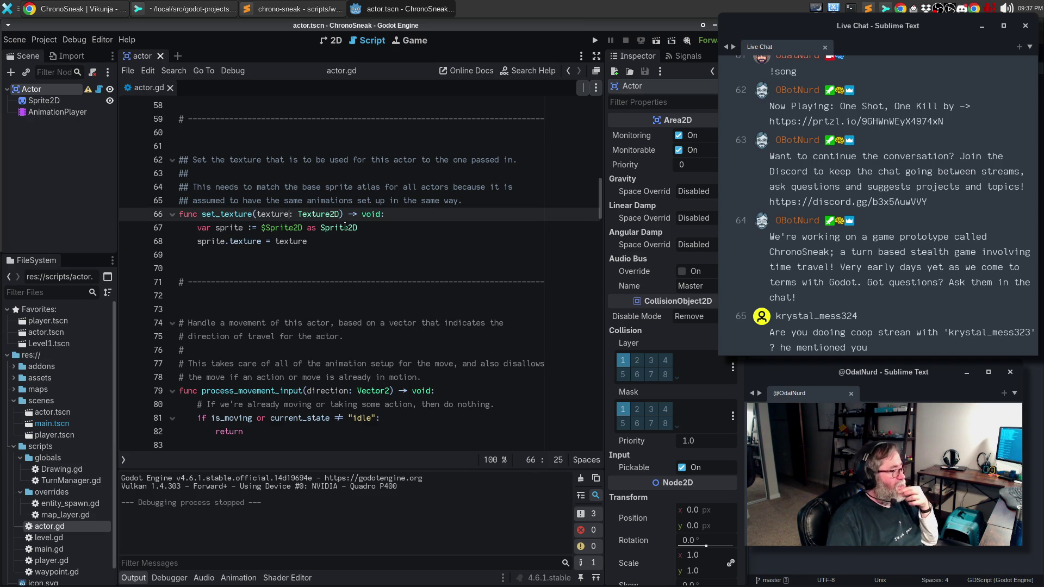
pyautogui.click(333, 241)
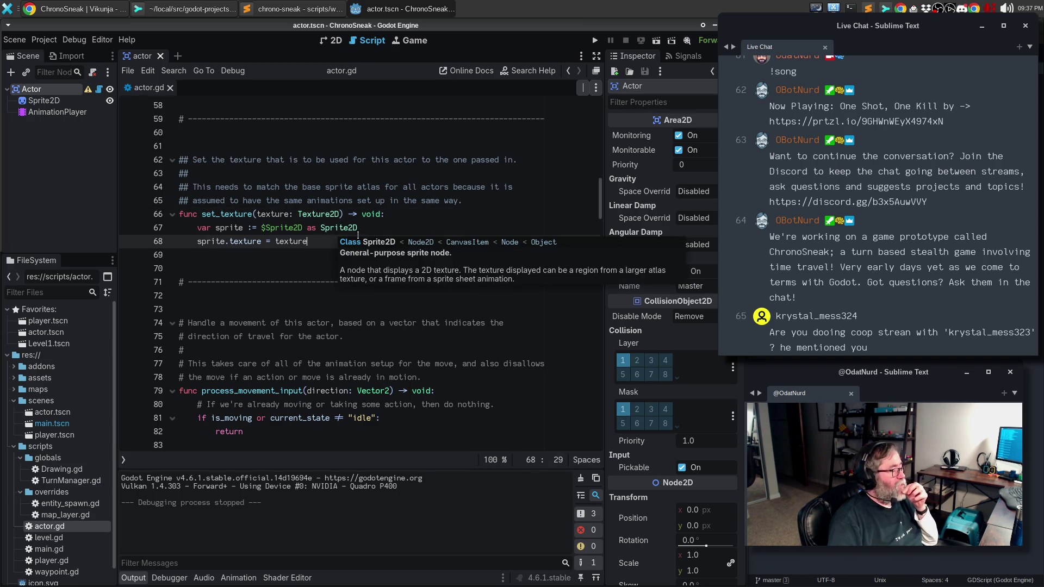
pyautogui.scroll(15, 334, 241)
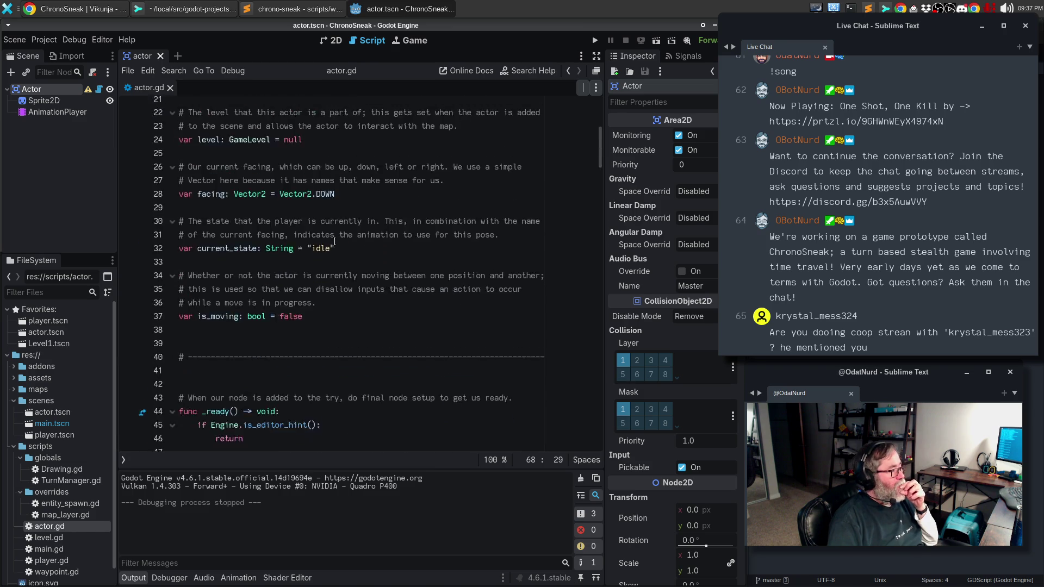
pyautogui.click(256, 268)
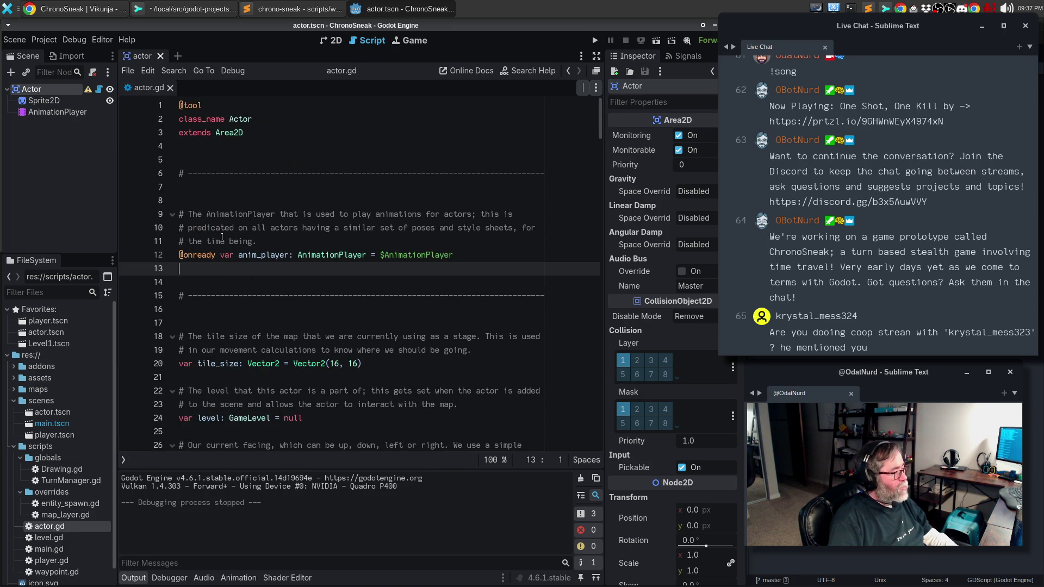
pyautogui.press('Return')
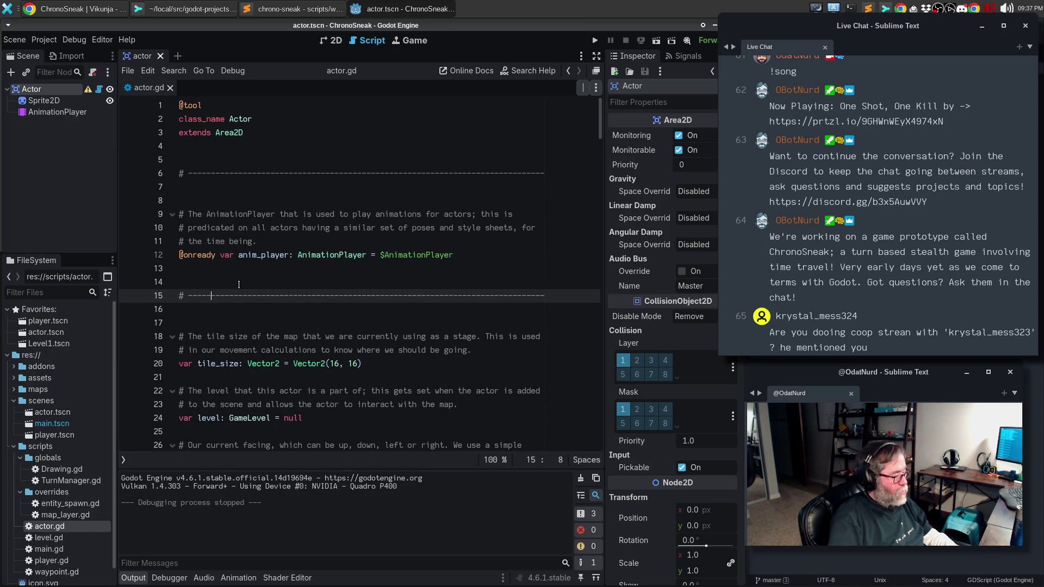
pyautogui.hotkey('ctrl', 'v')
pyautogui.press('Return')
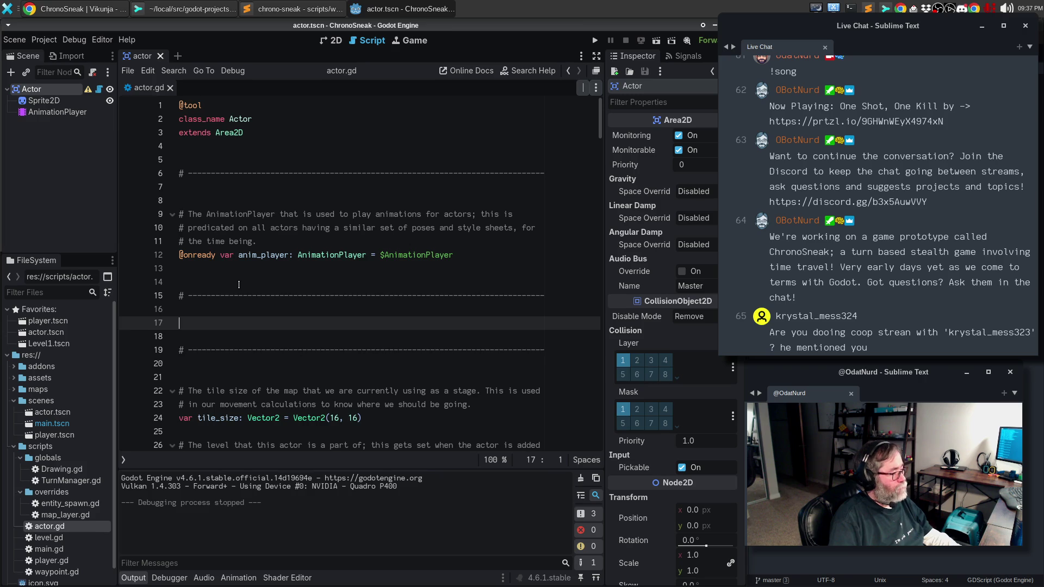
pyautogui.press('Return')
pyautogui.write('@expoer')
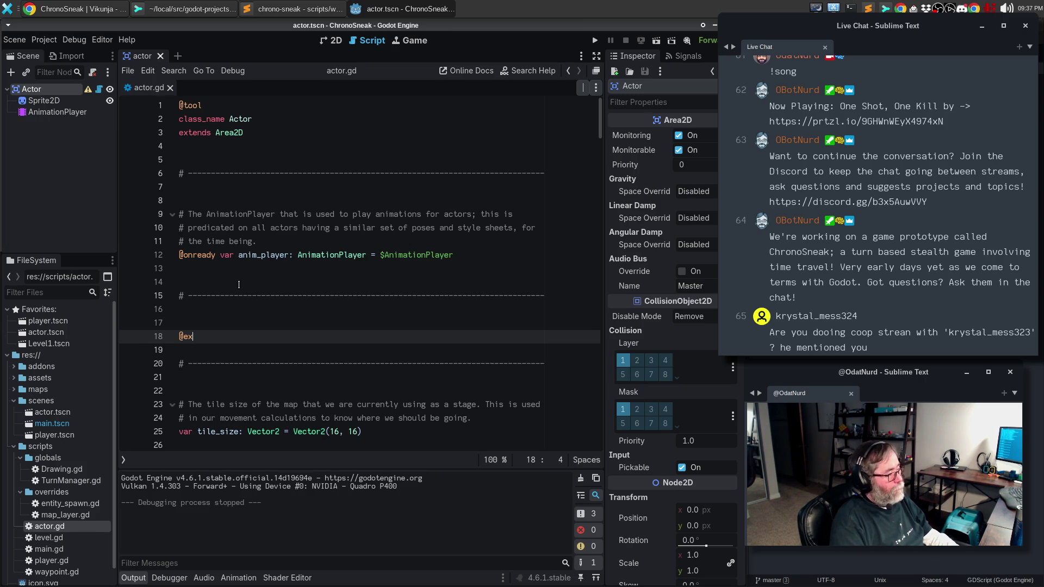
pyautogui.press('BackSpace')
pyautogui.press('BackSpace')
pyautogui.write('rt player_')
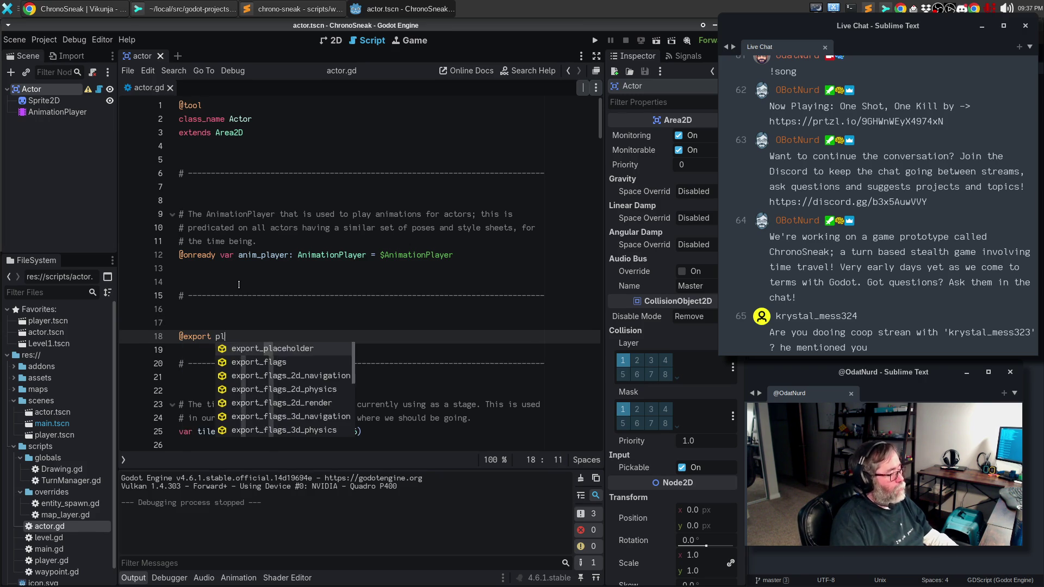
pyautogui.write('spri')
pyautogui.hotkey('ctrl', 'BackSpace')
pyautogui.hotkey('ctrl', 'space')
pyautogui.write('spritesheet')
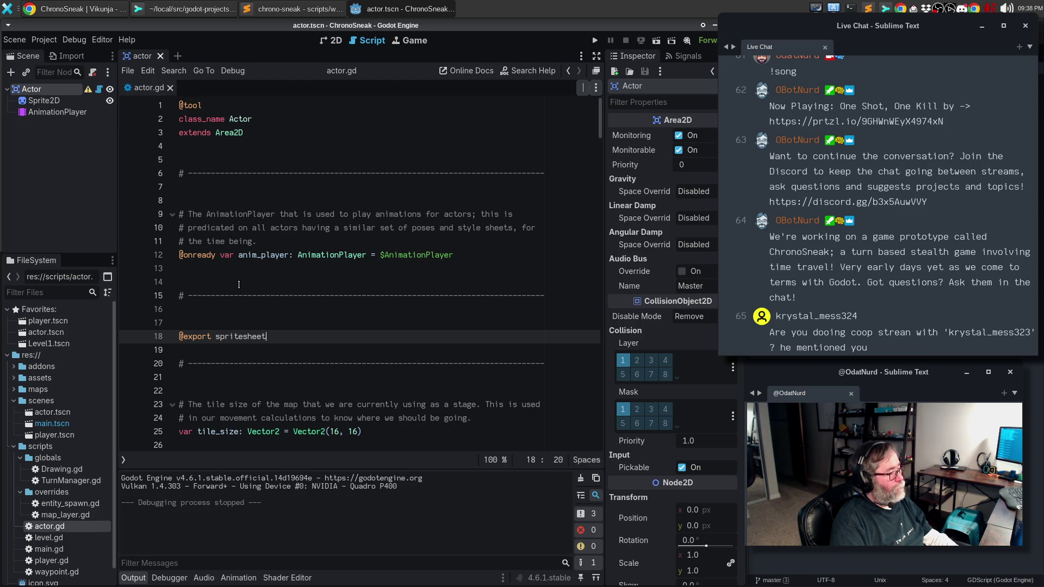
pyautogui.press('BackSpace')
pyautogui.press('BackSpace')
pyautogui.press('BackSpace')
pyautogui.write('_sheet')
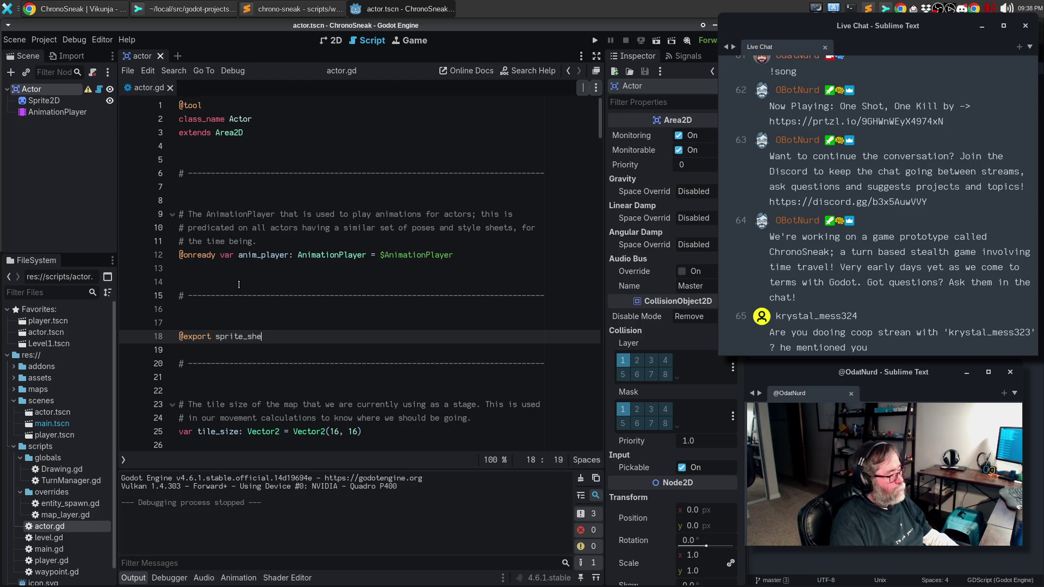
pyautogui.write(': Texture')
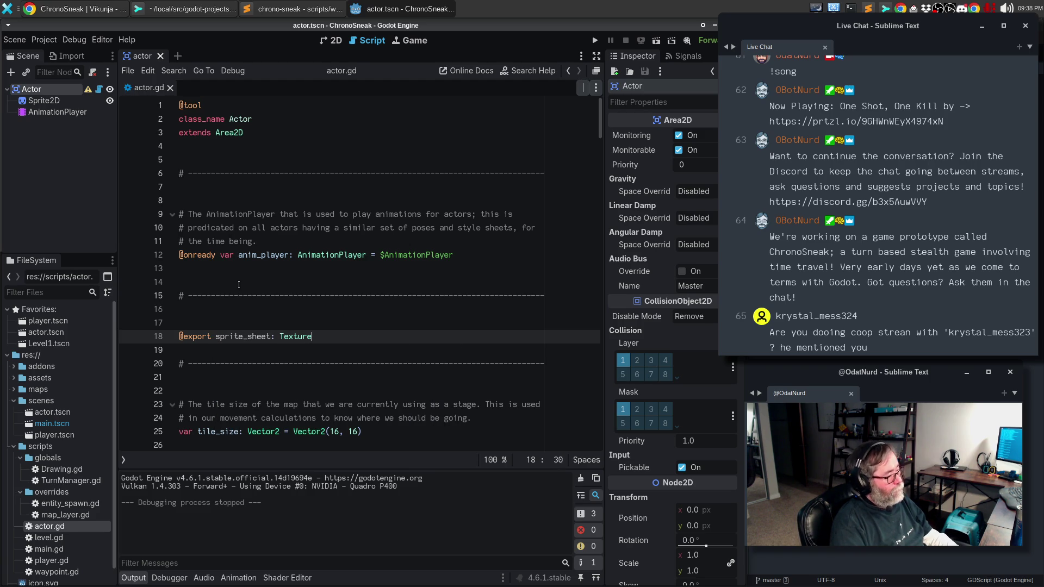
pyautogui.write('2D :')
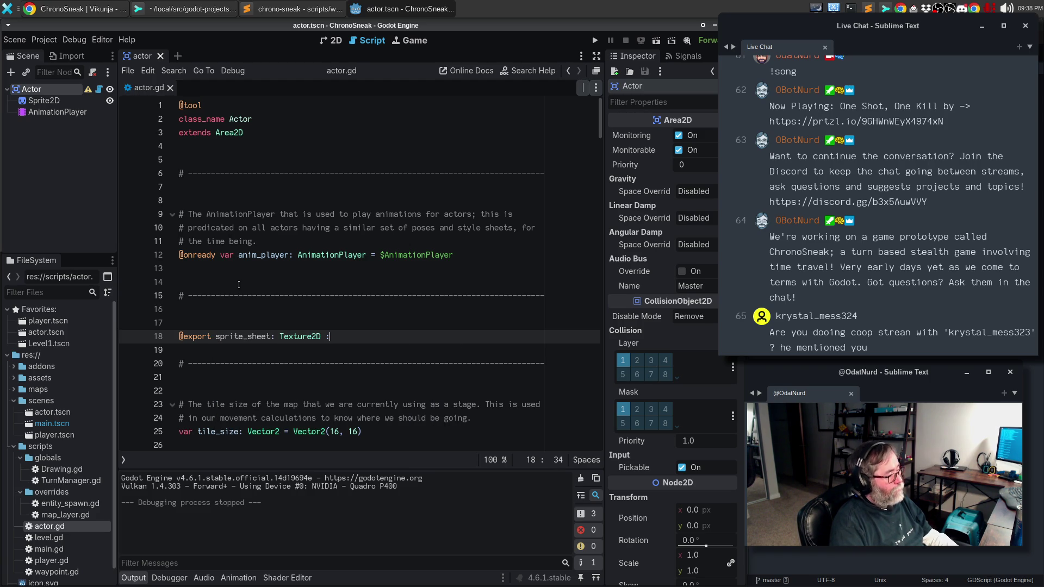
# - Give sprite_sheet a setter that assigns sprite_sheet = value
pyautogui.press('Return')
pyautogui.write('set(value)')
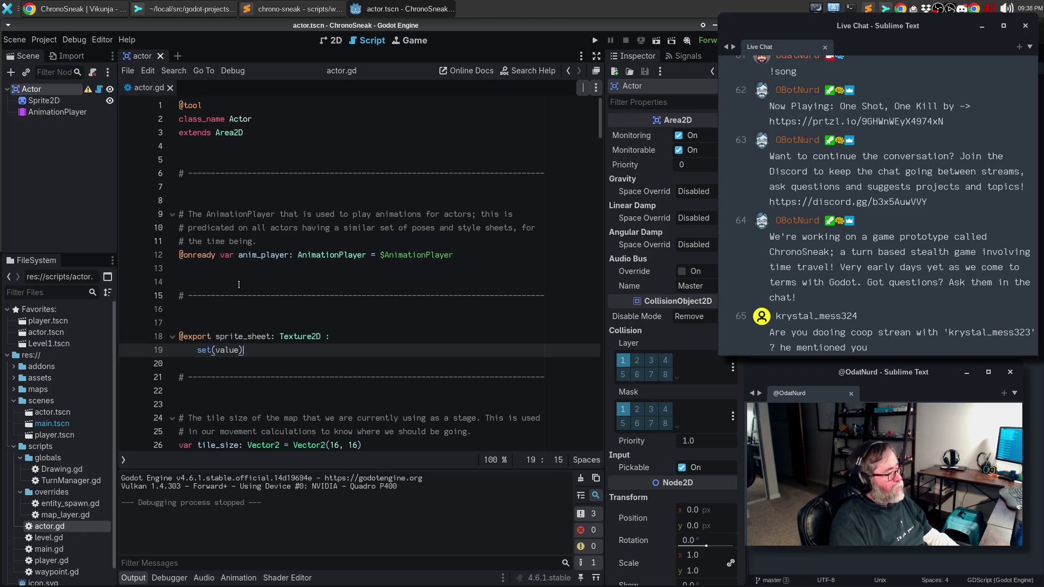
pyautogui.write(':')
pyautogui.press('Return')
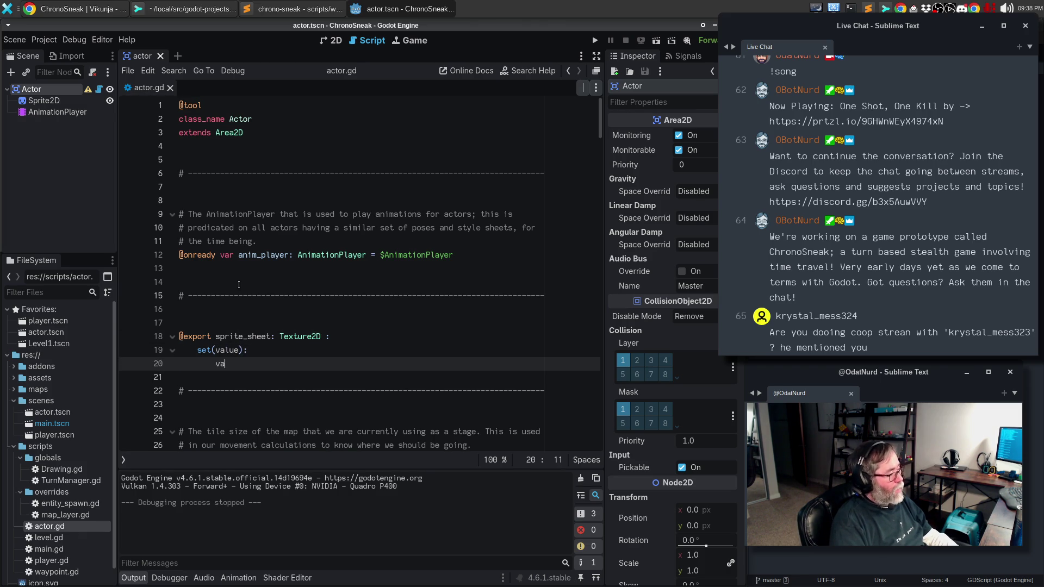
pyautogui.press('BackSpace')
pyautogui.write('sprite_')
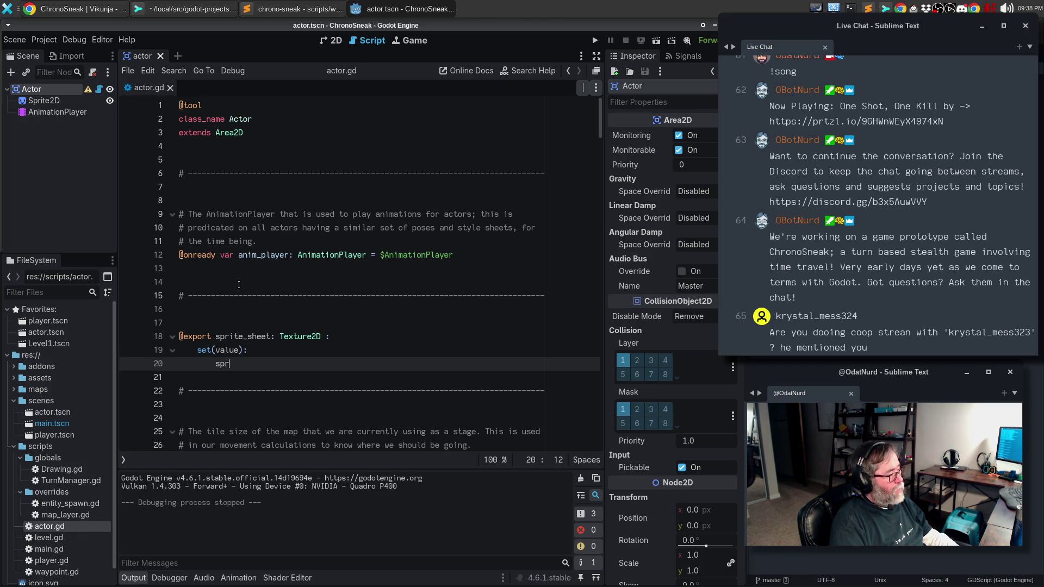
pyautogui.press('BackSpace')
pyautogui.press('BackSpace')
pyautogui.press('BackSpace')
pyautogui.write('n')
pyautogui.press('BackSpace')
pyautogui.write('te_sheet ')
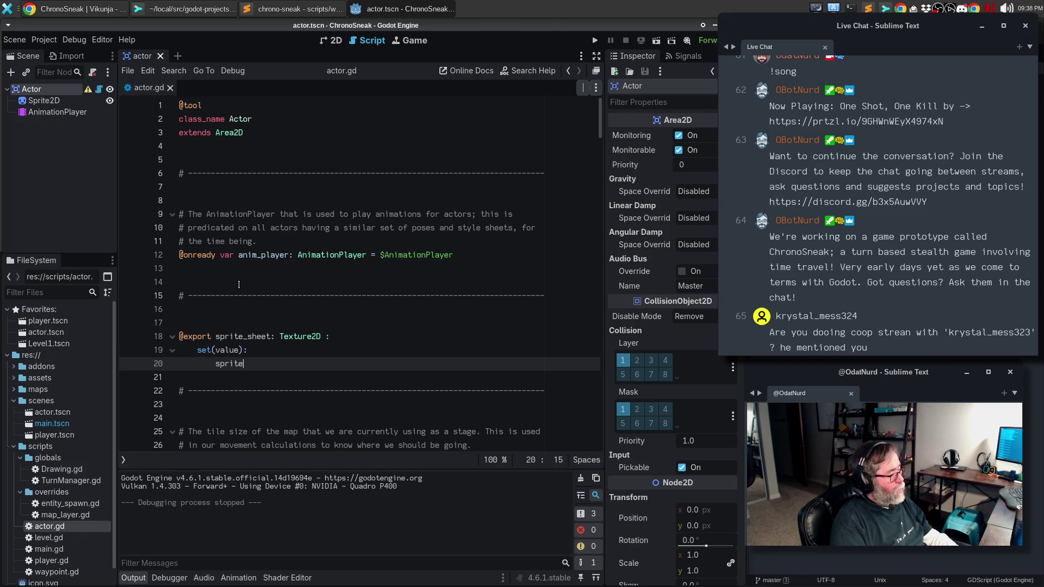
pyautogui.write('= value')
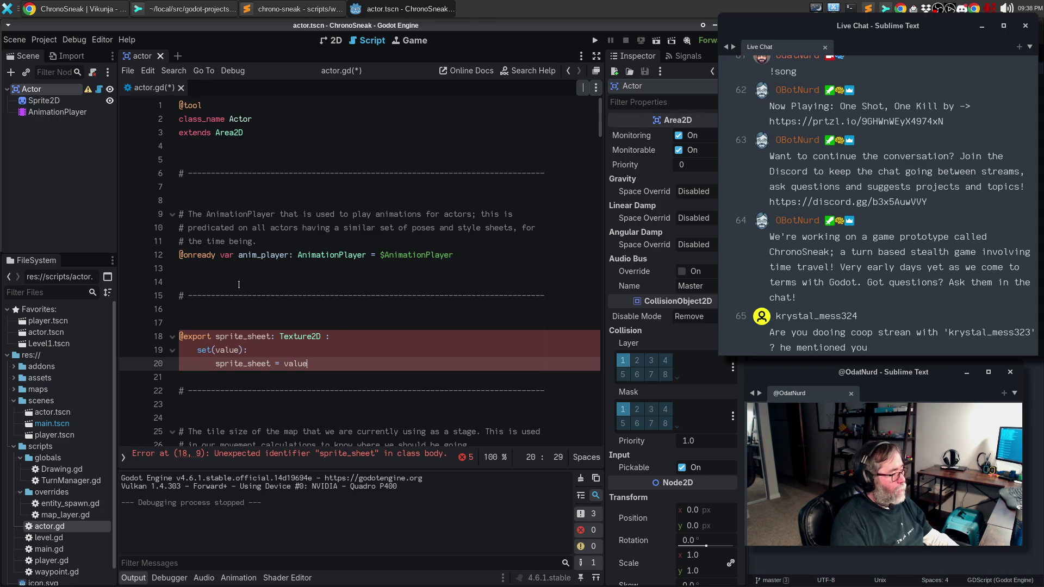
# - Add the missing var keyword and an update_configuration_warnings() call inside the setter
pyautogui.press('Up')
pyautogui.press('Up')
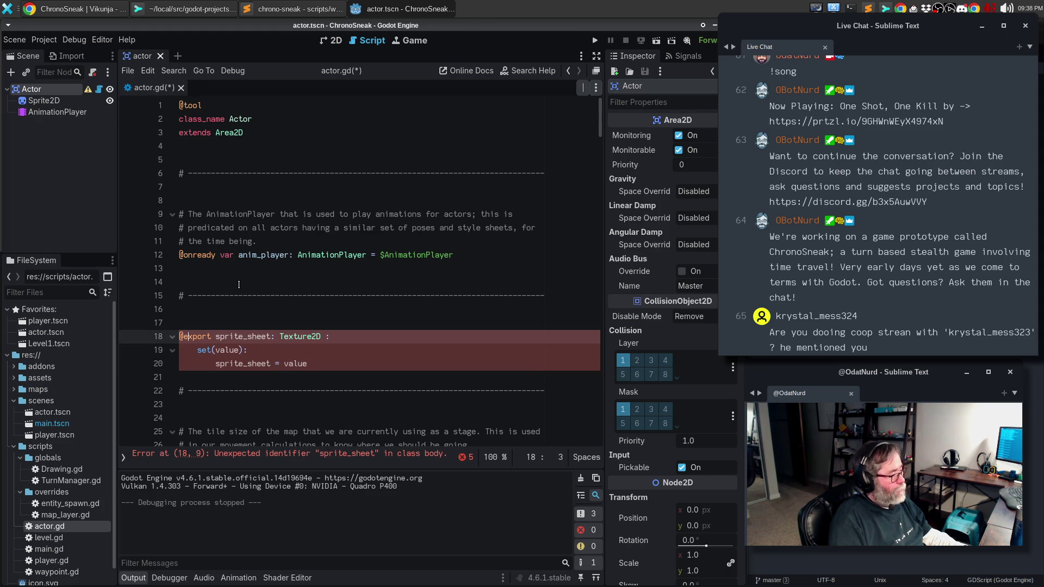
pyautogui.hotkey('ctrl', 'Right')
pyautogui.write('var')
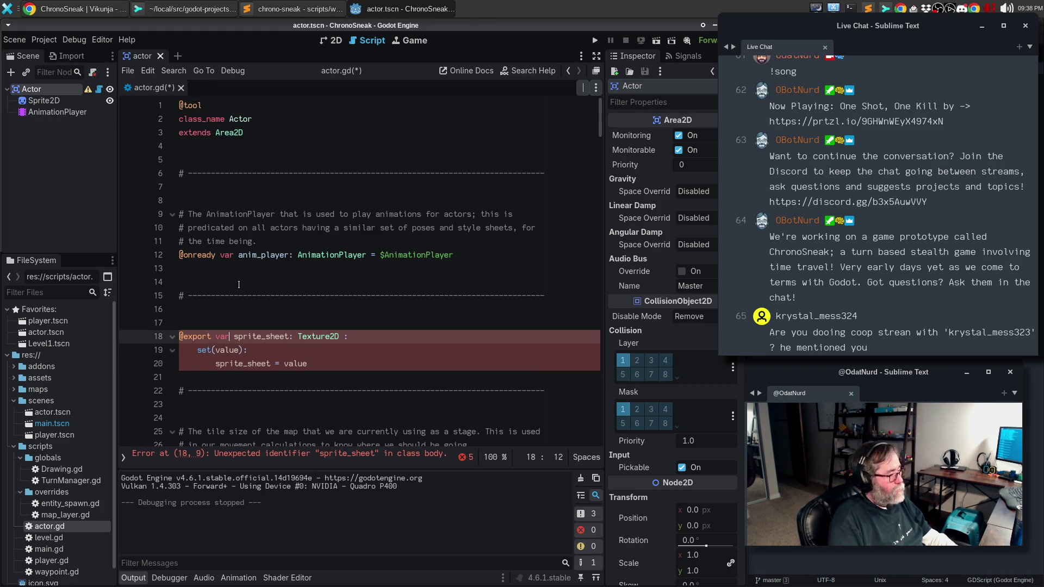
pyautogui.press('Down')
pyautogui.press('Down')
pyautogui.press('End')
pyautogui.press('Return')
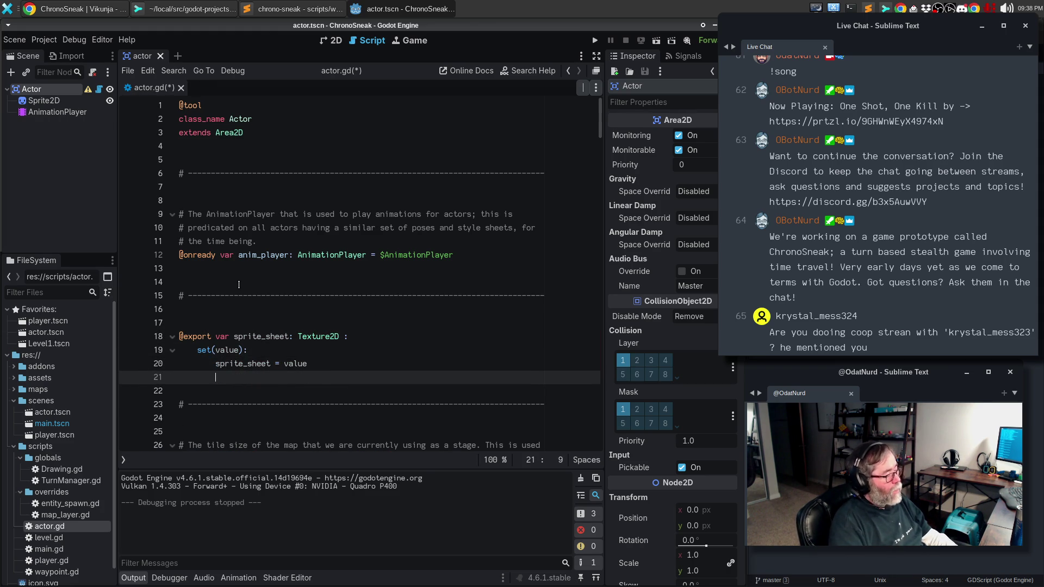
pyautogui.write('updater_')
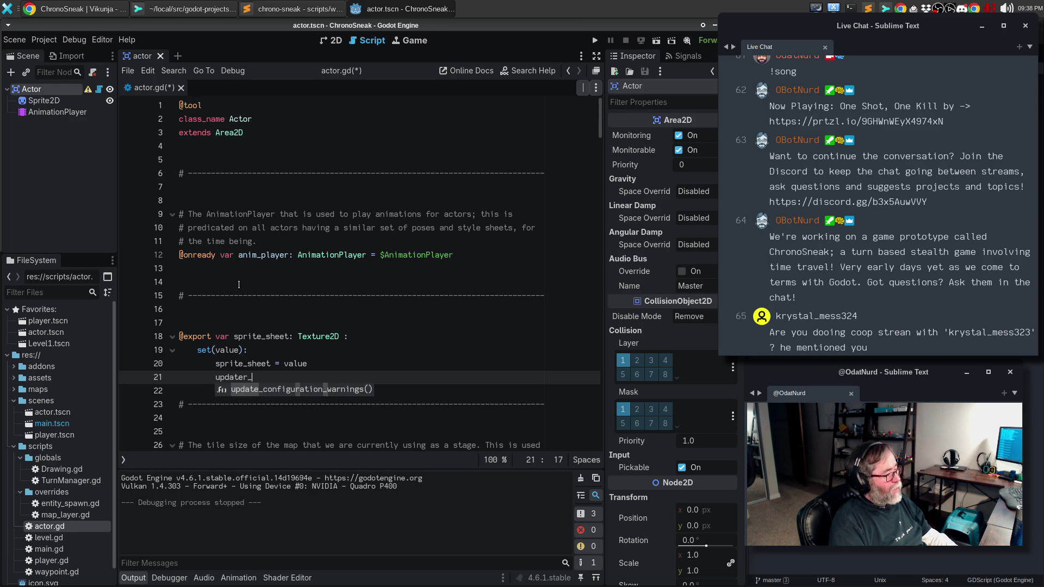
pyautogui.write('e_')
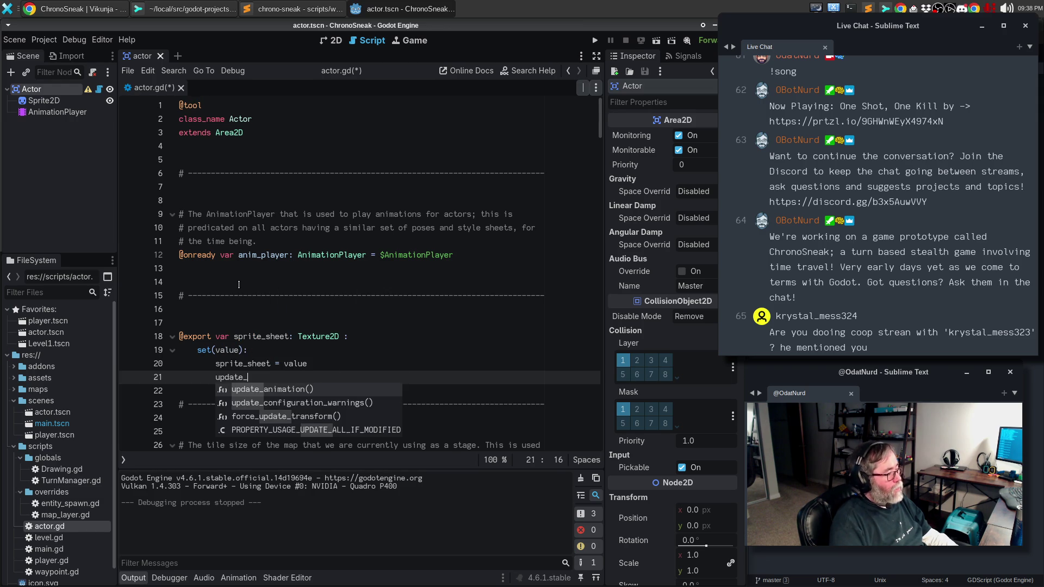
pyautogui.press('Down')
pyautogui.press('Return')
pyautogui.press('Up')
pyautogui.press('Return')
# - Call set_texture(value) in the setter and save actor.gd
pyautogui.write('set_spr')
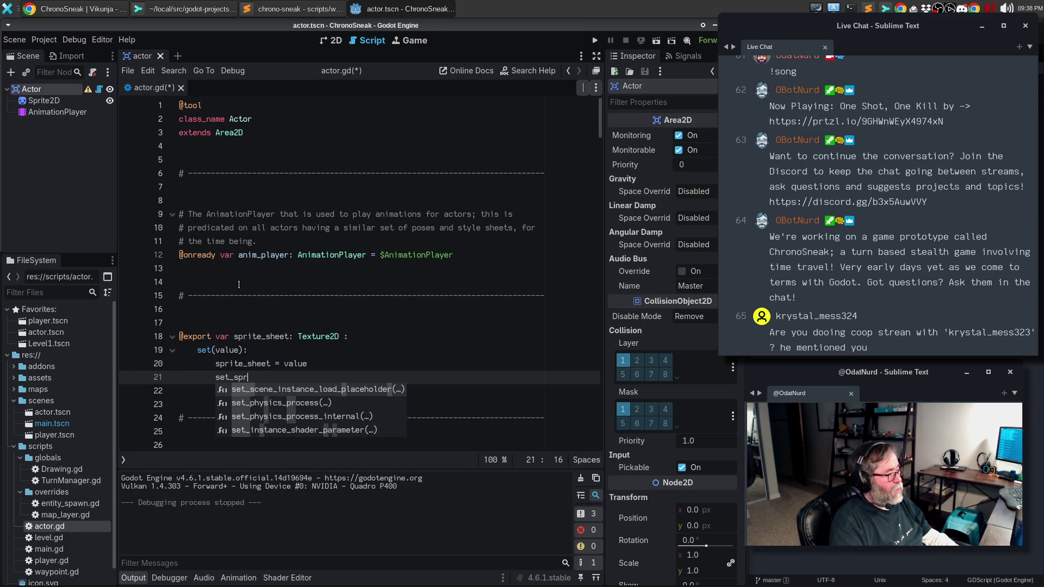
pyautogui.write('u')
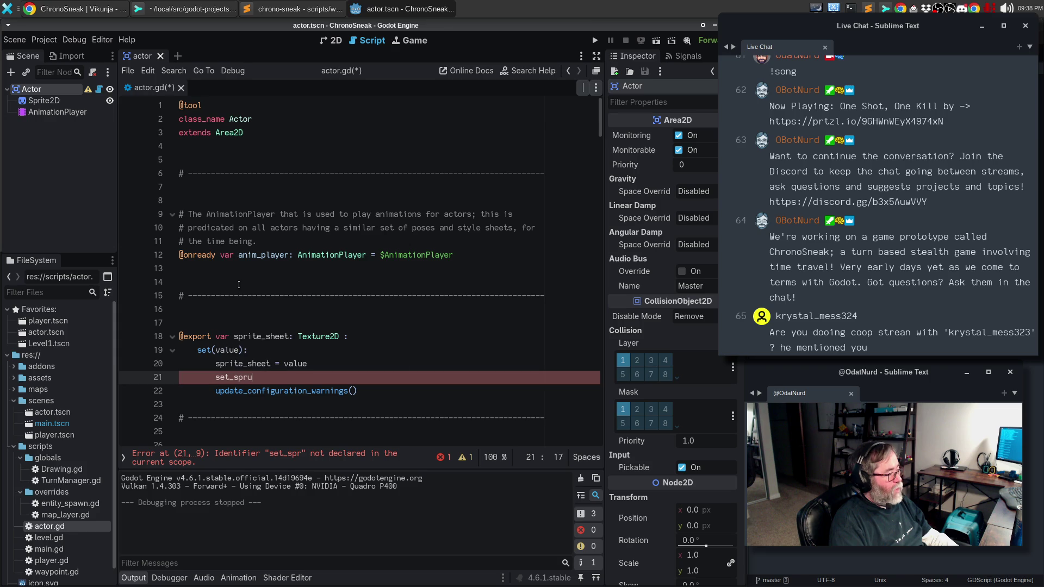
pyautogui.write('te')
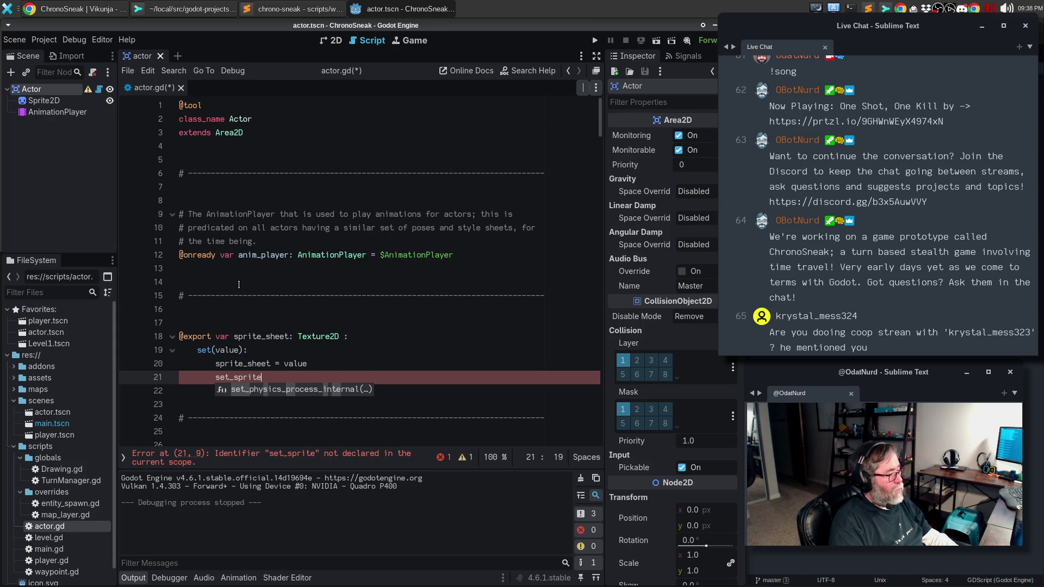
pyautogui.scroll(-12, 365, 223)
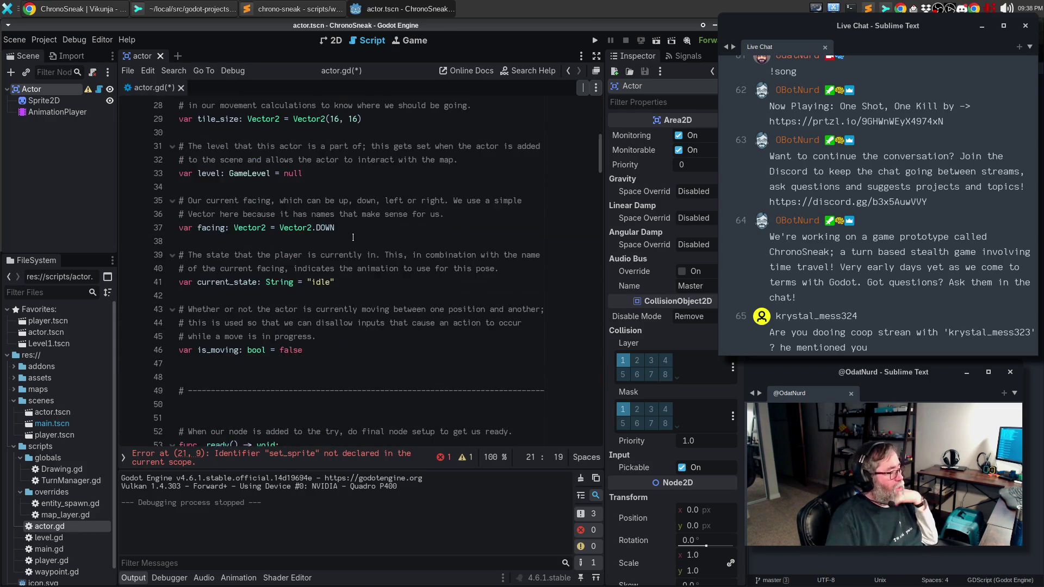
pyautogui.scroll(-8, 365, 223)
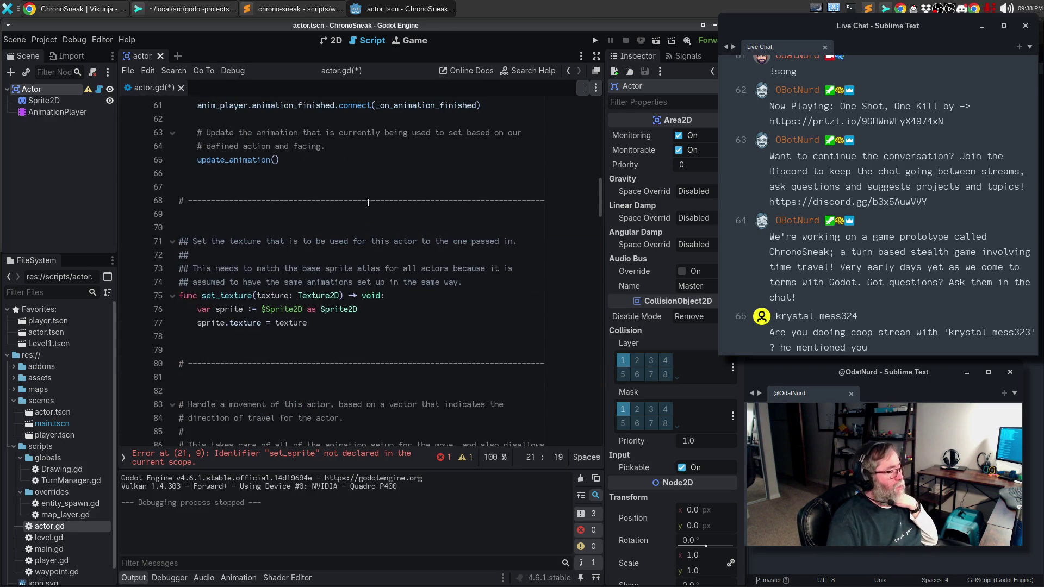
pyautogui.scroll(14, 368, 202)
pyautogui.scroll(3, 455, 273)
pyautogui.press('BackSpace')
pyautogui.press('BackSpace')
pyautogui.press('BackSpace')
pyautogui.write('texture(value)')
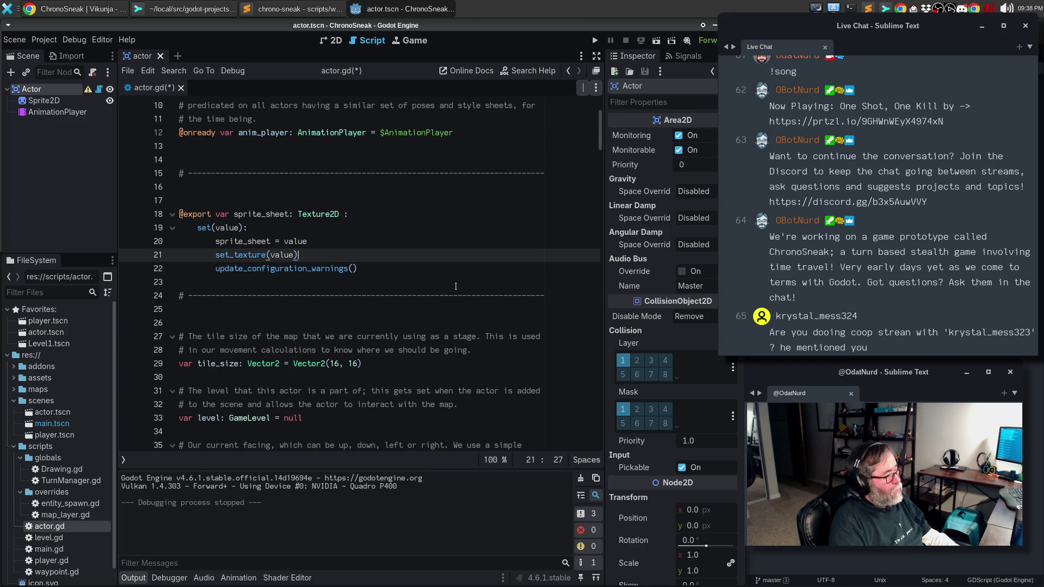
pyautogui.hotkey('ctrl', 's')
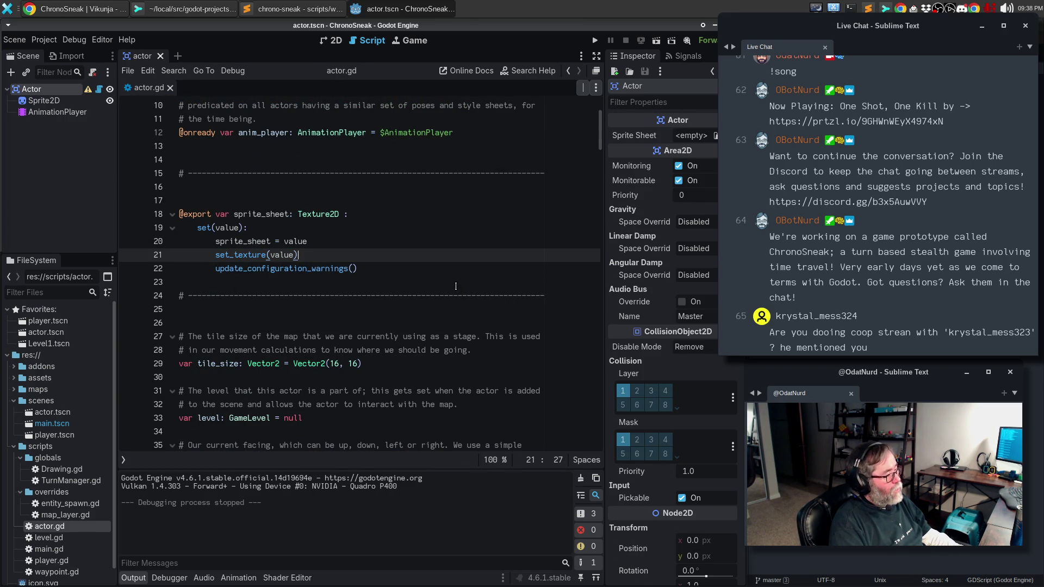
pyautogui.press('Down')
pyautogui.press('Down')
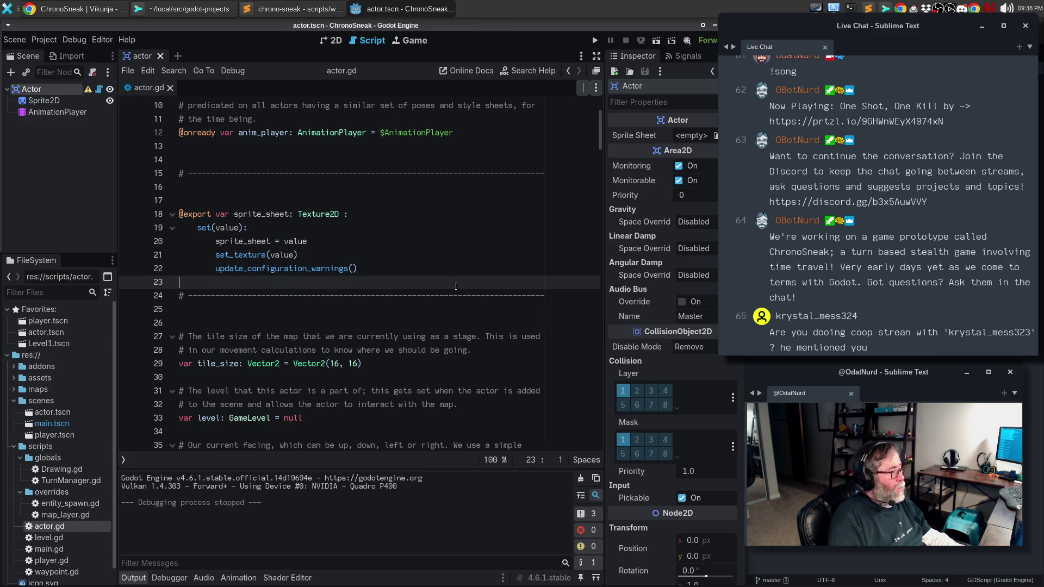
pyautogui.press('Return')
pyautogui.hotkey('ctrl', 's')
pyautogui.click(301, 12)
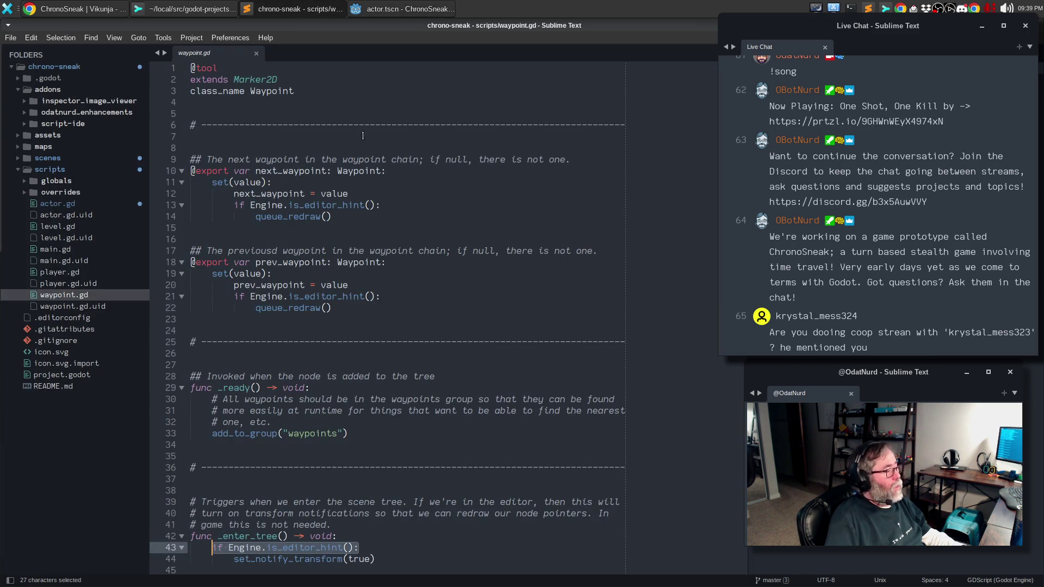
# - Copy the _get_configuration_warnings comment, header, declaration and return lines from waypoint.gd
pyautogui.scroll(-5, 379, 306)
pyautogui.scroll(-8, 379, 316)
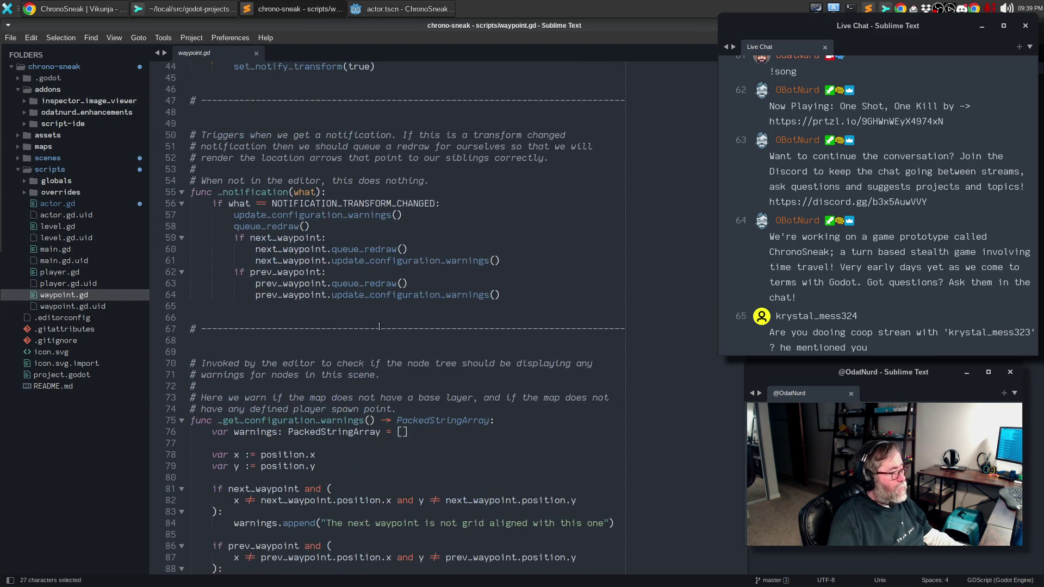
pyautogui.scroll(-5, 379, 326)
pyautogui.moveTo(309, 417); pyautogui.dragTo(122, 409)
pyautogui.moveTo(426, 252)
pyautogui.mouseDown()
pyautogui.moveTo(191, 263)
pyautogui.moveTo(149, 179)
pyautogui.moveTo(153, 237)
pyautogui.mouseUp()
pyautogui.moveTo(401, 187); pyautogui.dragTo(148, 179)
pyautogui.hotkey('ctrl', 'c')
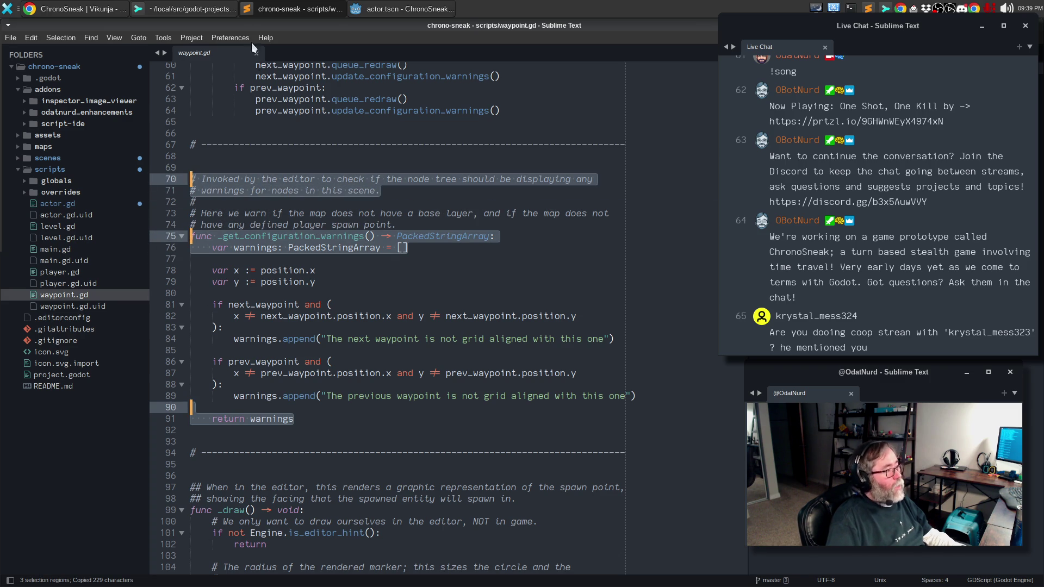
pyautogui.click(381, 8)
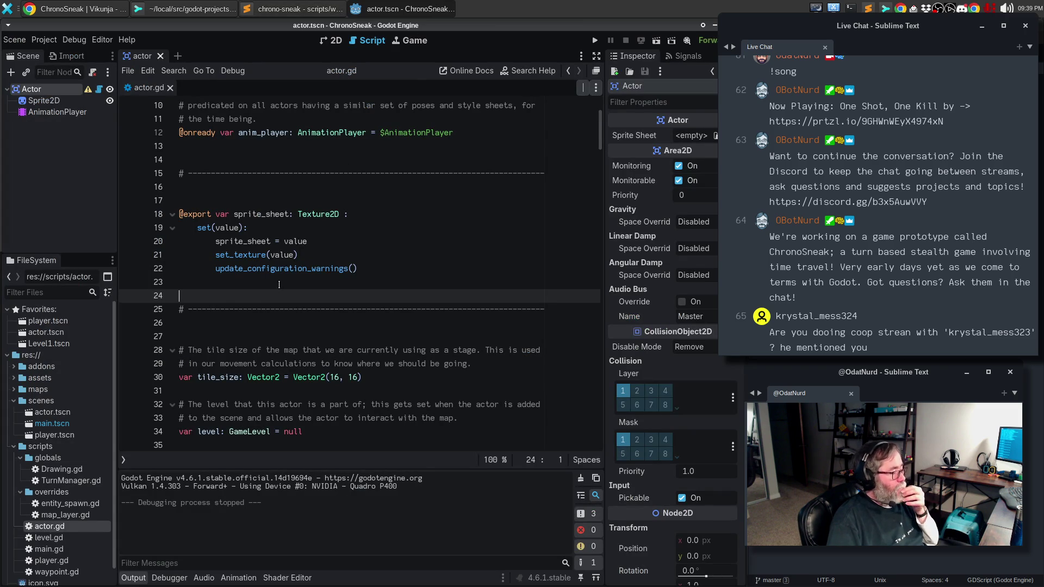
# - Paste the copied warnings function with a dashed separator below update_animation()
pyautogui.scroll(-15, 235, 323)
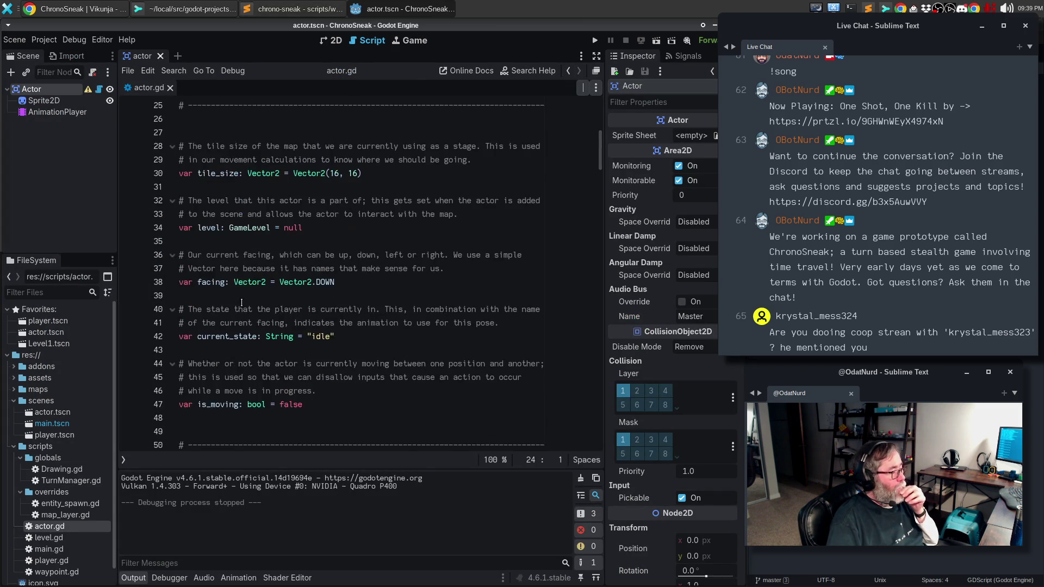
pyautogui.click(255, 280)
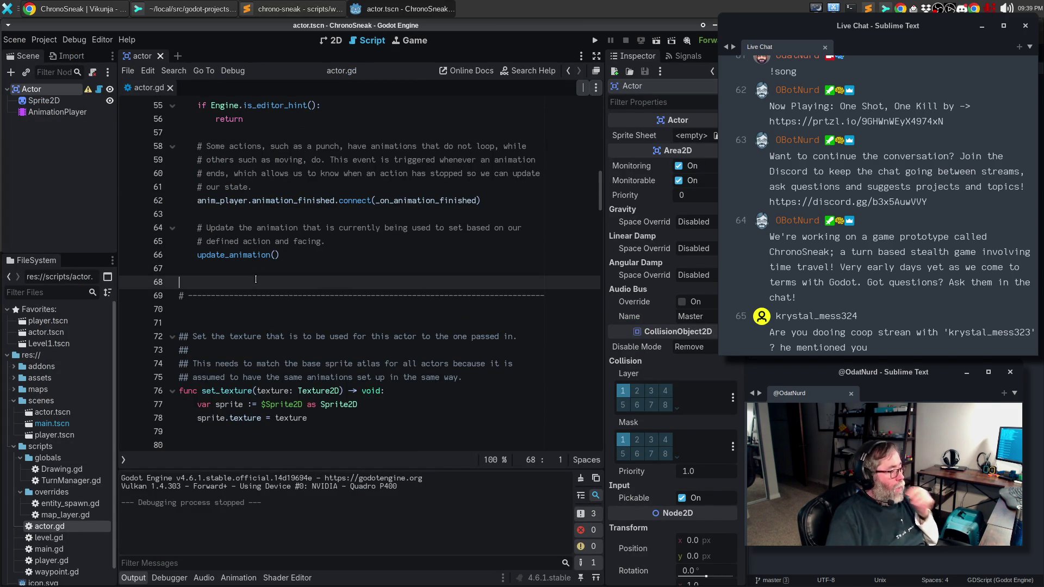
pyautogui.hotkey('ctrl', 'v')
pyautogui.press('Return')
pyautogui.press('Return')
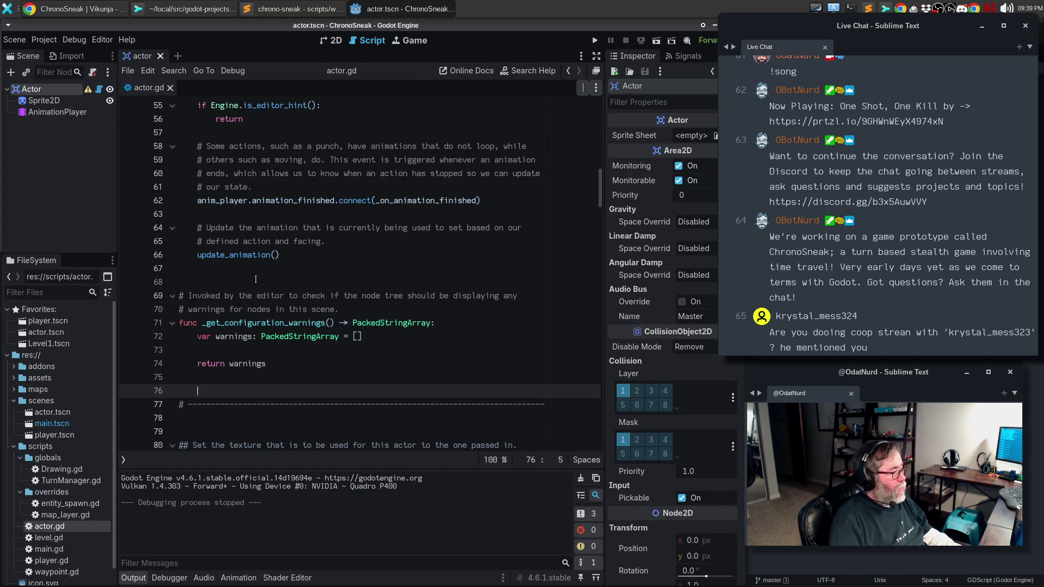
pyautogui.press('BackSpace')
pyautogui.press('Up')
pyautogui.press('Up')
pyautogui.press('Up')
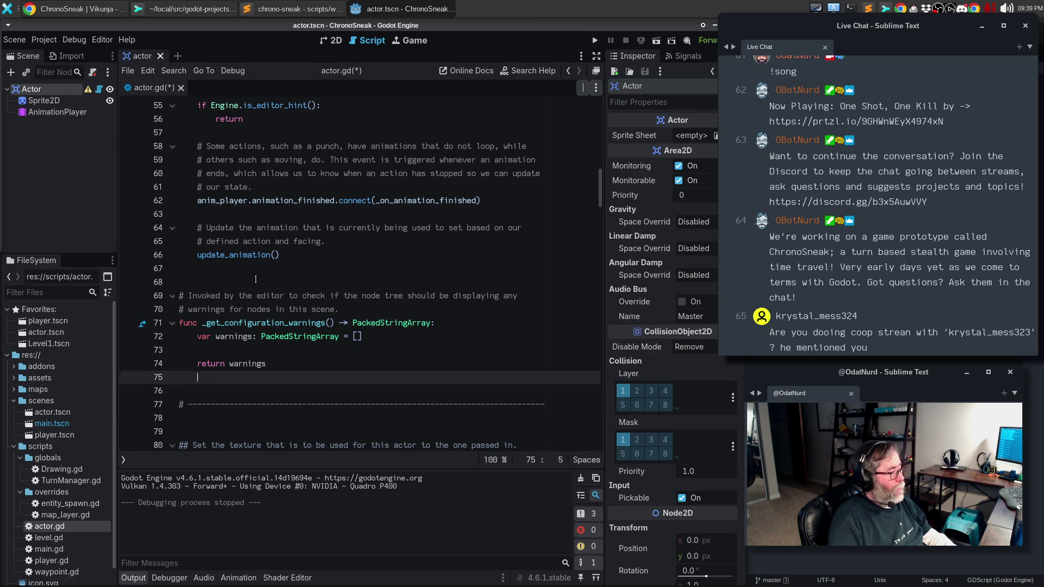
pyautogui.hotkey('ctrl', 'v')
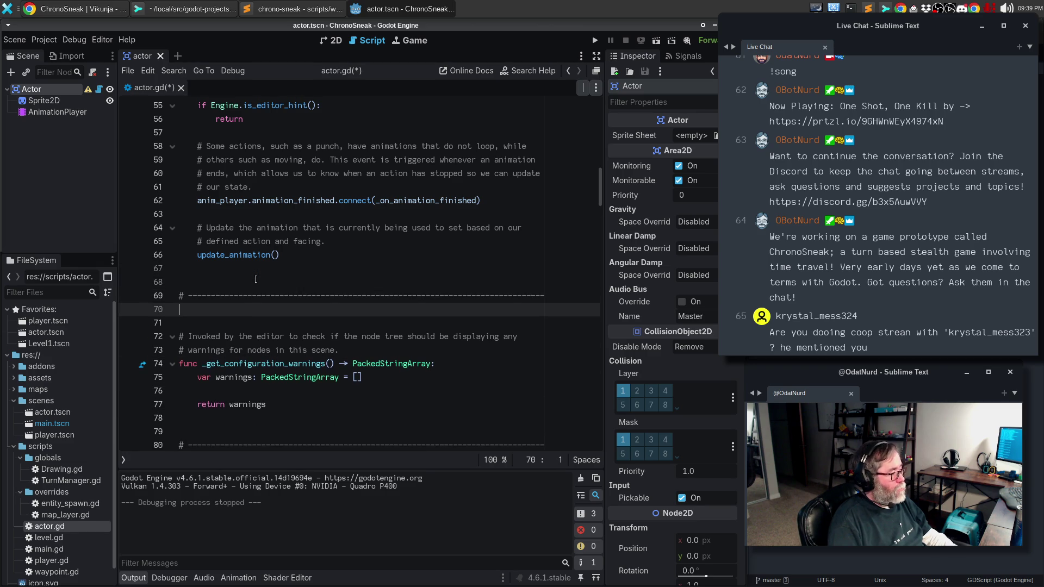
pyautogui.press('Up')
pyautogui.press('Up')
pyautogui.press('Up')
pyautogui.press('Down')
pyautogui.press('Down')
pyautogui.press('Down')
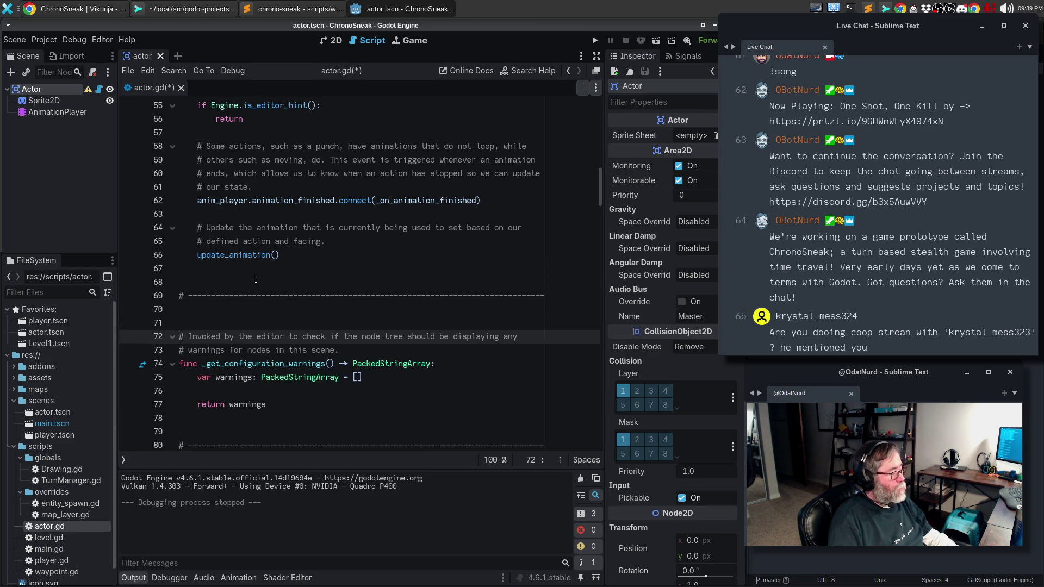
pyautogui.press('Down')
# - Add a null check on sprite_sheet inside _get_configuration_warnings
pyautogui.press('Return')
pyautogui.write('of')
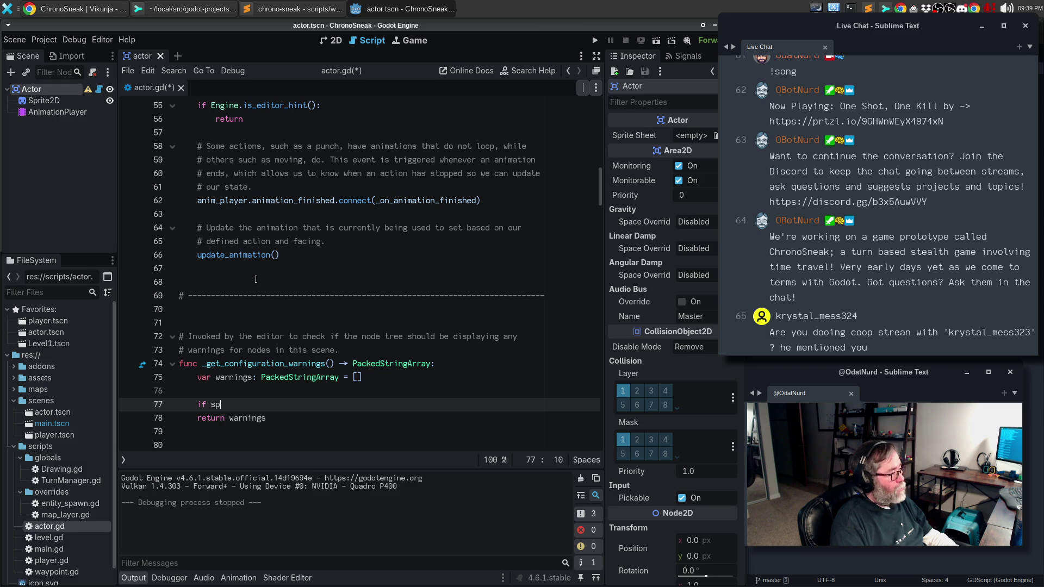
pyautogui.press('BackSpace')
pyautogui.press('BackSpace')
pyautogui.press('BackSpace')
pyautogui.write('rite')
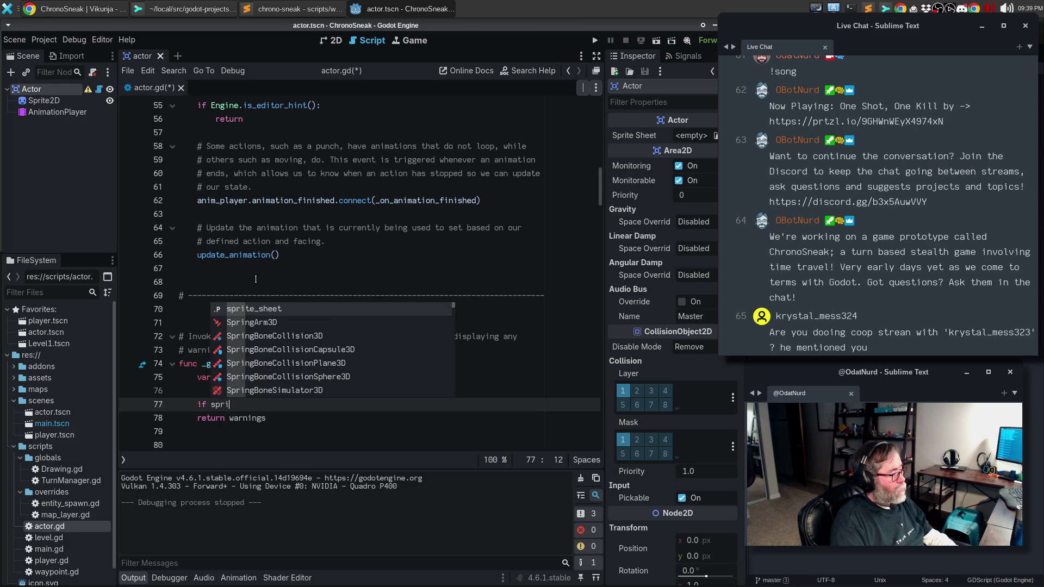
pyautogui.press('Return')
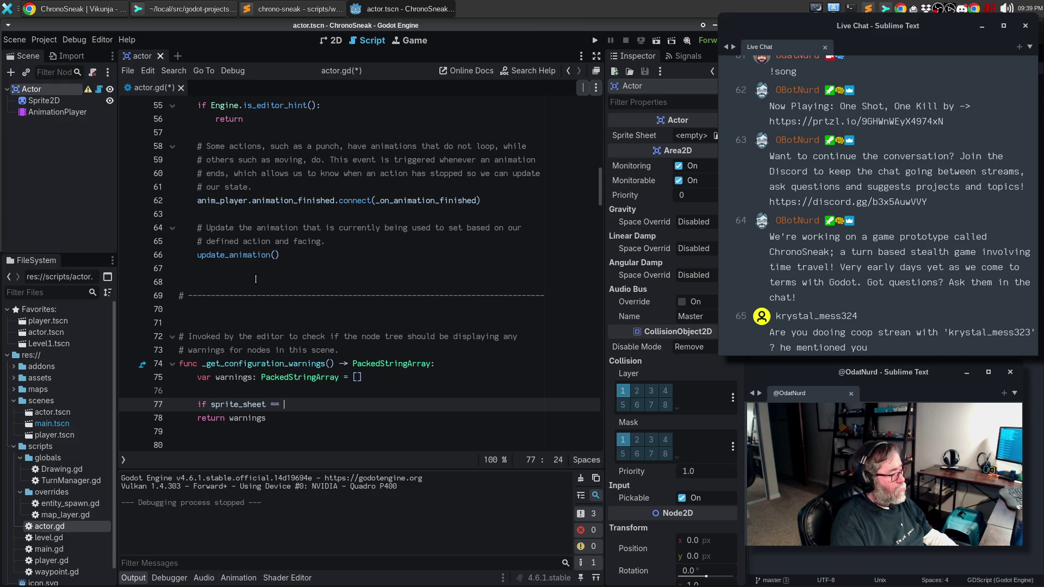
pyautogui.press('BackSpace')
pyautogui.press('BackSpace')
pyautogui.press('BackSpace')
pyautogui.press('Return')
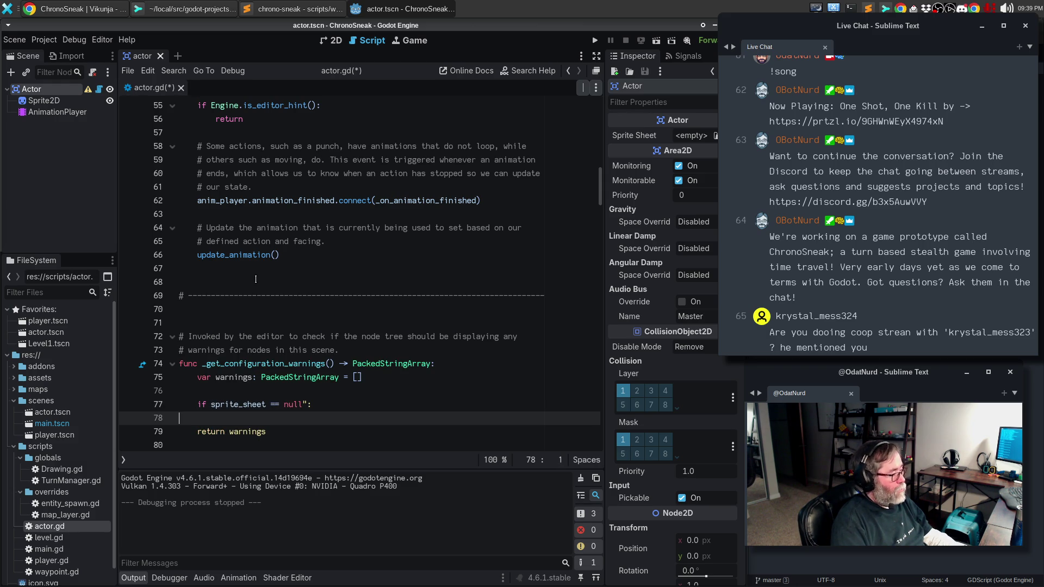
pyautogui.press('BackSpace')
pyautogui.press('BackSpace')
pyautogui.write('ll:')
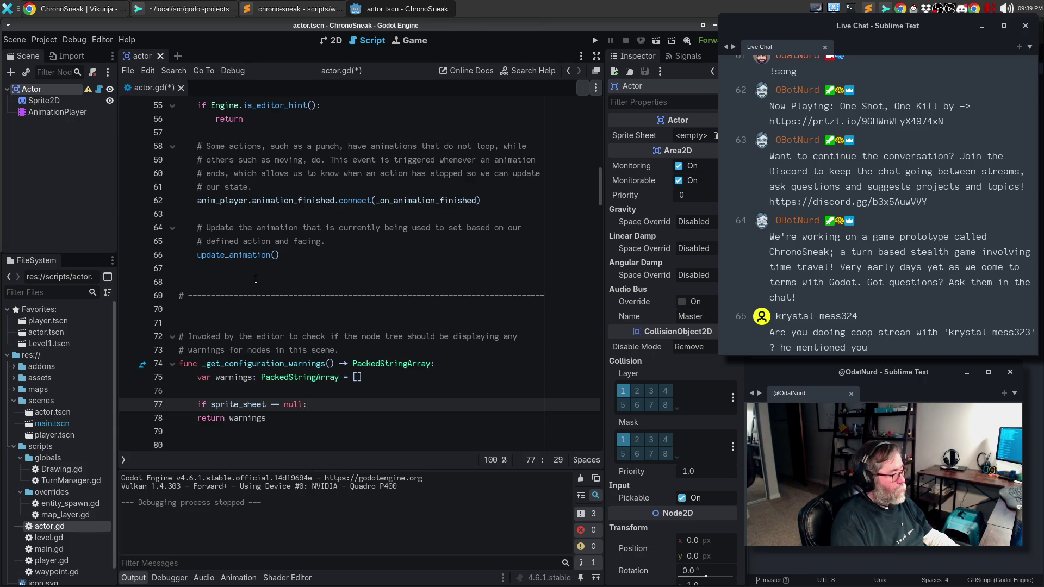
pyautogui.press('Return')
# - Append the warning "Actor has no spritesheet configured" and save the script
pyautogui.write('wa')
pyautogui.press('Return')
pyautogui.write('"')
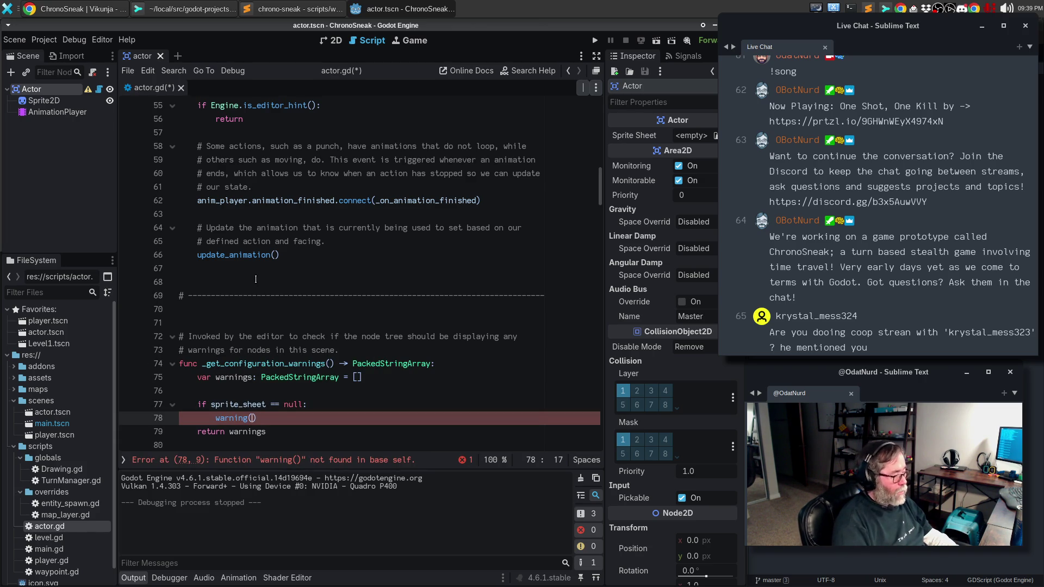
pyautogui.write('actor has no')
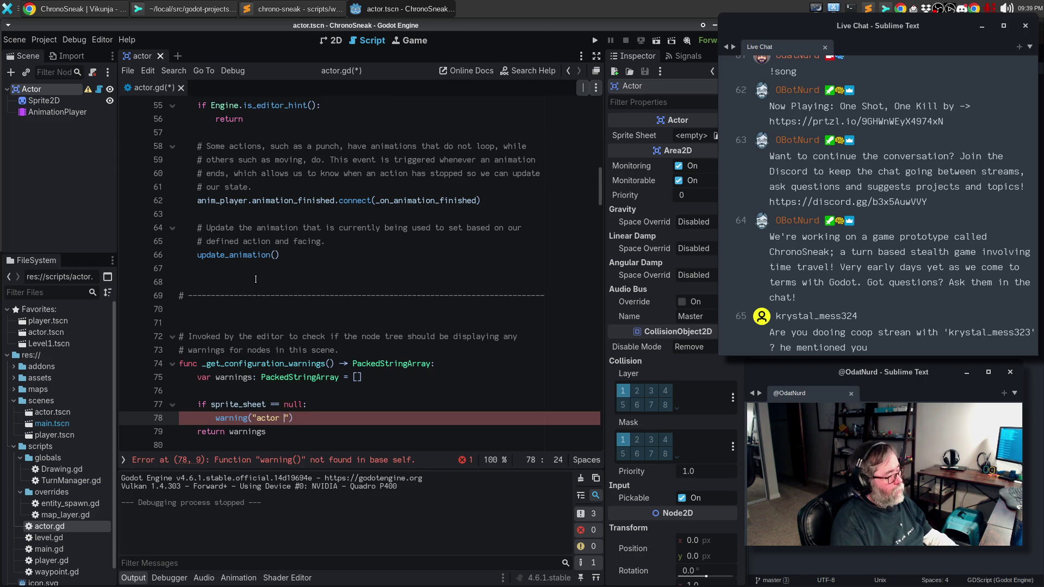
pyautogui.write(' sprite')
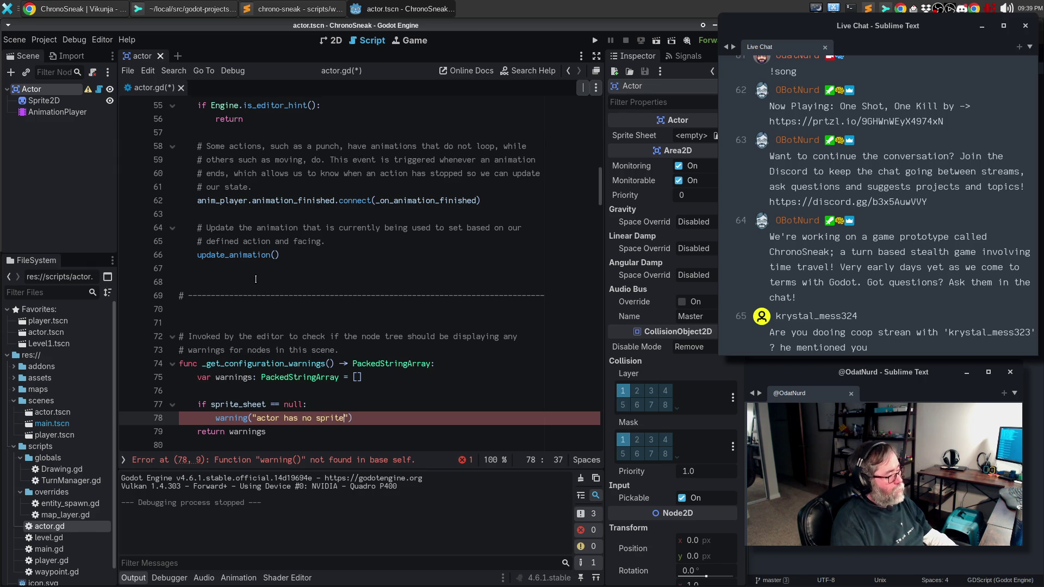
pyautogui.hotkey('ctrl', 'BackSpace')
pyautogui.hotkey('ctrl', 'BackSpace')
pyautogui.hotkey('ctrl', 'BackSpace')
pyautogui.hotkey('ctrl', 'BackSpace')
pyautogui.write('Act')
pyautogui.write('or has no sprite')
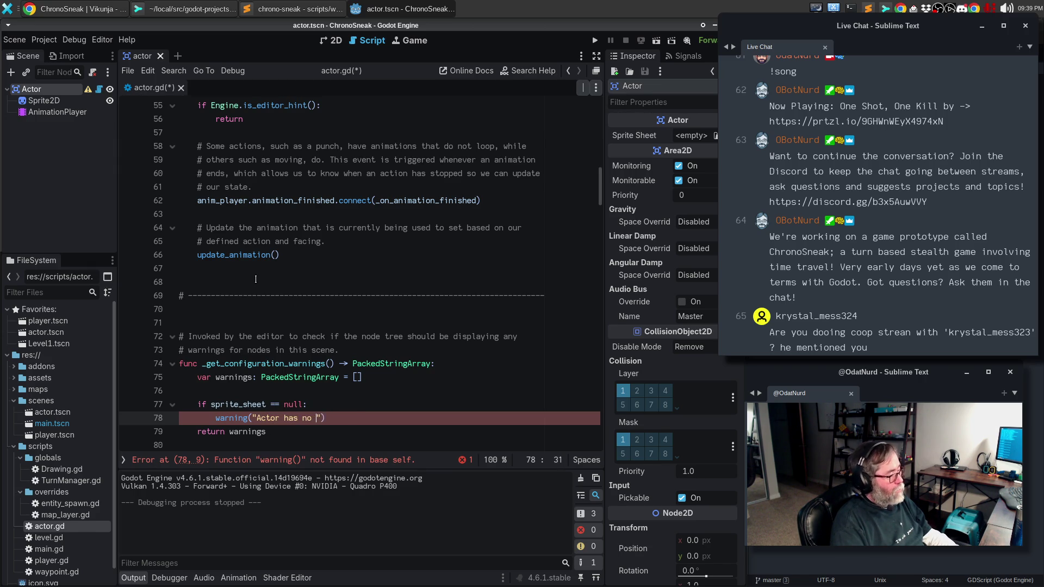
pyautogui.write('sheet')
pyautogui.hotkey('ctrl', 'Left')
pyautogui.hotkey('ctrl', 'Left')
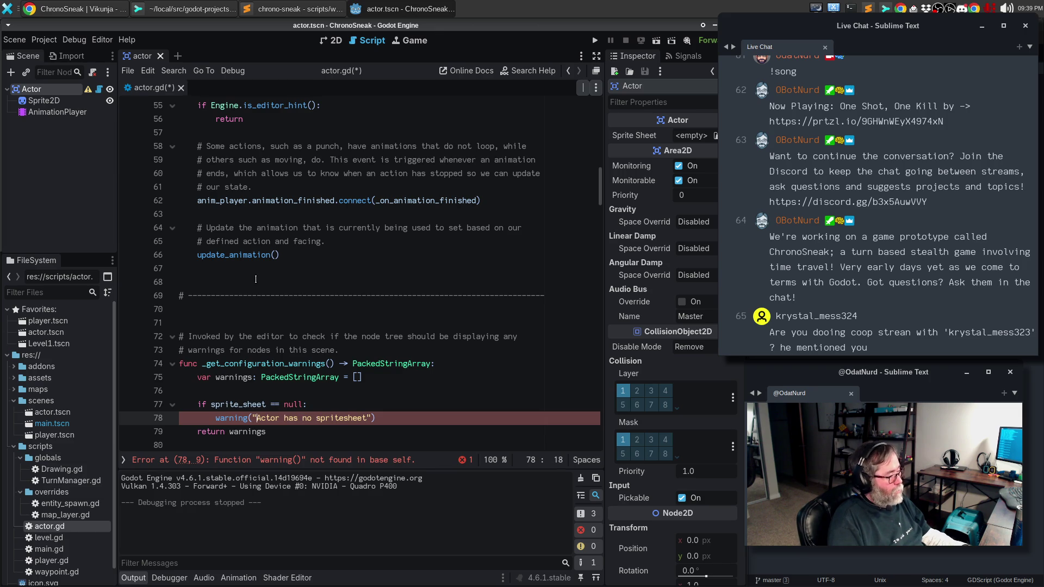
pyautogui.write('s.append')
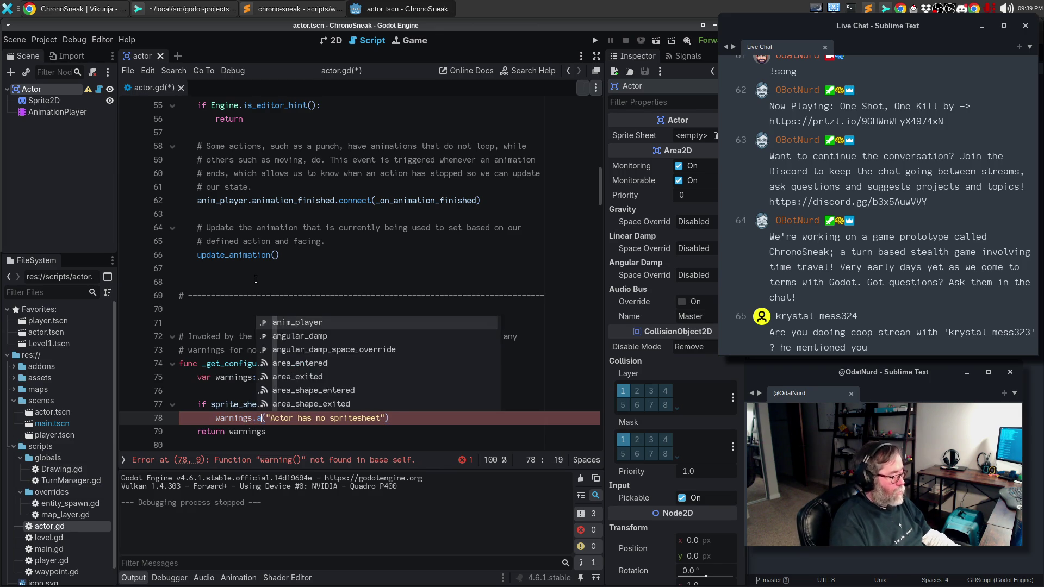
pyautogui.hotkey('alt', 'Tab')
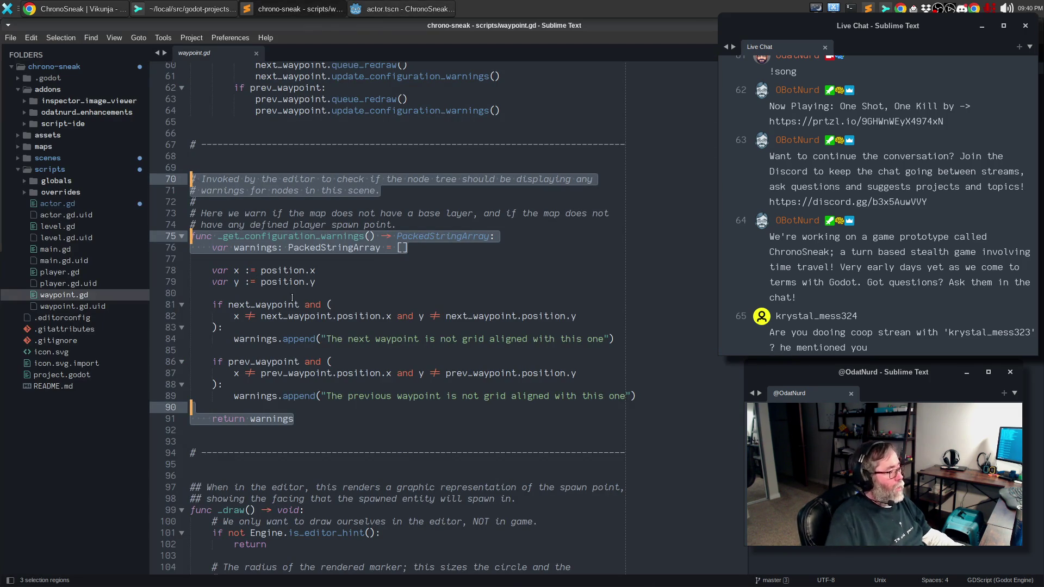
pyautogui.hotkey('alt', 'Tab')
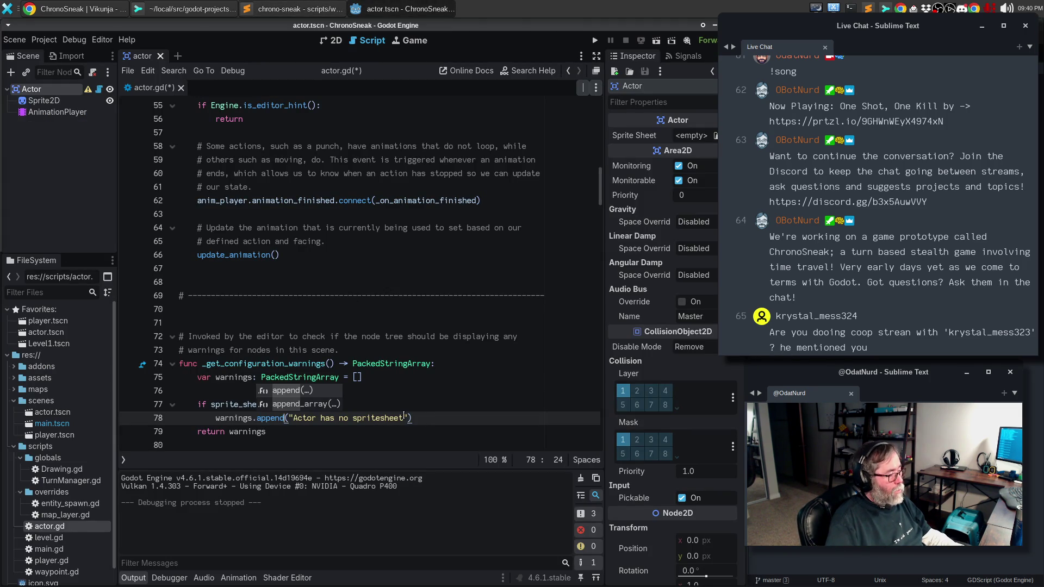
pyautogui.click(405, 417)
pyautogui.write('configured')
pyautogui.hotkey('ctrl', 's')
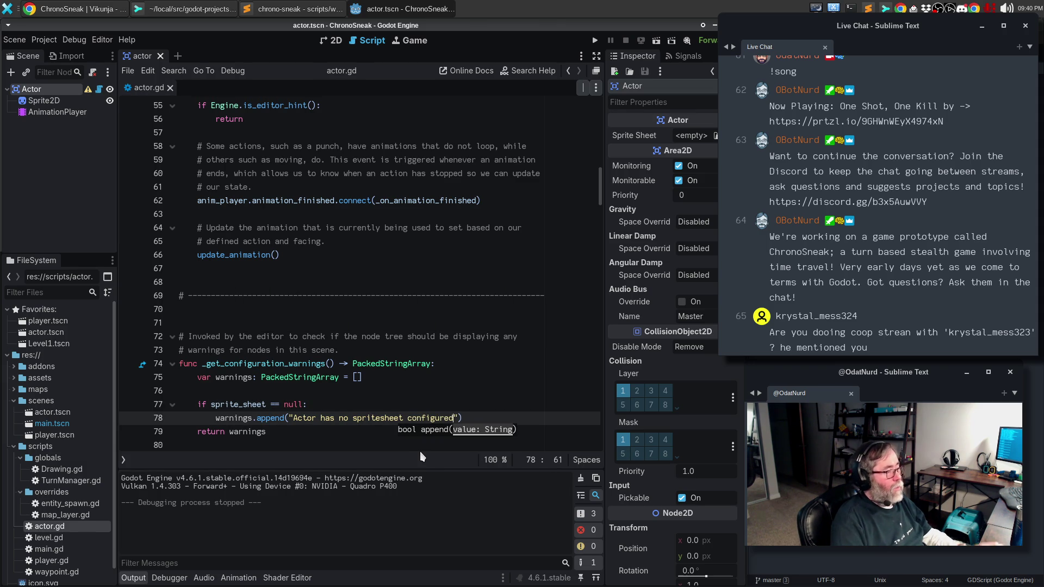
pyautogui.click(280, 279)
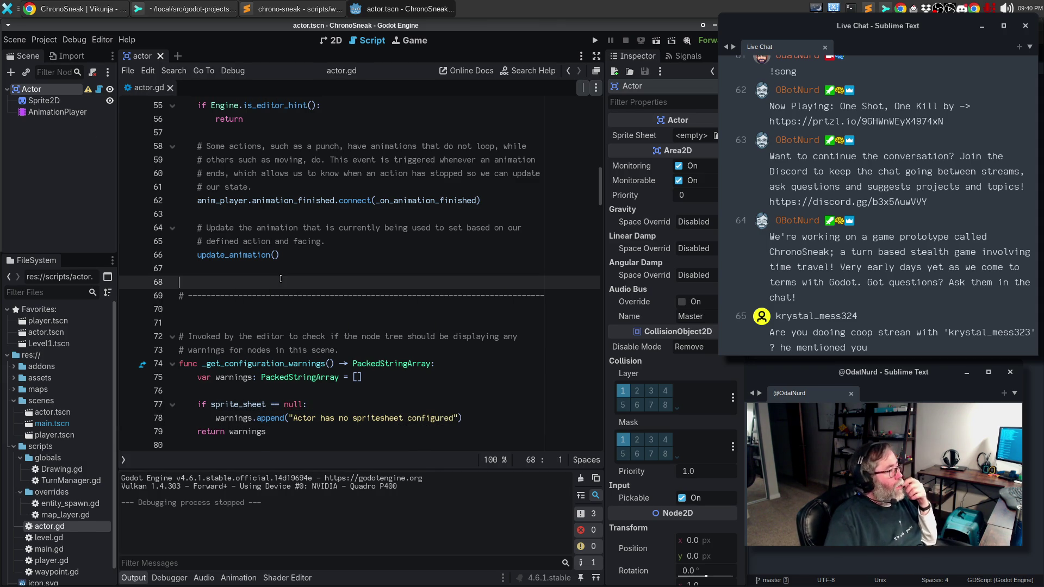
# - Reload actor.tscn with Scene > Reload Saved Scene to refresh the Actor's warning
pyautogui.scroll(15, 283, 282)
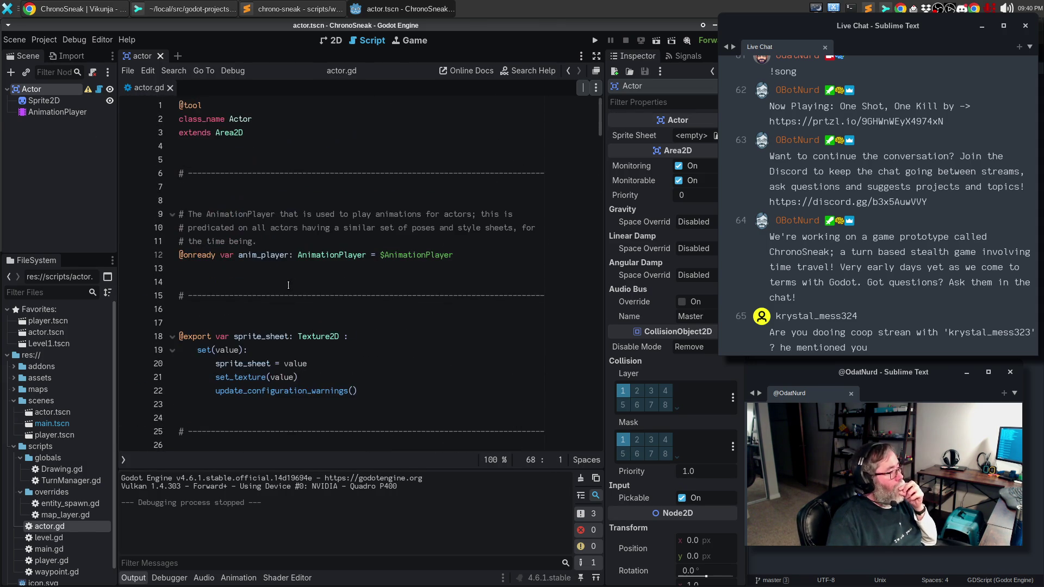
pyautogui.moveTo(90, 92)
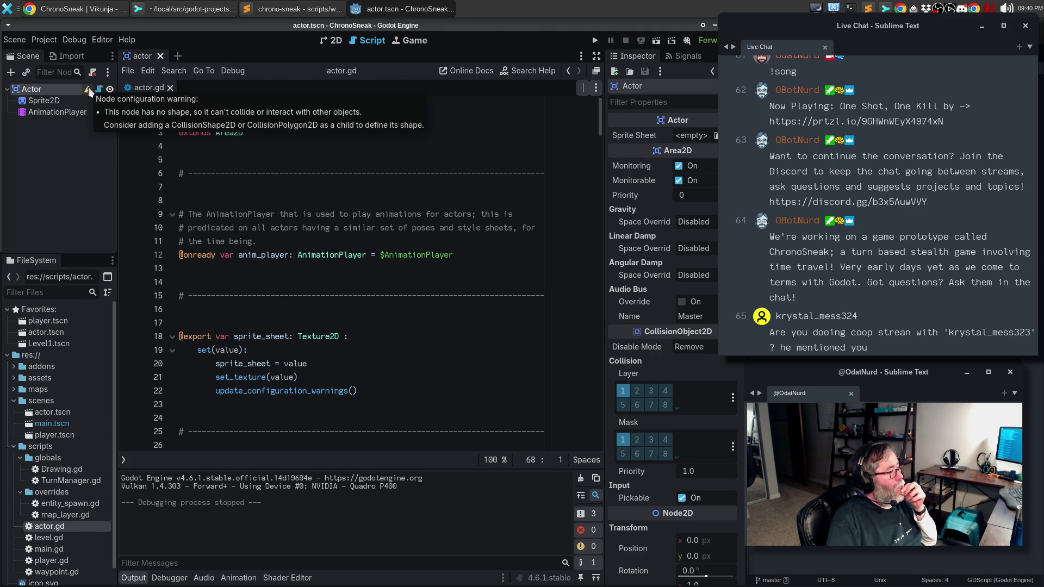
pyautogui.click(23, 41)
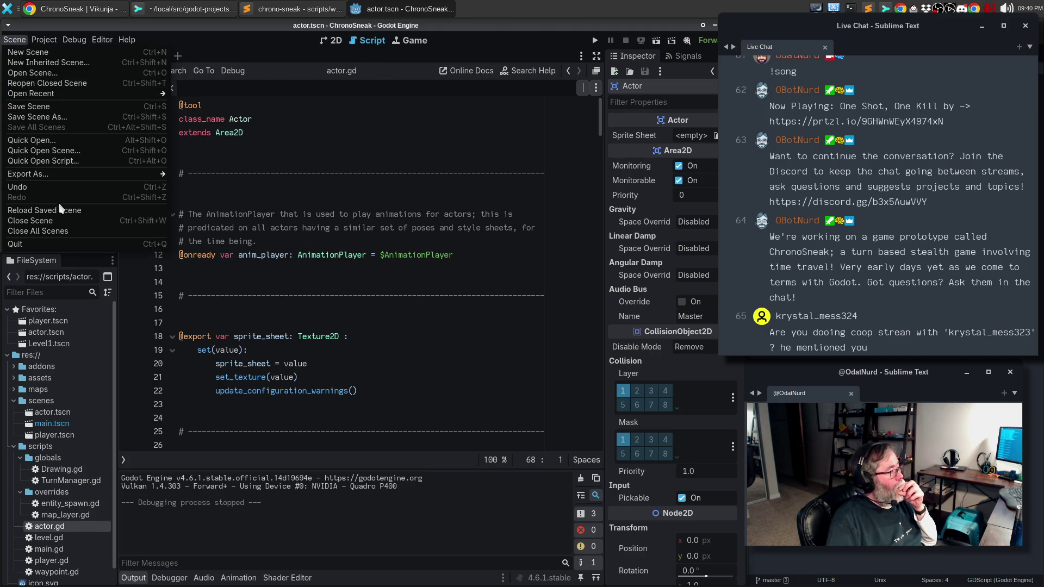
pyautogui.click(81, 210)
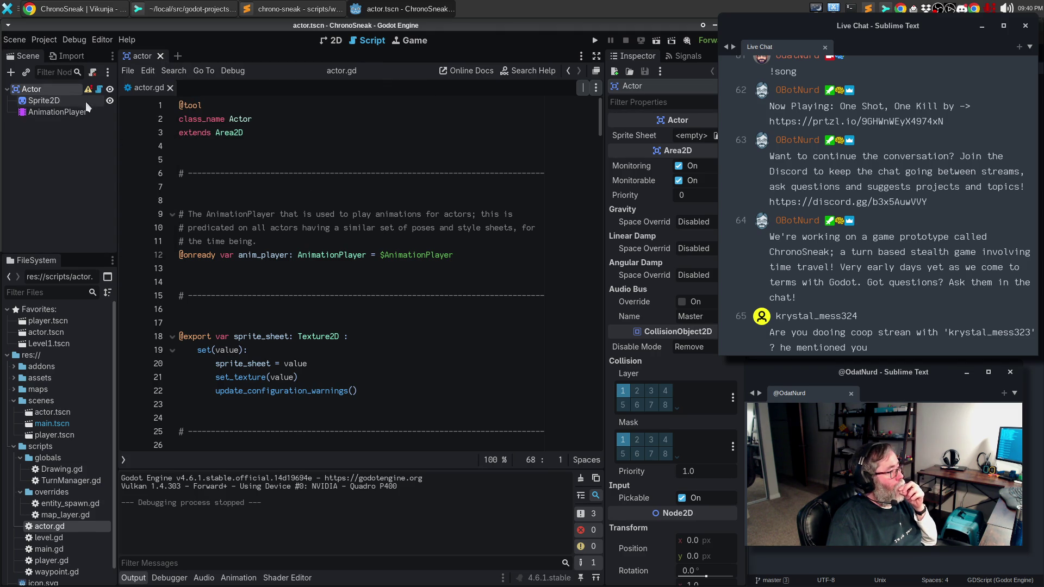
pyautogui.moveTo(87, 93)
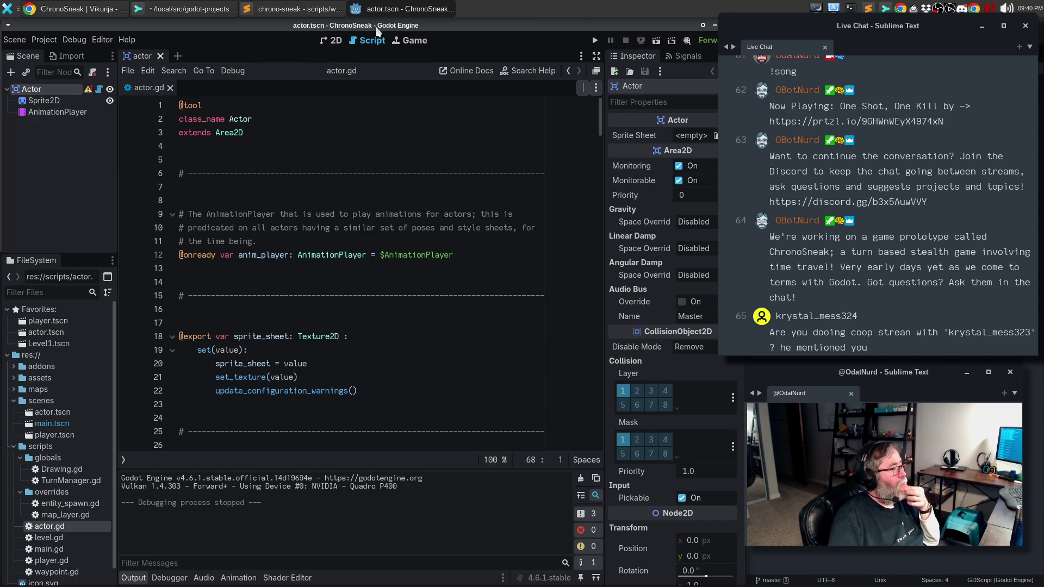
pyautogui.click(336, 41)
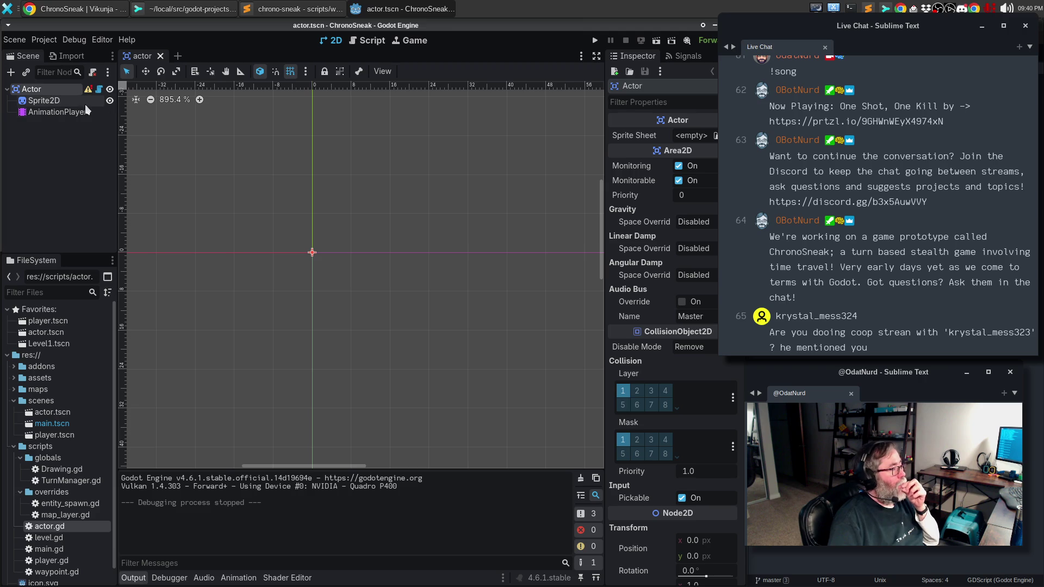
# - Quick Load a character PNG into the Actor's Sprite Sheet property
pyautogui.click(61, 99)
pyautogui.click(62, 91)
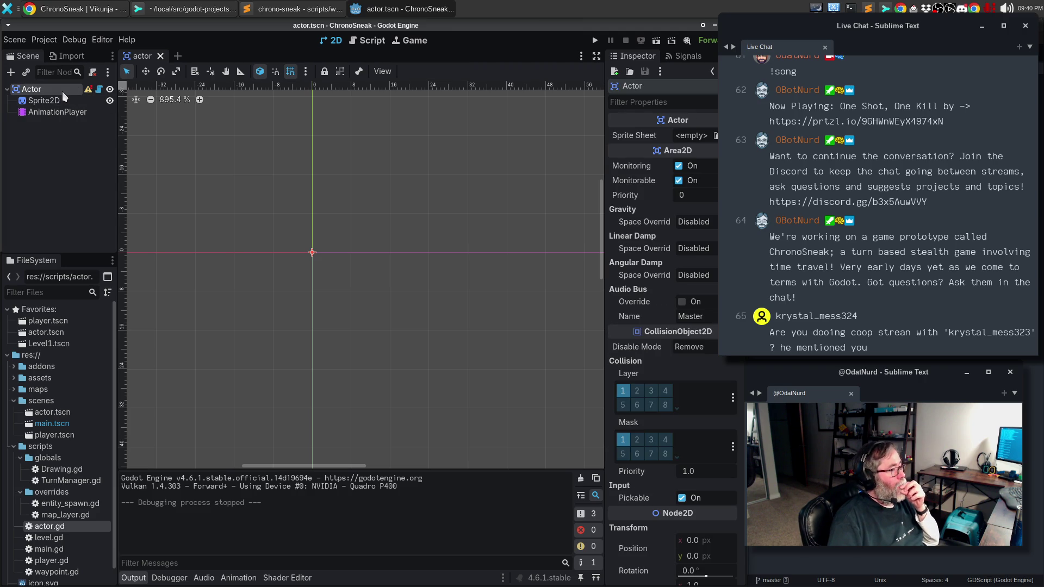
pyautogui.click(68, 102)
pyautogui.click(65, 90)
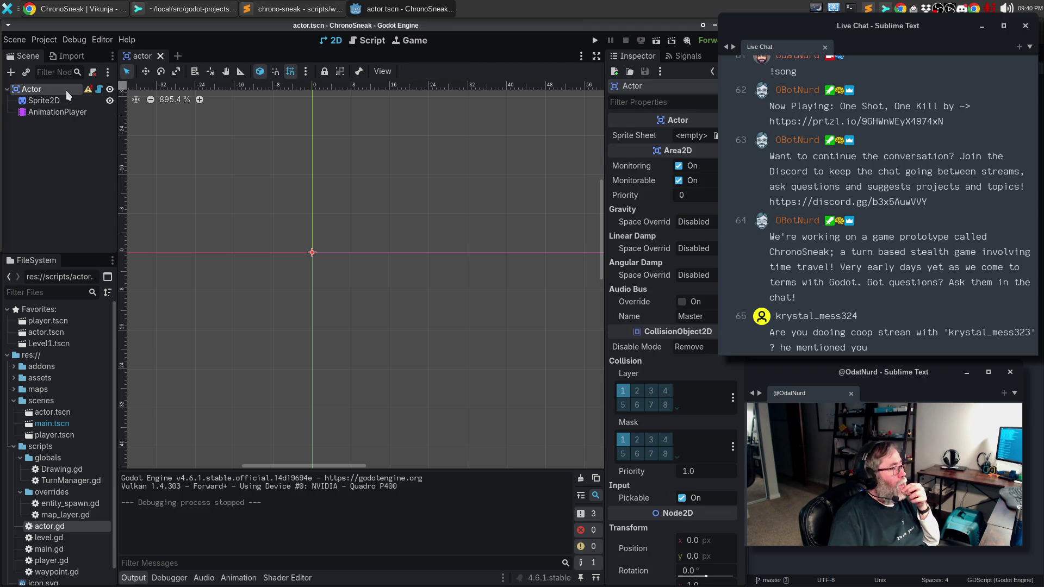
pyautogui.click(692, 135)
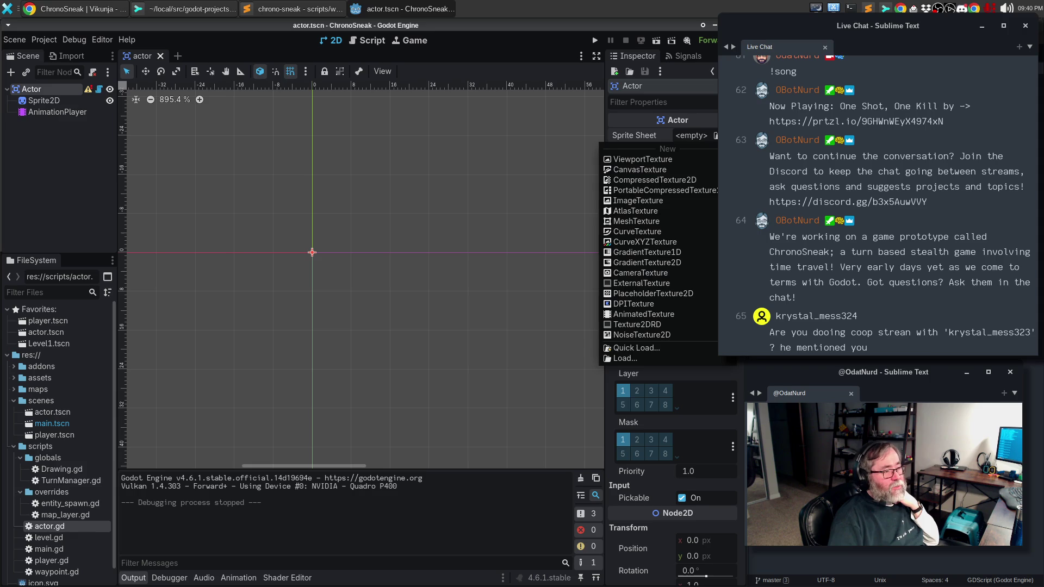
pyautogui.click(635, 350)
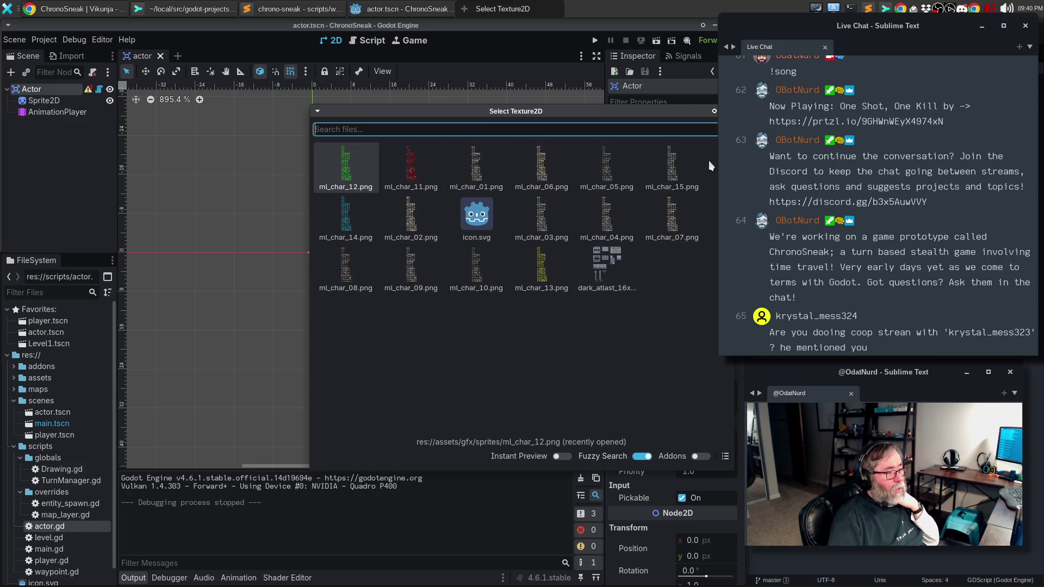
pyautogui.doubleClick(471, 168)
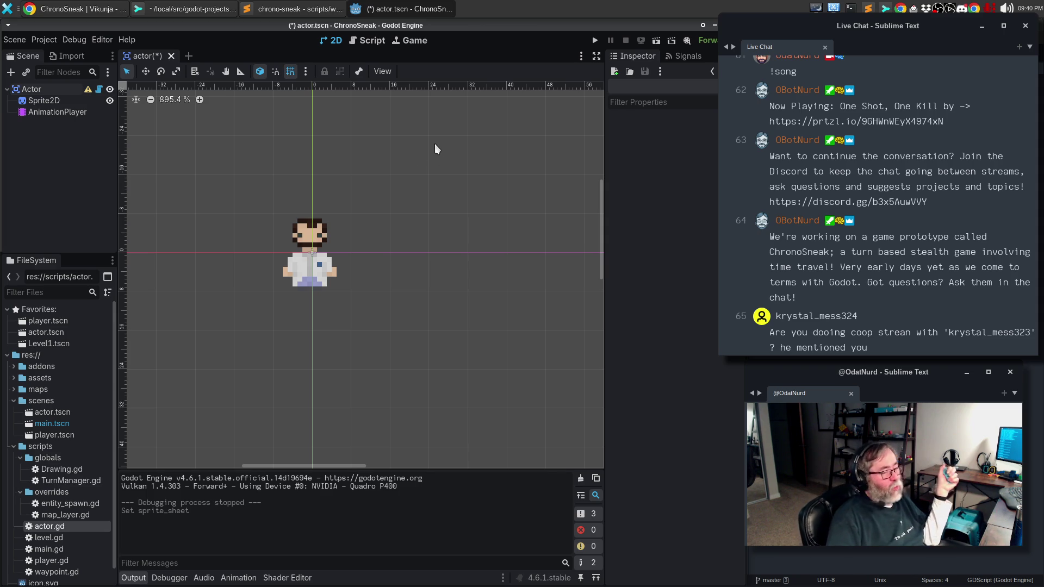
pyautogui.click(43, 100)
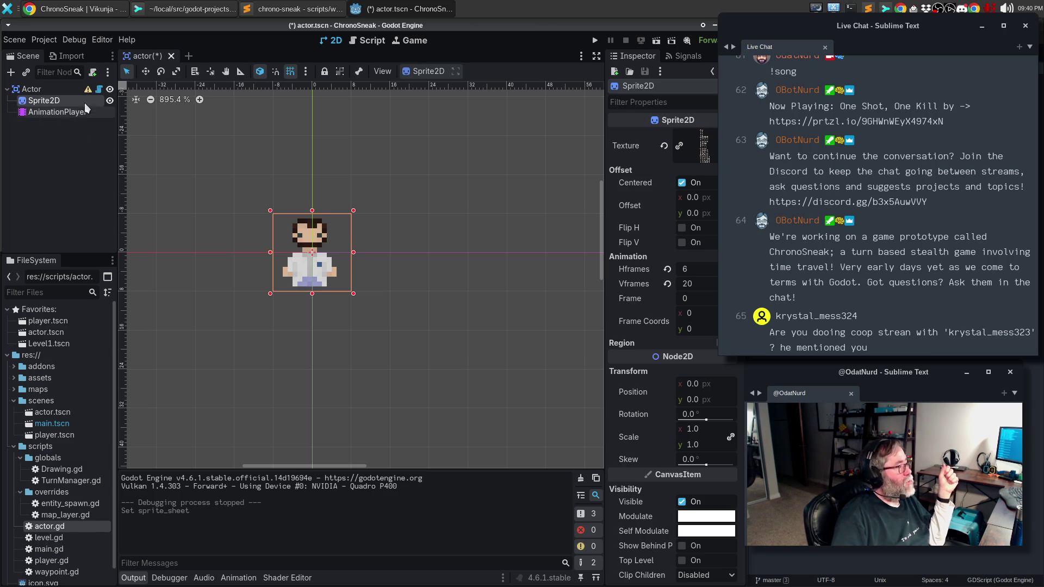
# - Add a CollisionShape2D child under Actor by searching "Collision"
pyautogui.moveTo(87, 89)
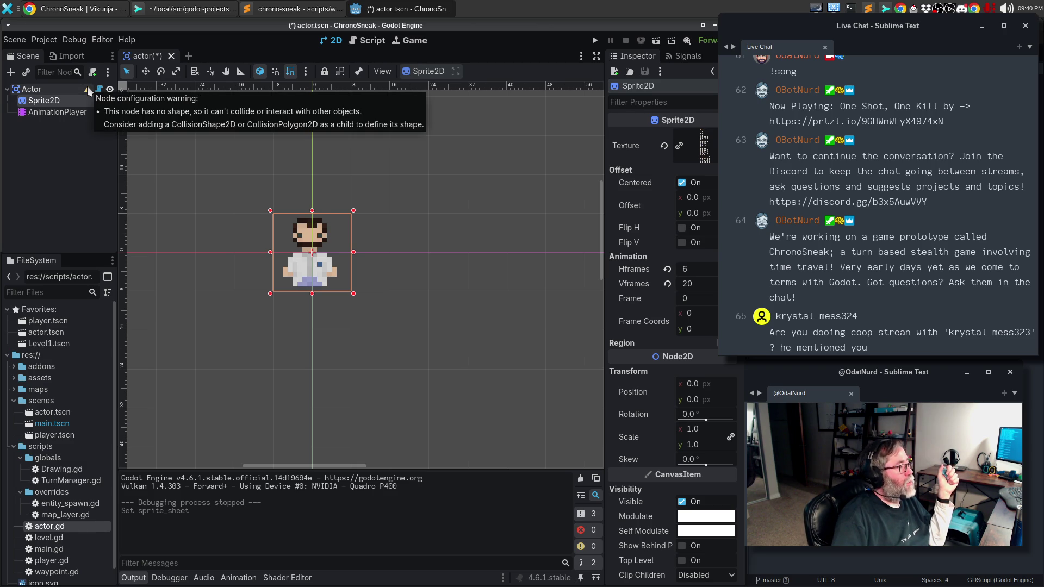
pyautogui.click(30, 91)
pyautogui.hotkey('ctrl', 'a')
pyautogui.write('Col')
pyautogui.write('lision')
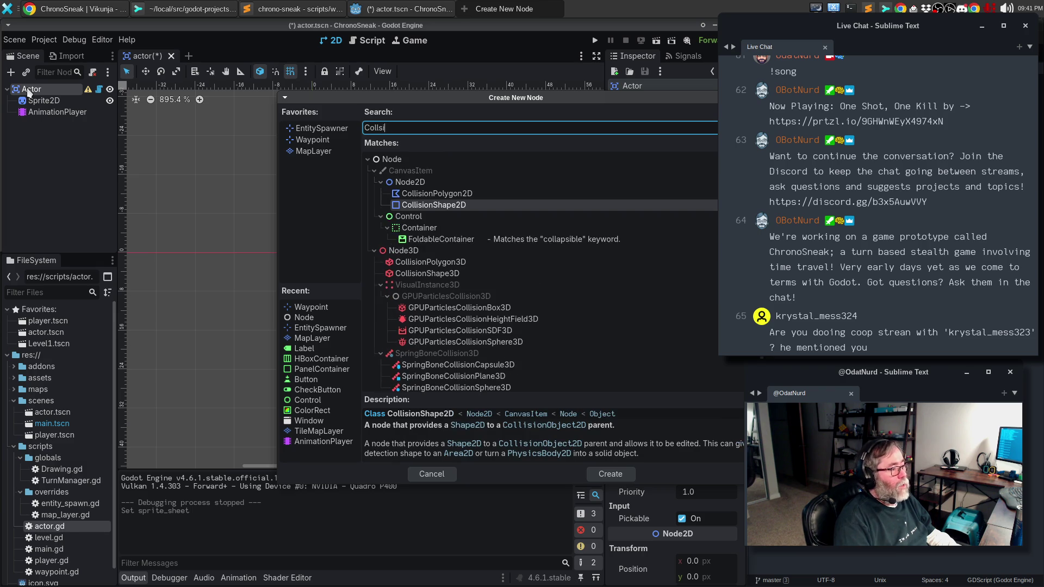
pyautogui.press('Return')
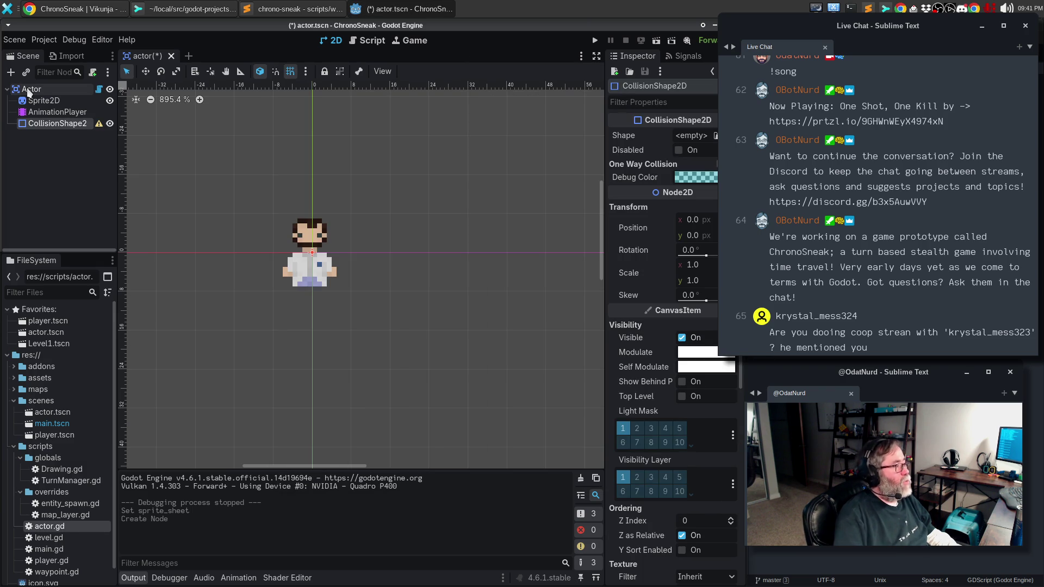
pyautogui.doubleClick(43, 123)
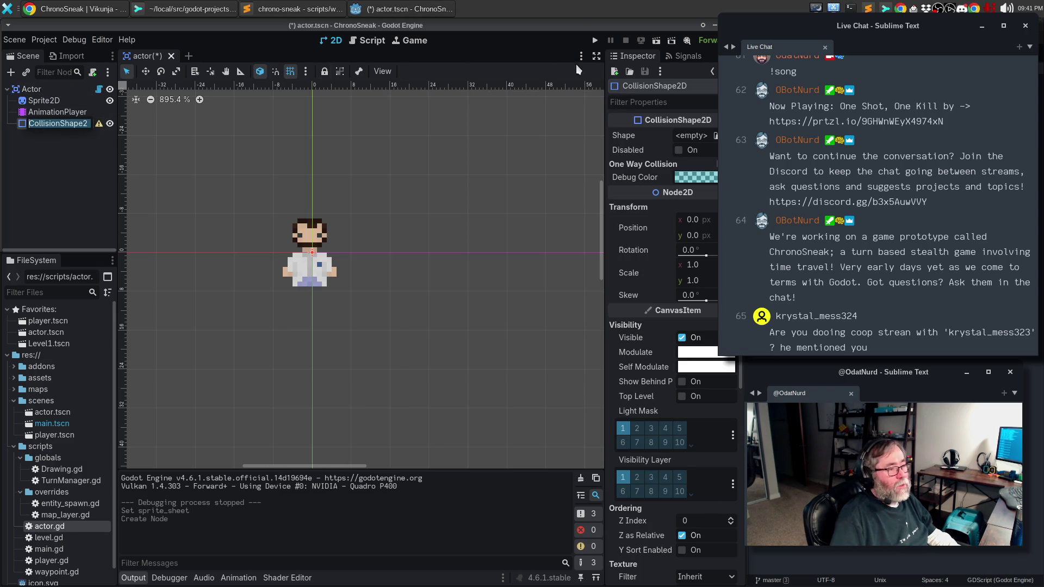
# - Assign a new RectangleShape2D and shrink it evenly around the character's centre
pyautogui.press('Escape')
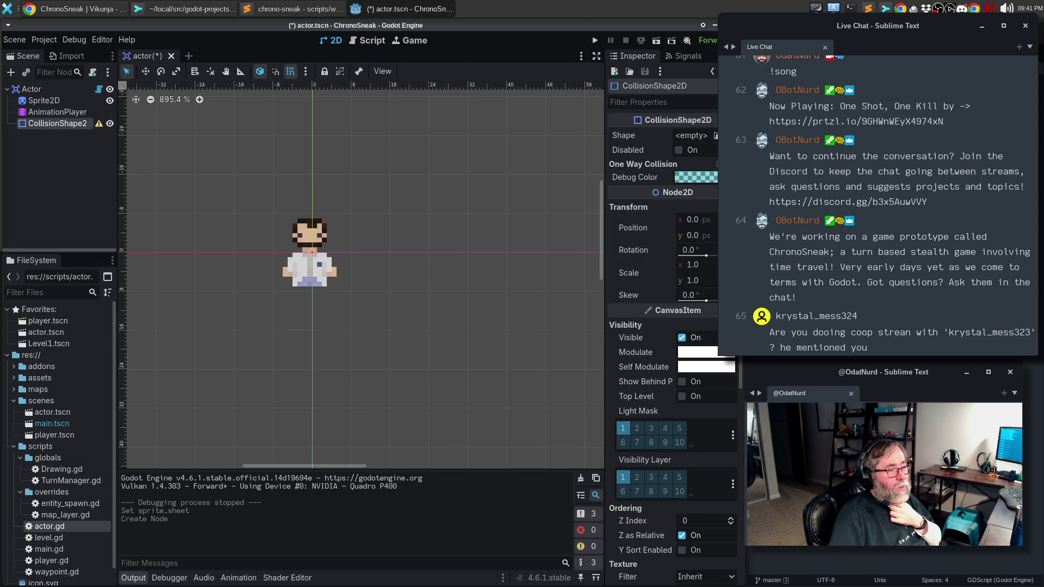
pyautogui.click(691, 135)
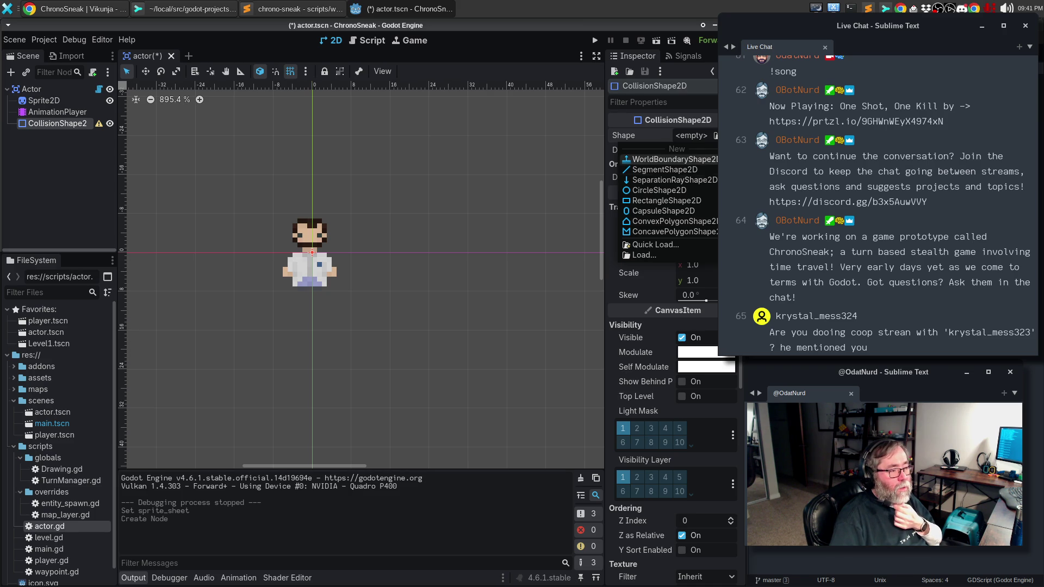
pyautogui.click(708, 202)
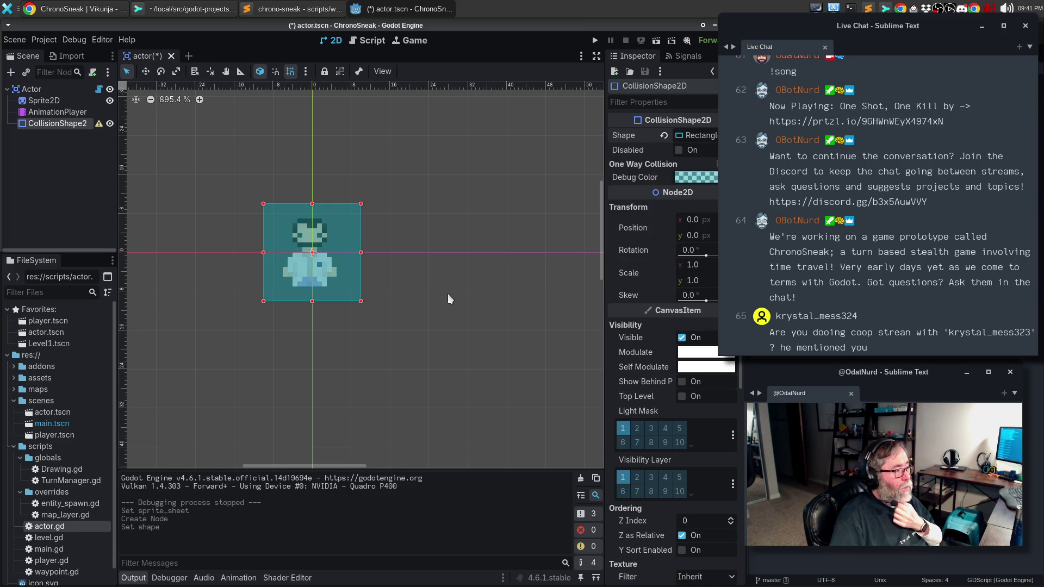
pyautogui.moveTo(361, 302); pyautogui.dragTo(352, 292)
pyautogui.click(351, 292)
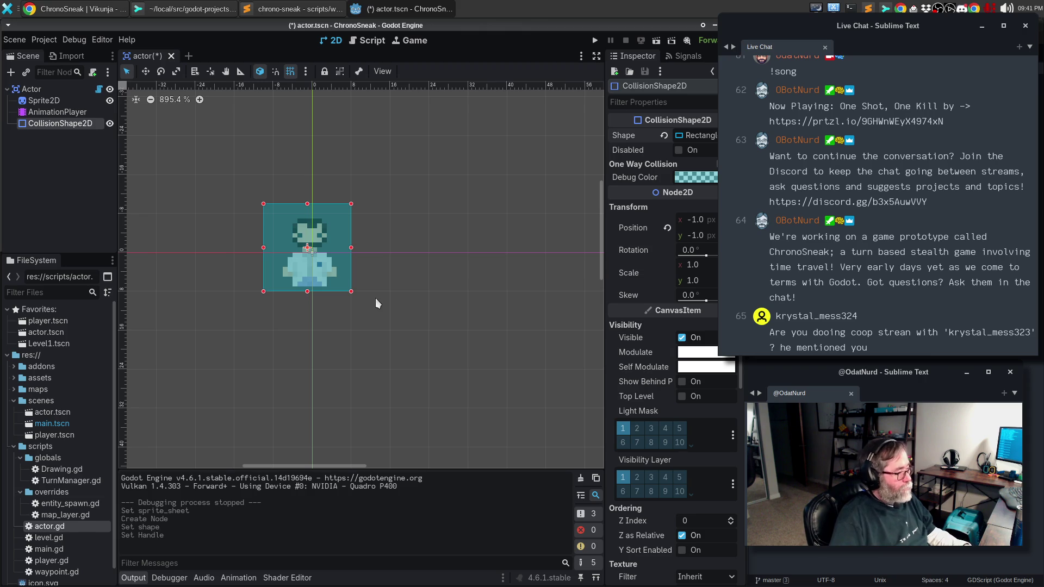
pyautogui.hotkey('ctrl', 'z')
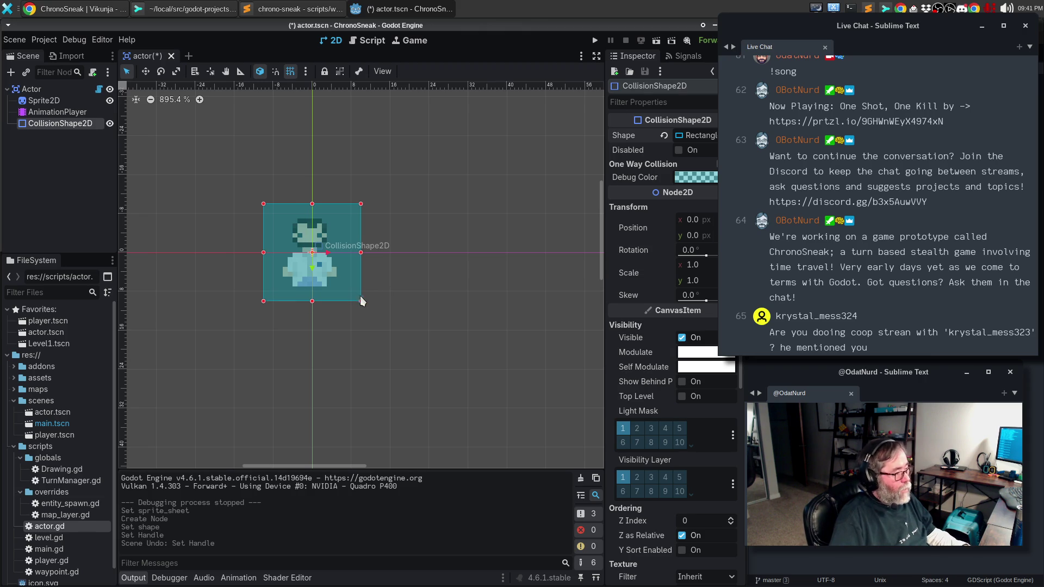
pyautogui.moveTo(361, 302)
pyautogui.mouseDown()
pyautogui.moveTo(343, 288)
pyautogui.moveTo(353, 294)
pyautogui.mouseUp()
pyautogui.click(351, 291)
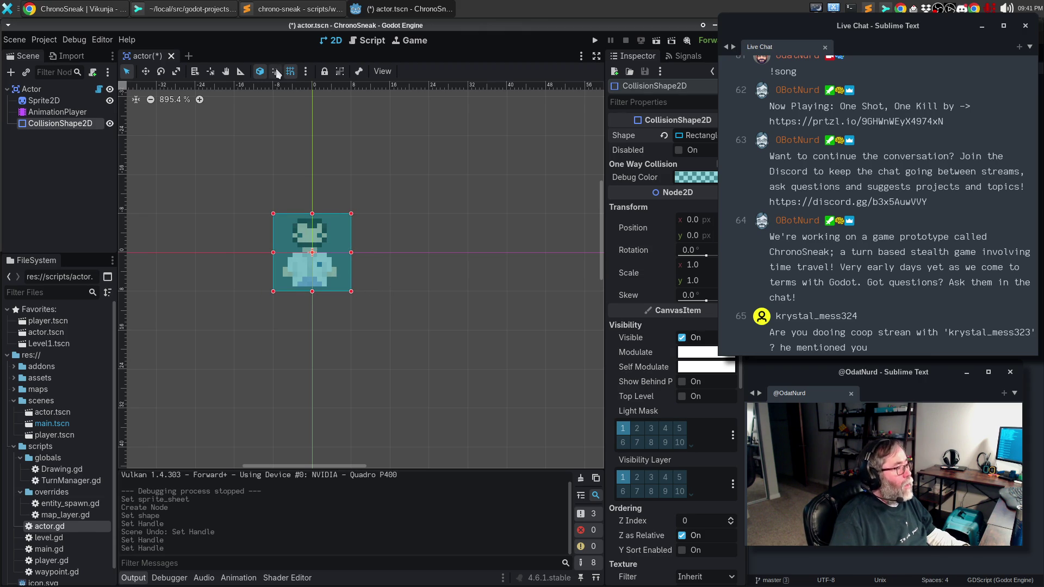
# - Hide the canvas grid and stretch the rectangle taller to cover the body
pyautogui.click(292, 75)
pyautogui.moveTo(351, 292); pyautogui.dragTo(331, 280)
pyautogui.hotkey('ctrl', 'z')
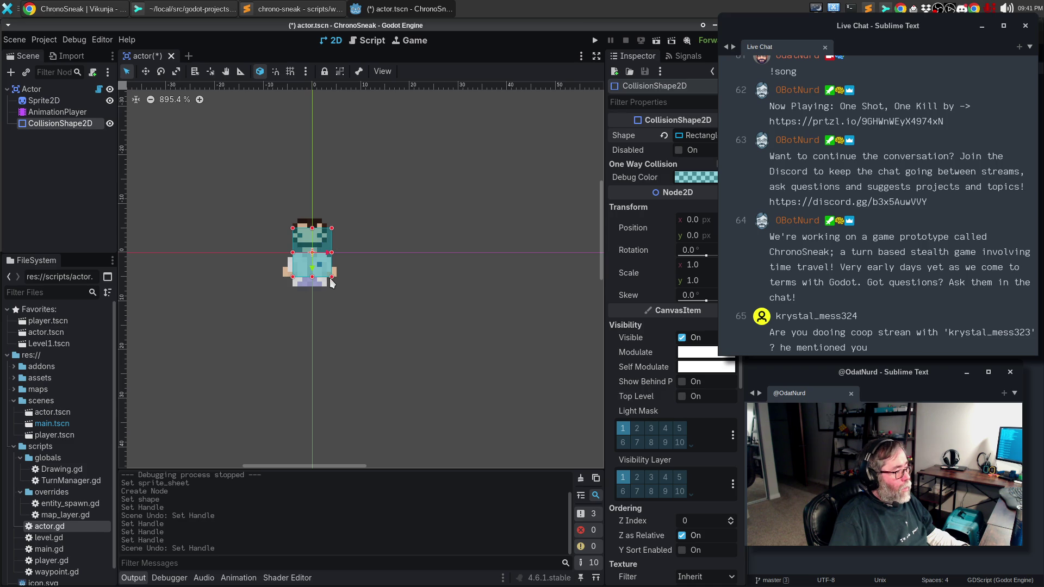
pyautogui.moveTo(331, 279); pyautogui.dragTo(334, 279)
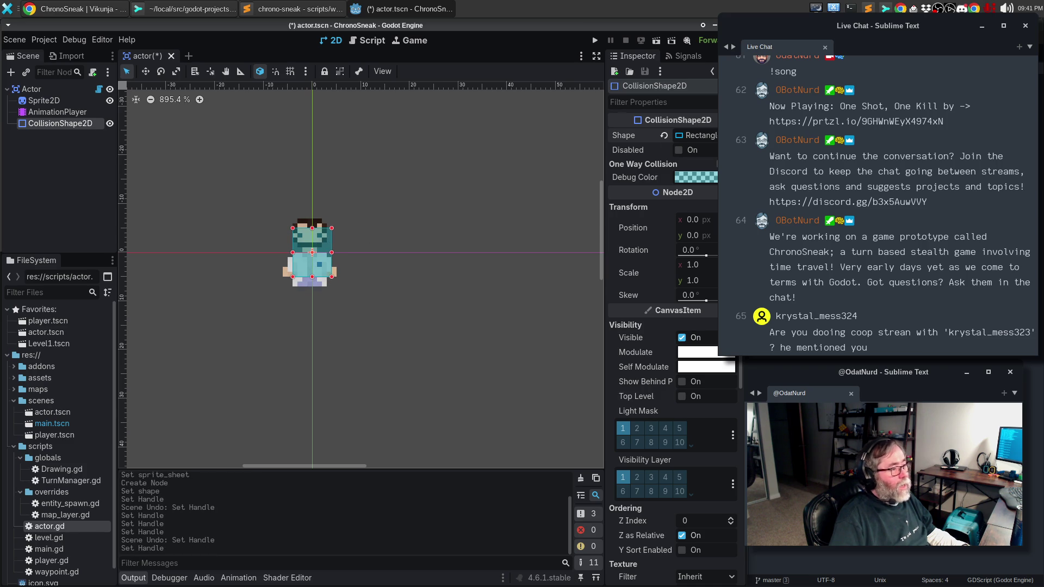
pyautogui.click(715, 136)
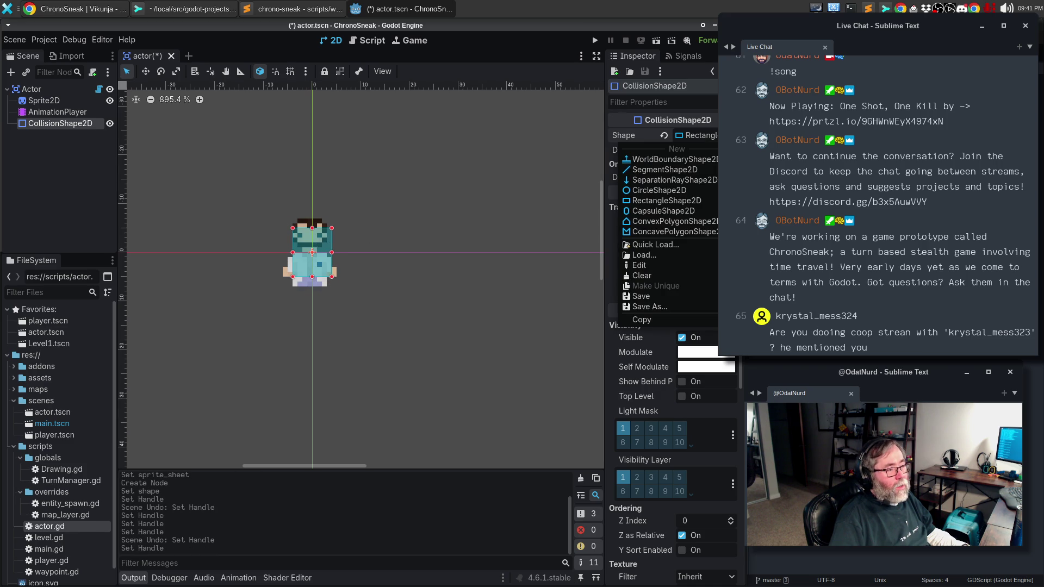
pyautogui.hotkey('ctrl', 'z')
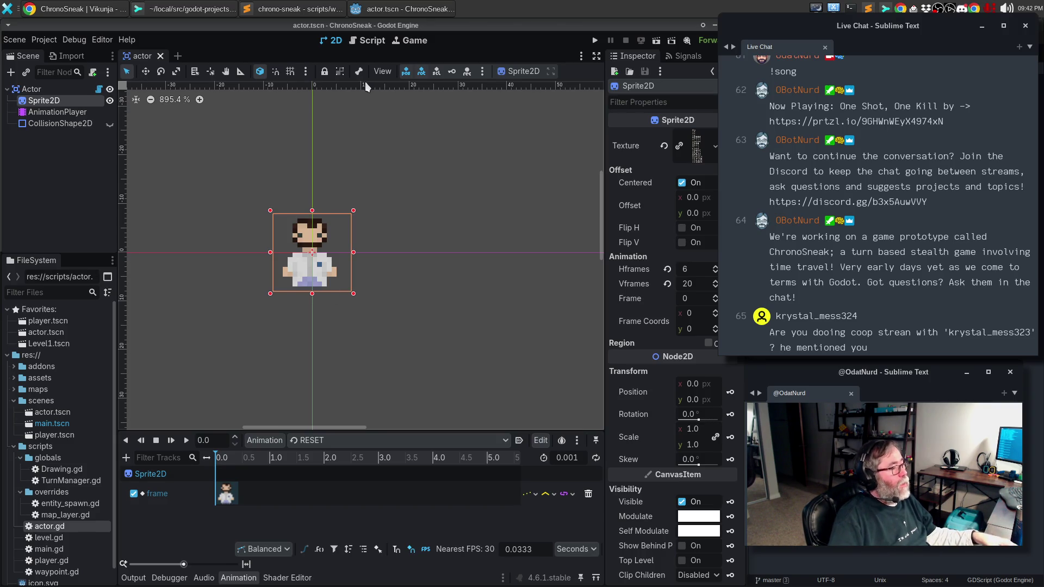
# - Try the green ml_char_12 sheet as the Actor's Sprite Sheet via Quick Load
pyautogui.click(54, 89)
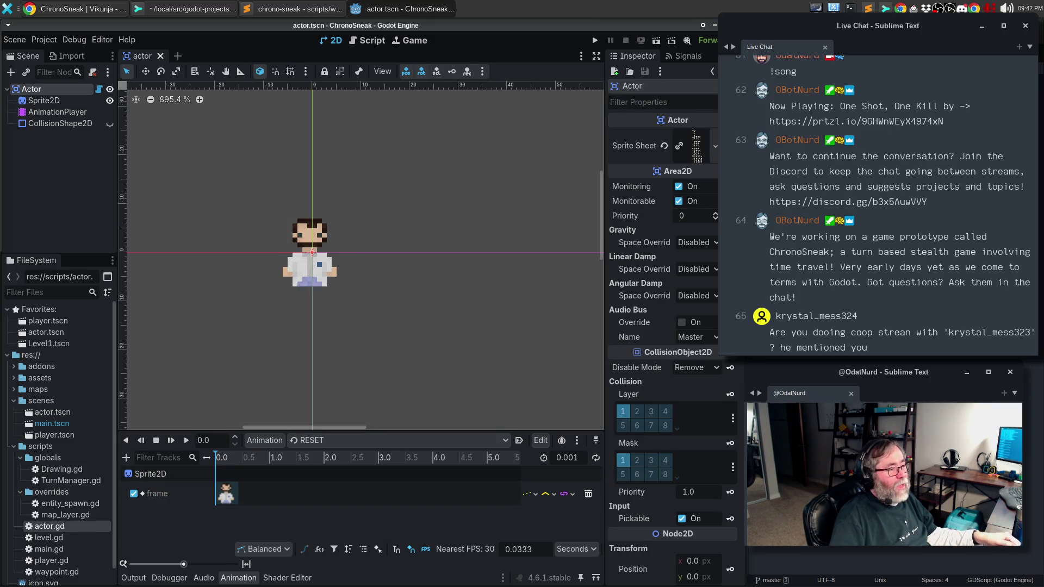
pyautogui.click(665, 146)
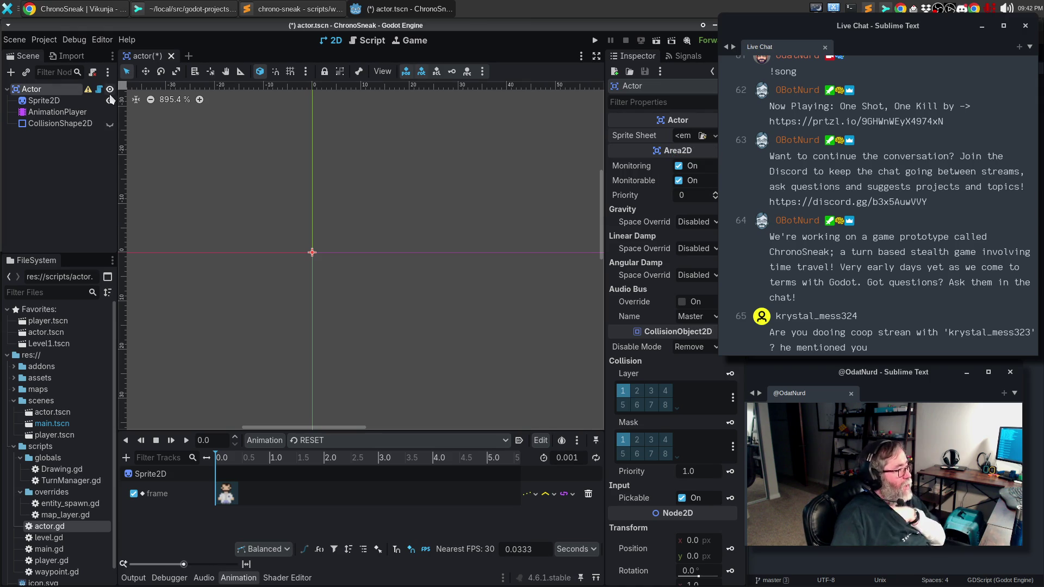
pyautogui.moveTo(90, 92)
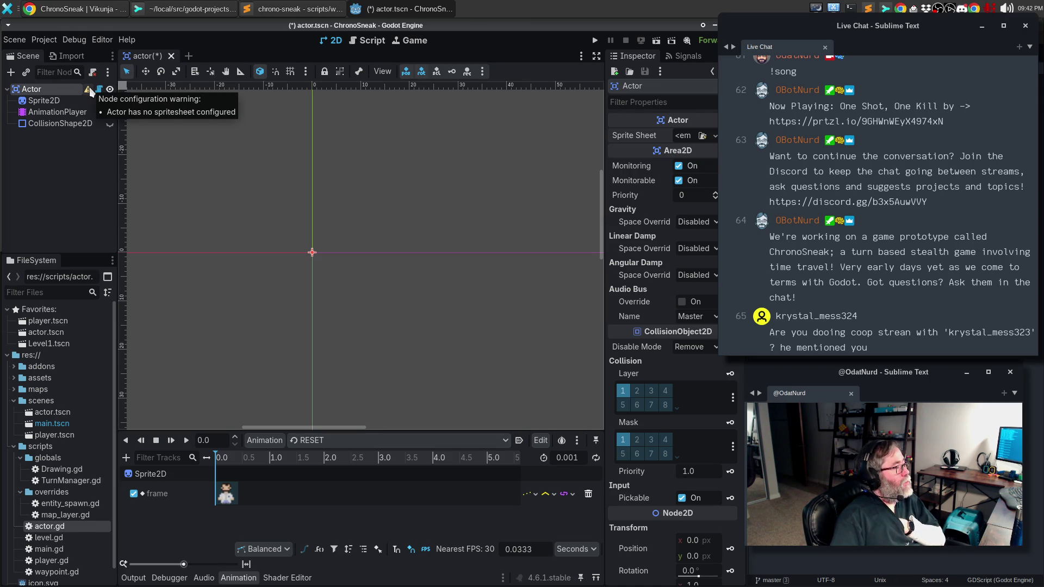
pyautogui.click(715, 136)
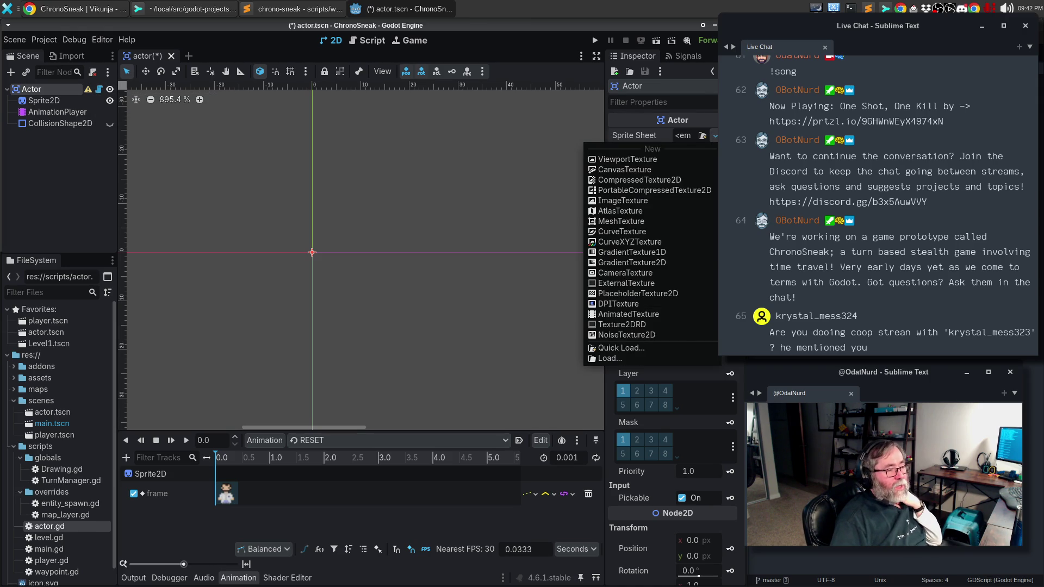
pyautogui.click(648, 349)
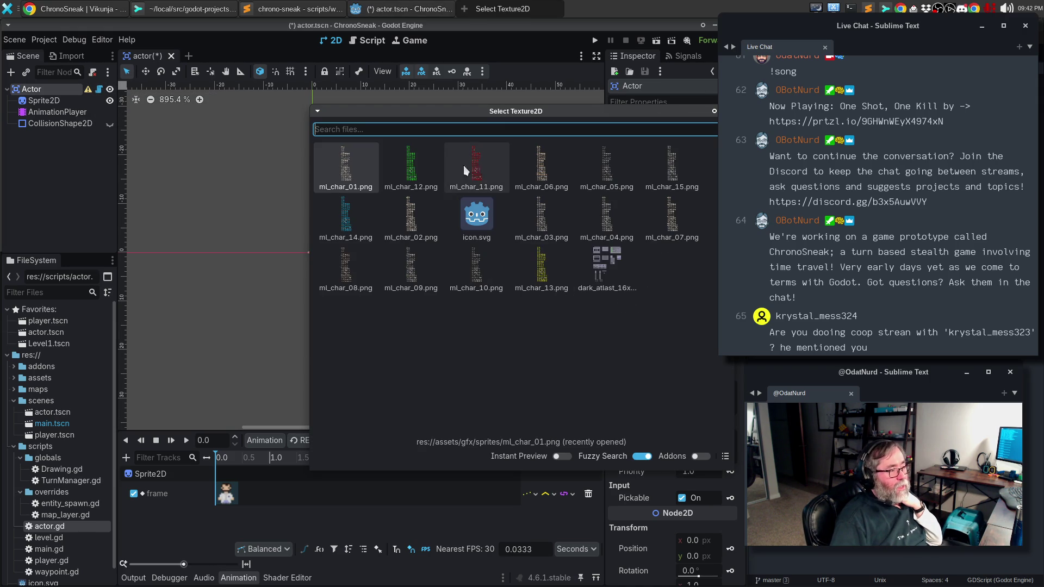
pyautogui.click(411, 166)
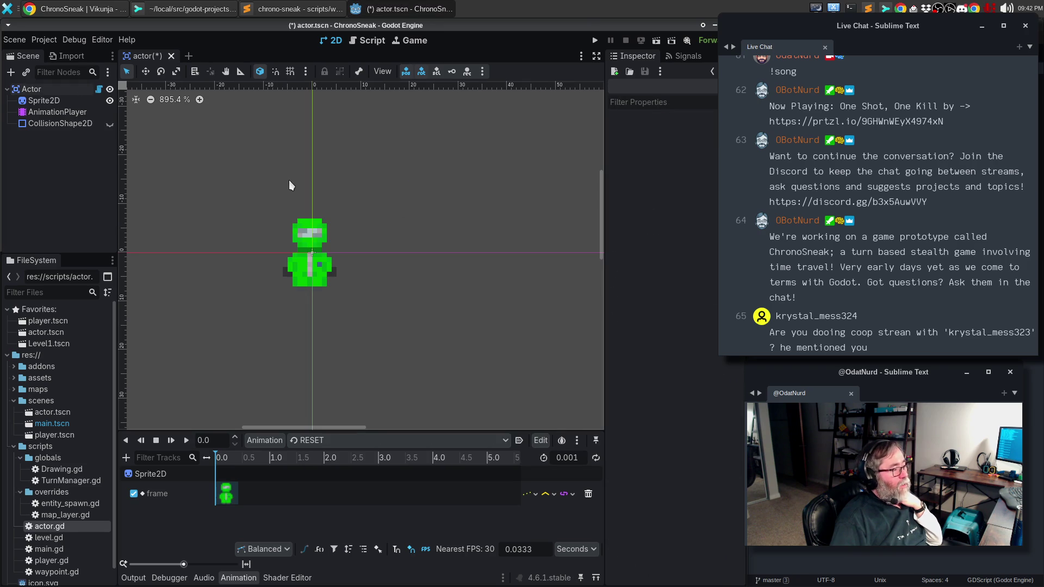
# - Swap the Actor's Sprite Sheet to the red ml_char_11.png and save the scene
pyautogui.click(58, 90)
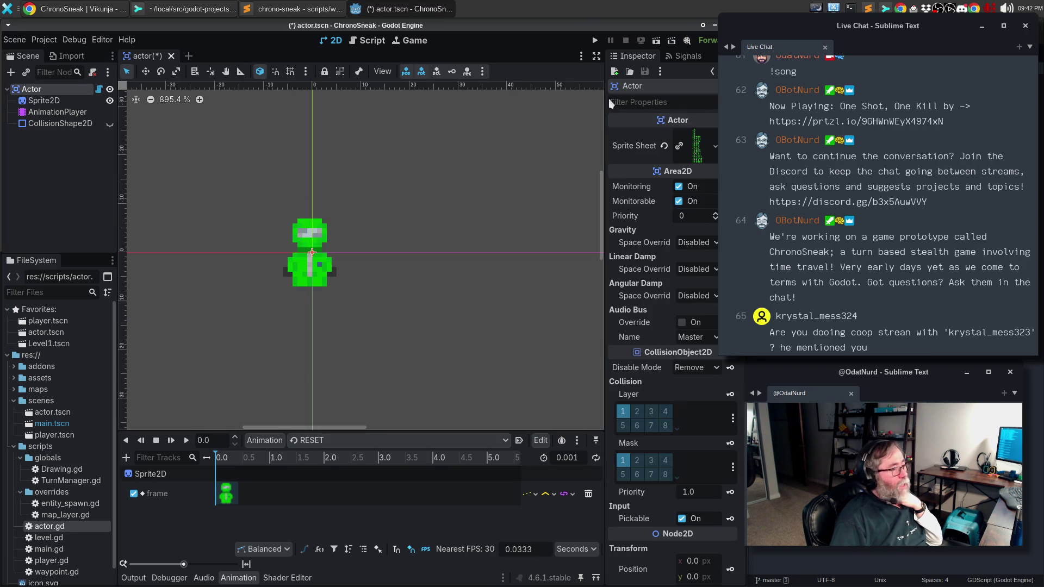
pyautogui.click(665, 145)
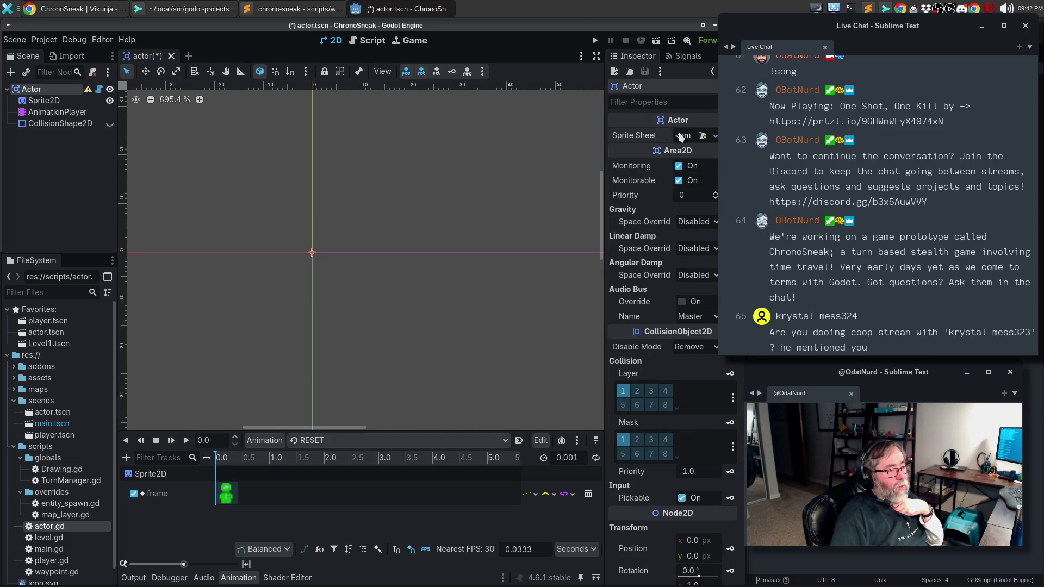
pyautogui.click(715, 136)
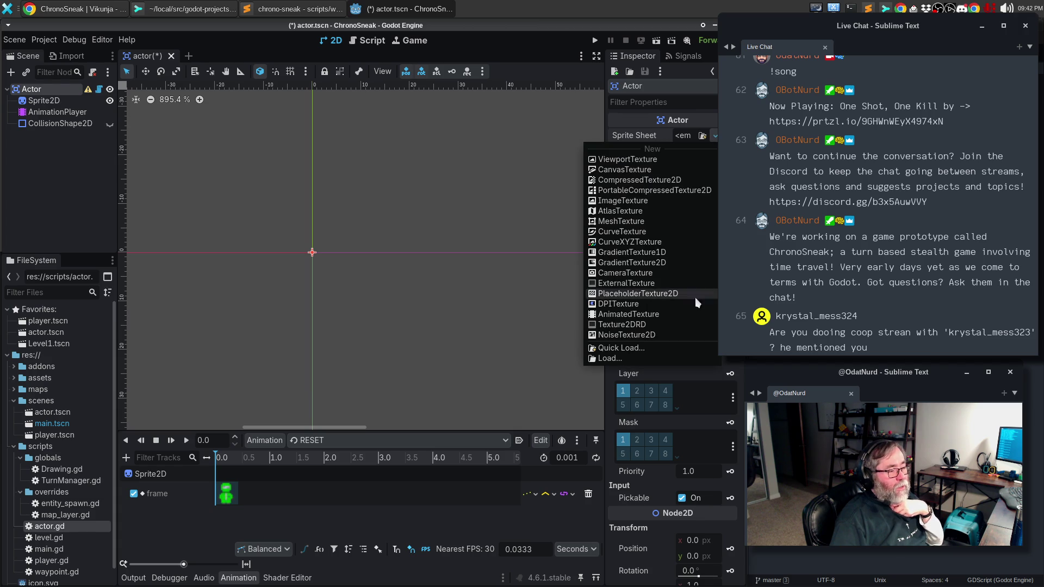
pyautogui.click(666, 348)
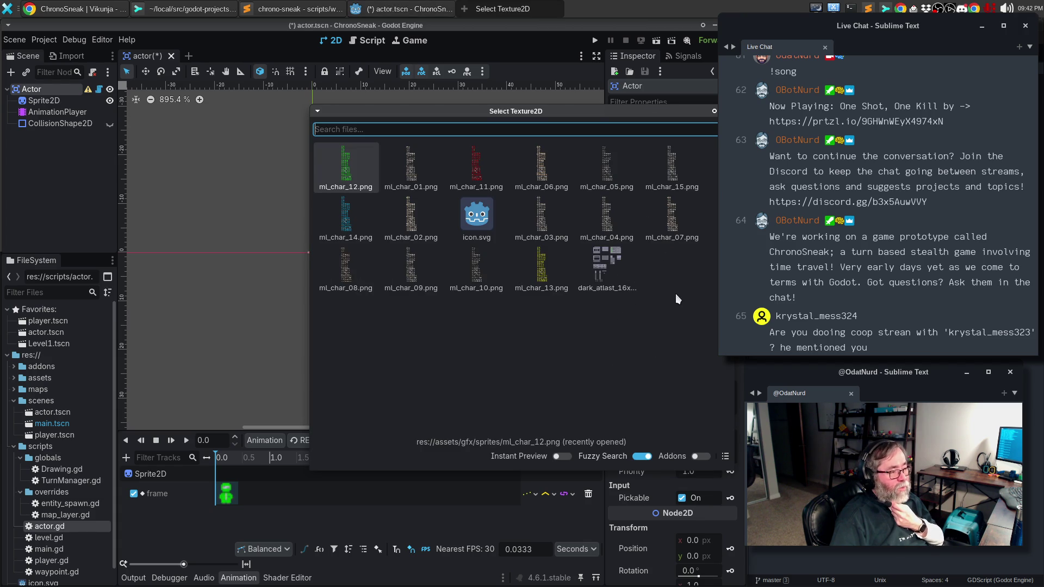
pyautogui.doubleClick(485, 158)
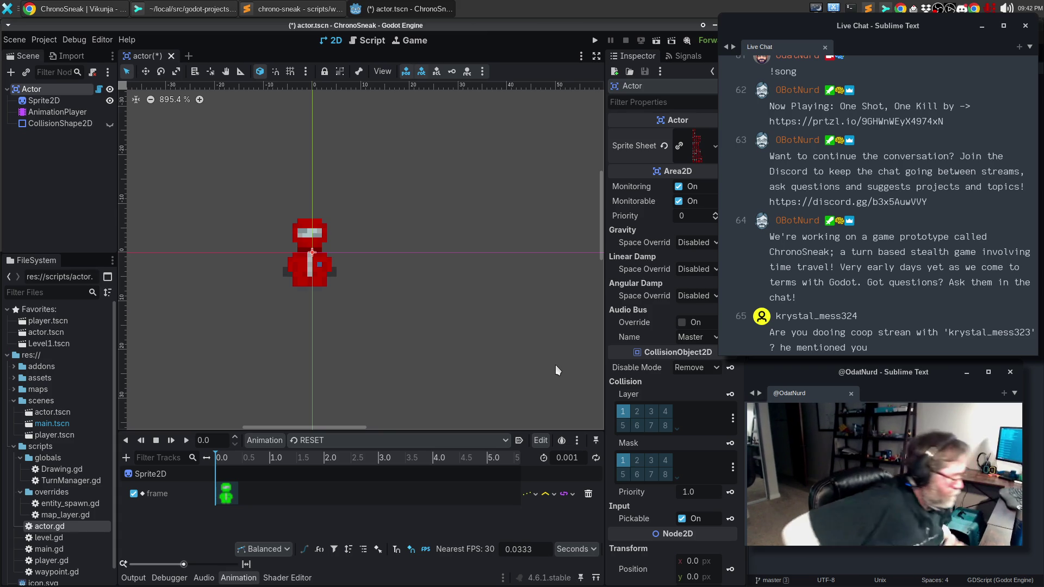
pyautogui.hotkey('ctrl', 's')
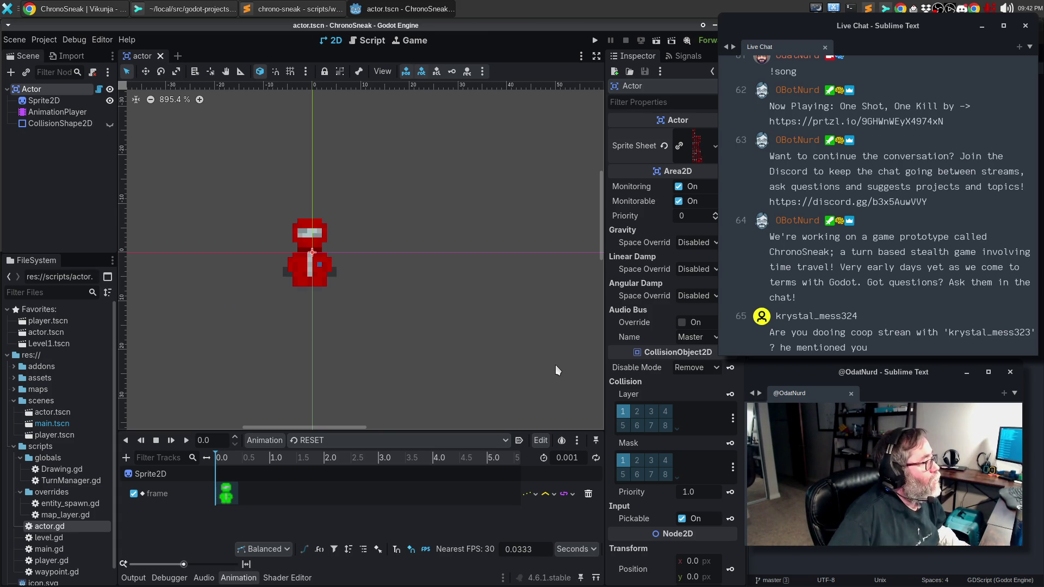
pyautogui.press('F5')
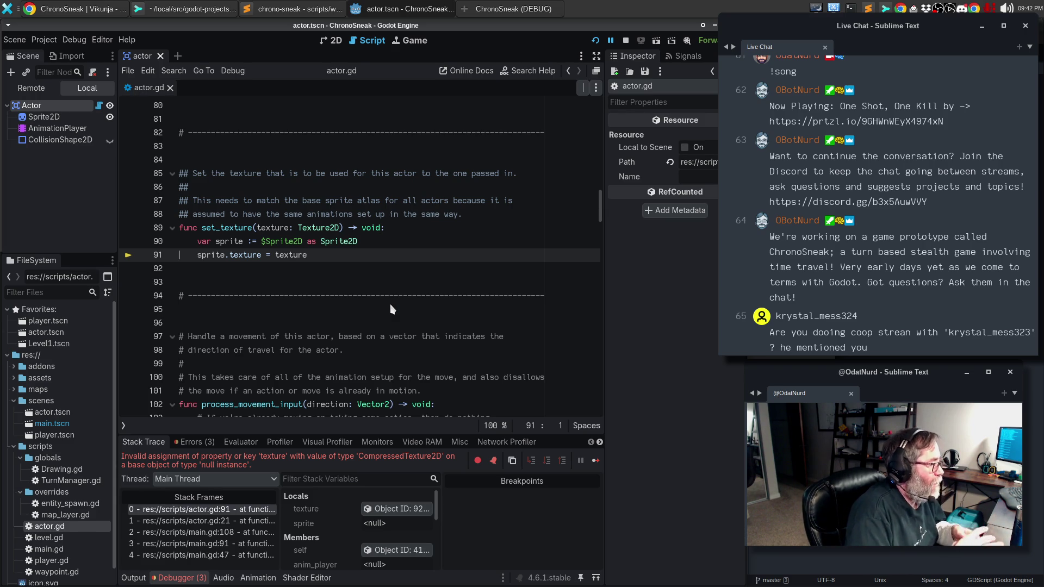
pyautogui.click(196, 442)
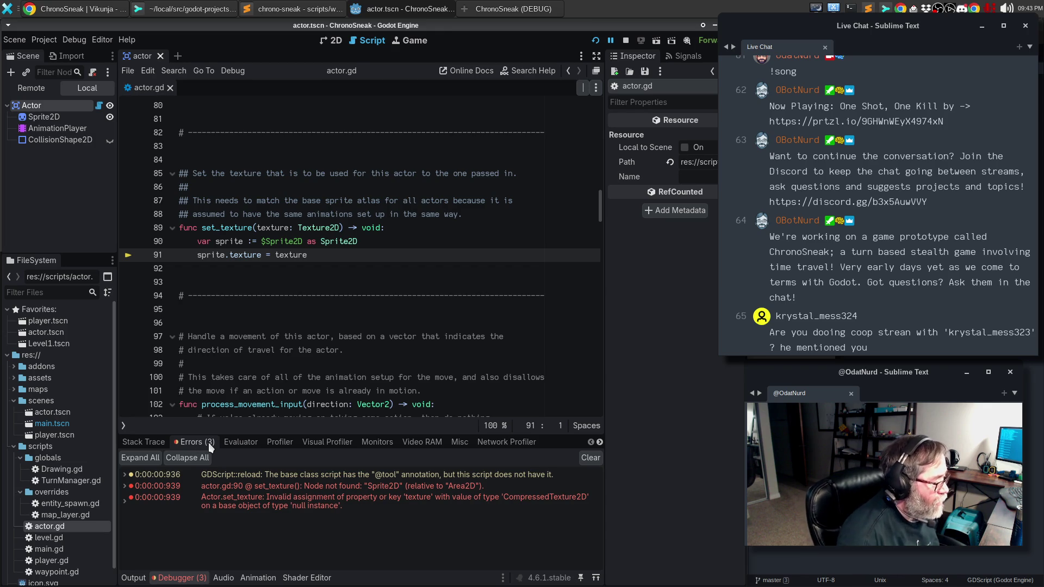
pyautogui.doubleClick(233, 474)
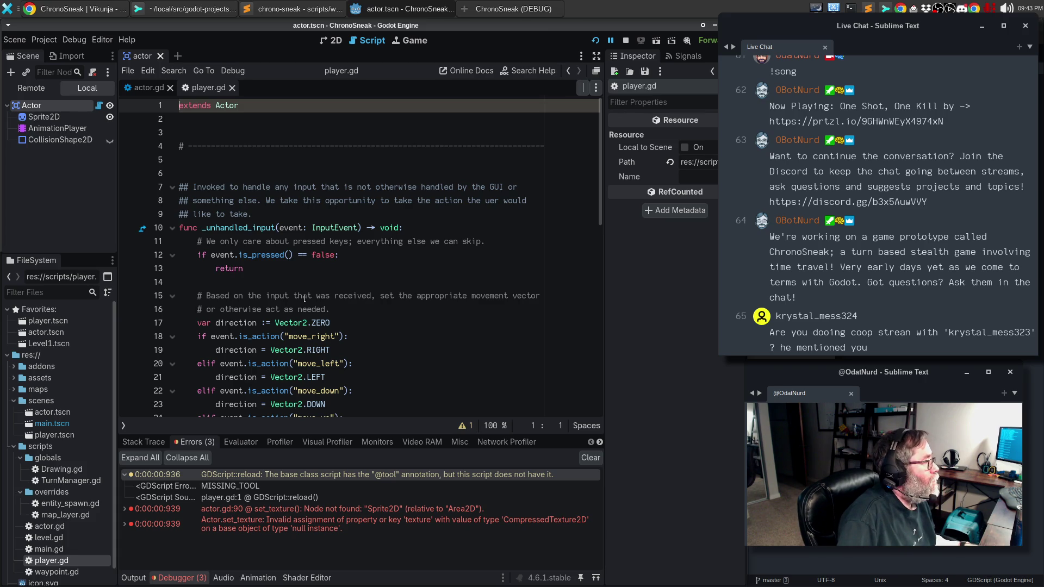
pyautogui.press('Return')
pyautogui.press('Up')
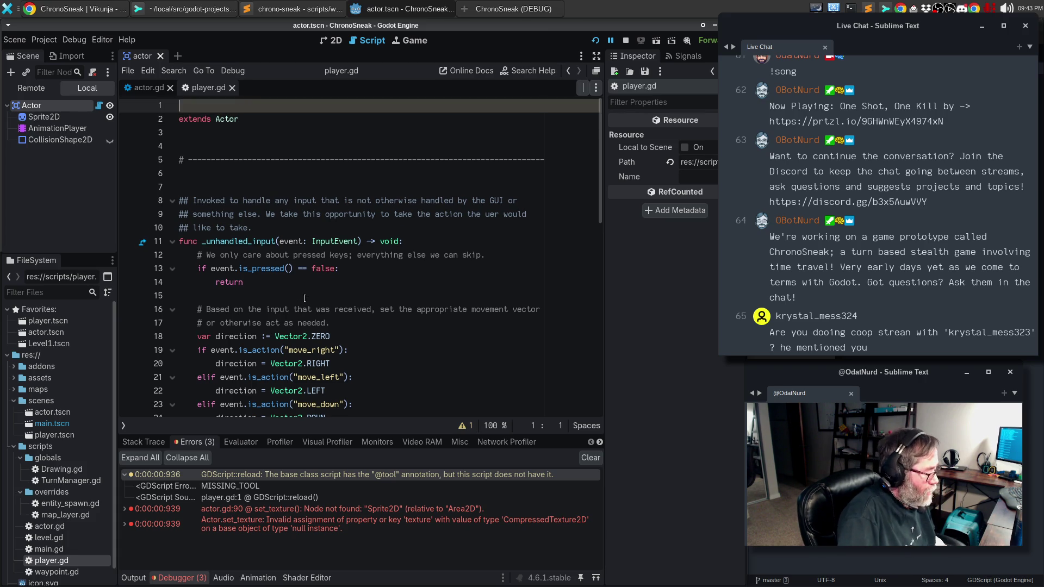
pyautogui.write('l')
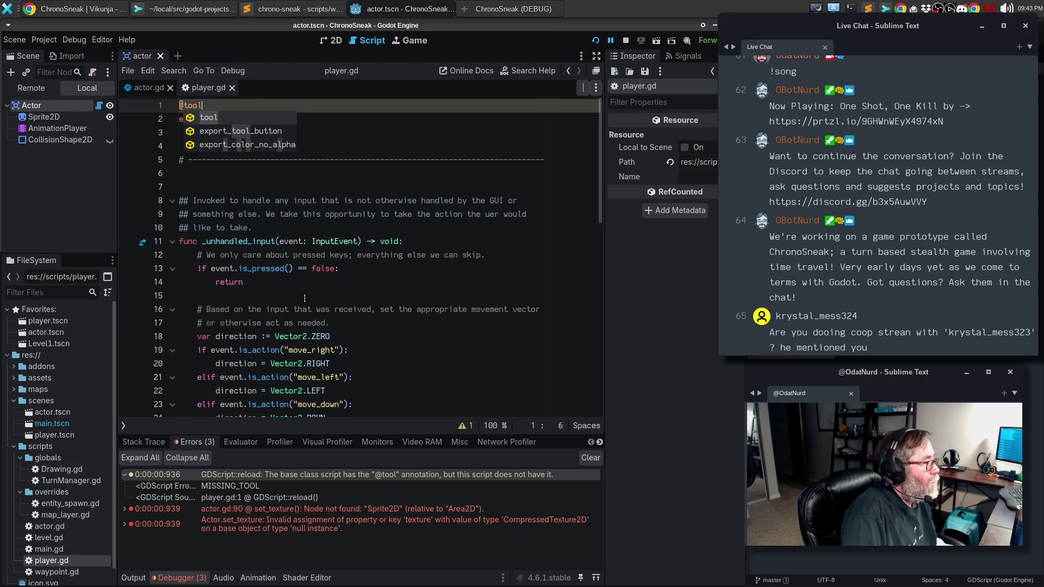
pyautogui.press('Escape')
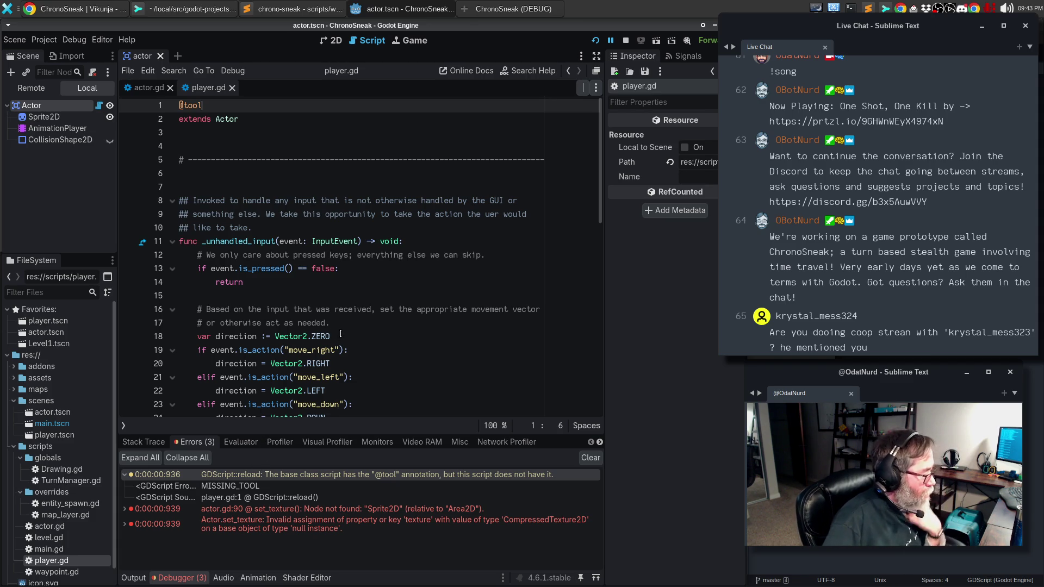
pyautogui.moveTo(324, 334)
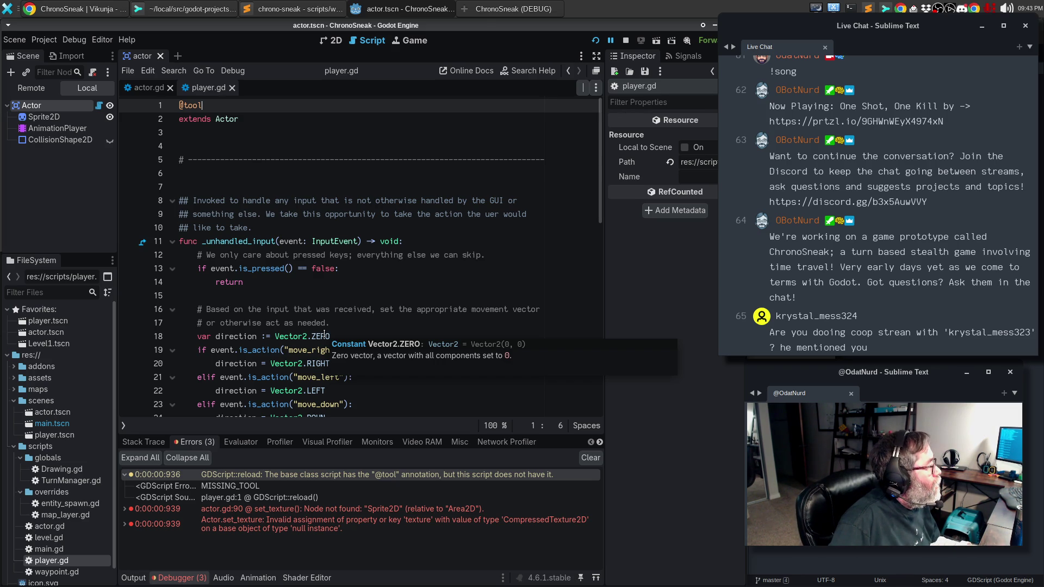
pyautogui.press('F5')
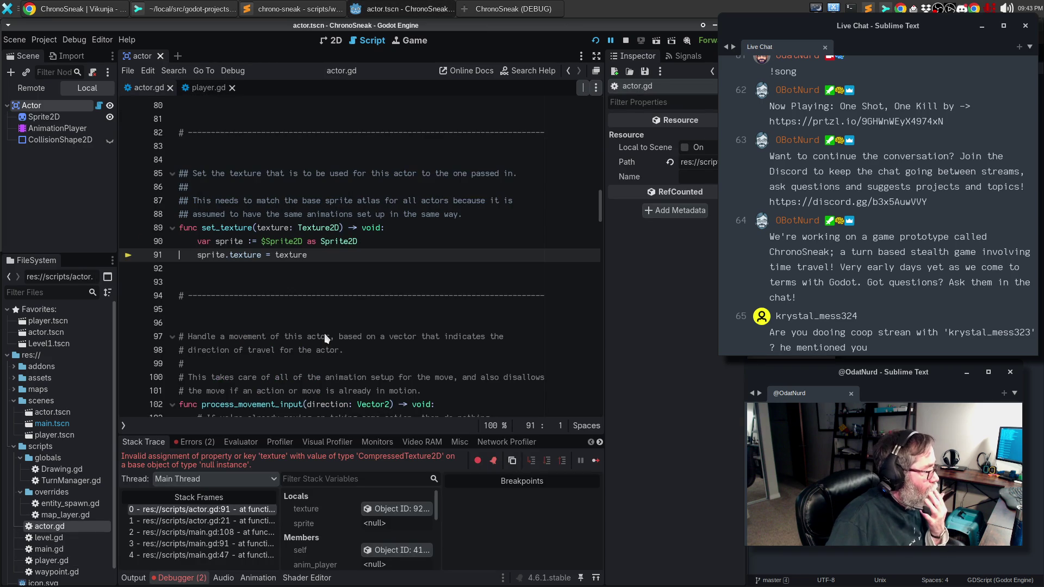
# - Jump to the Sprite2D not-found error at line 90 of actor.gd, then undo a duplicate $Sprite2D reference there
pyautogui.click(187, 443)
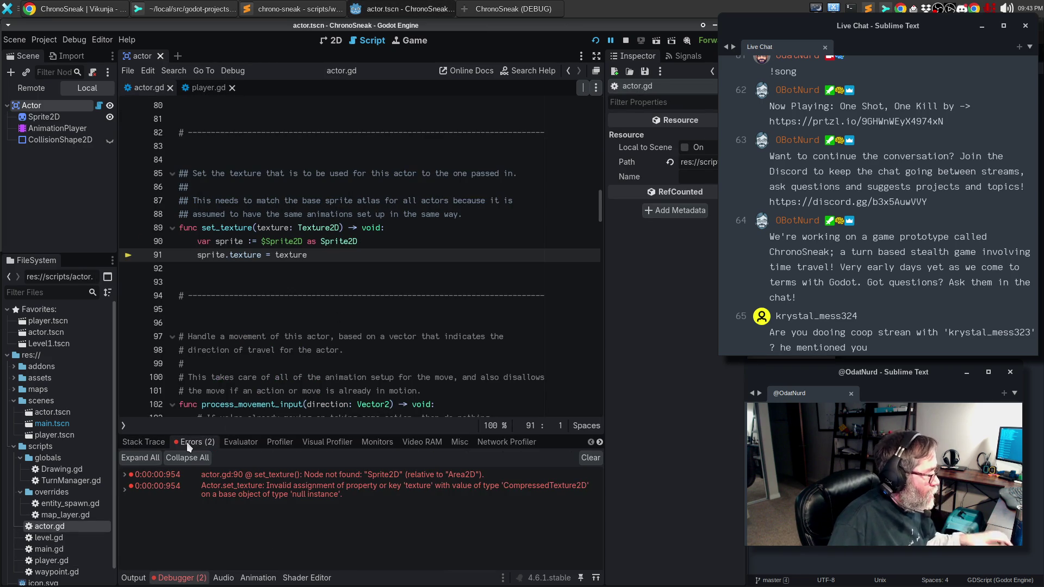
pyautogui.doubleClick(239, 473)
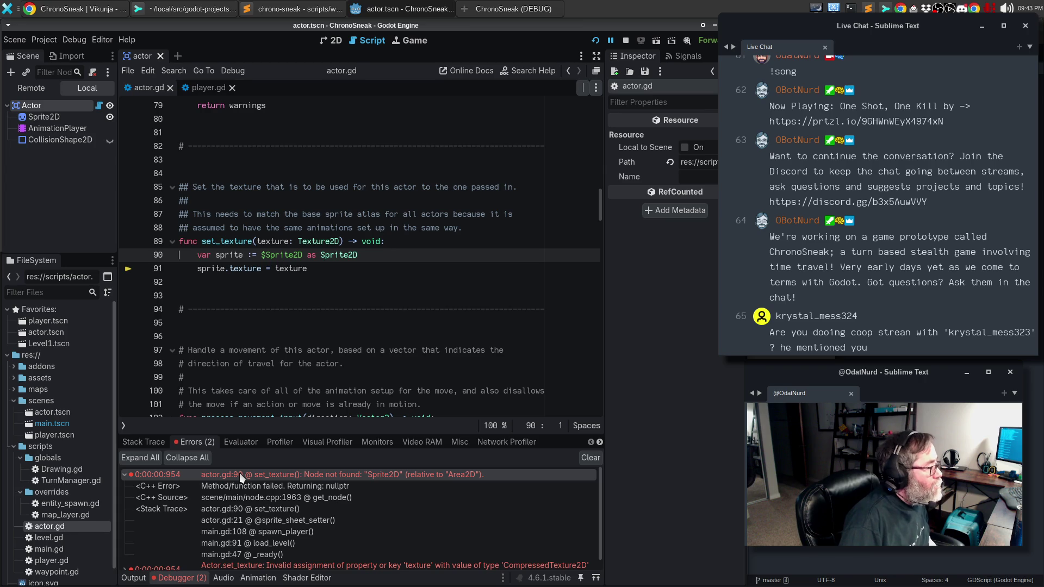
pyautogui.click(62, 120)
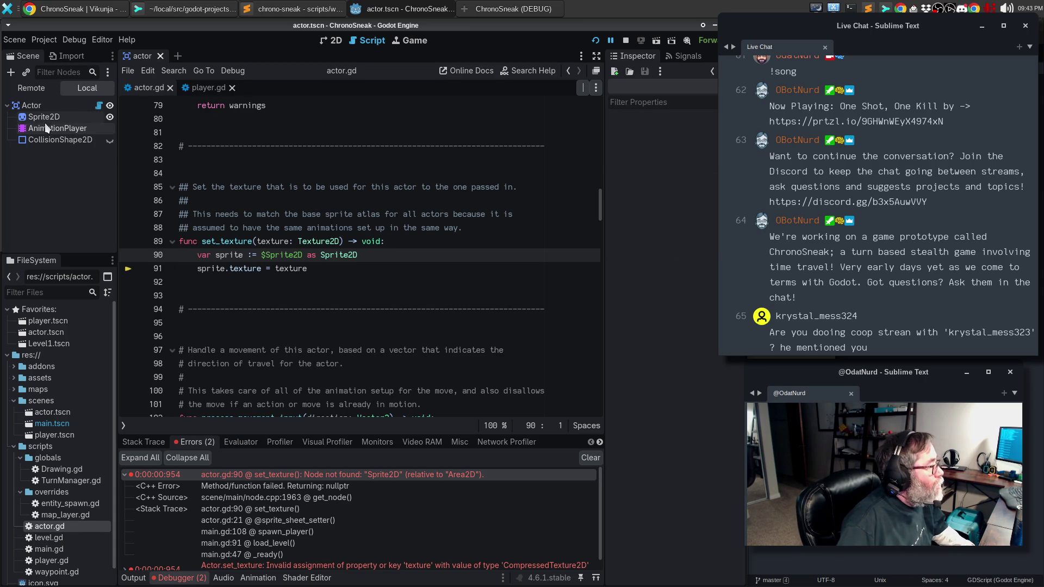
pyautogui.moveTo(44, 116)
pyautogui.mouseDown()
pyautogui.moveTo(180, 189)
pyautogui.moveTo(239, 268)
pyautogui.moveTo(303, 256)
pyautogui.mouseUp()
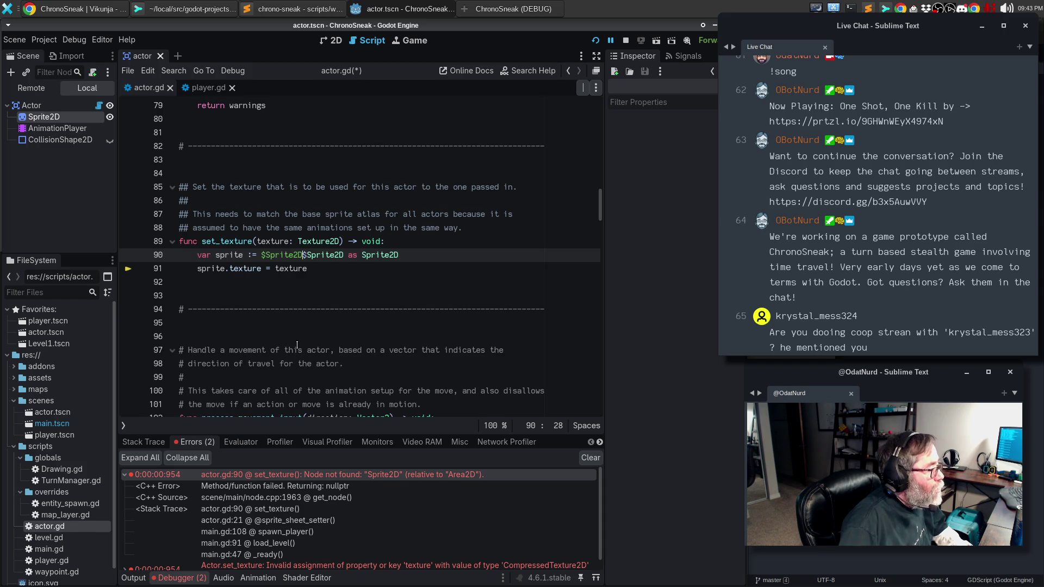
pyautogui.hotkey('ctrl', 'z')
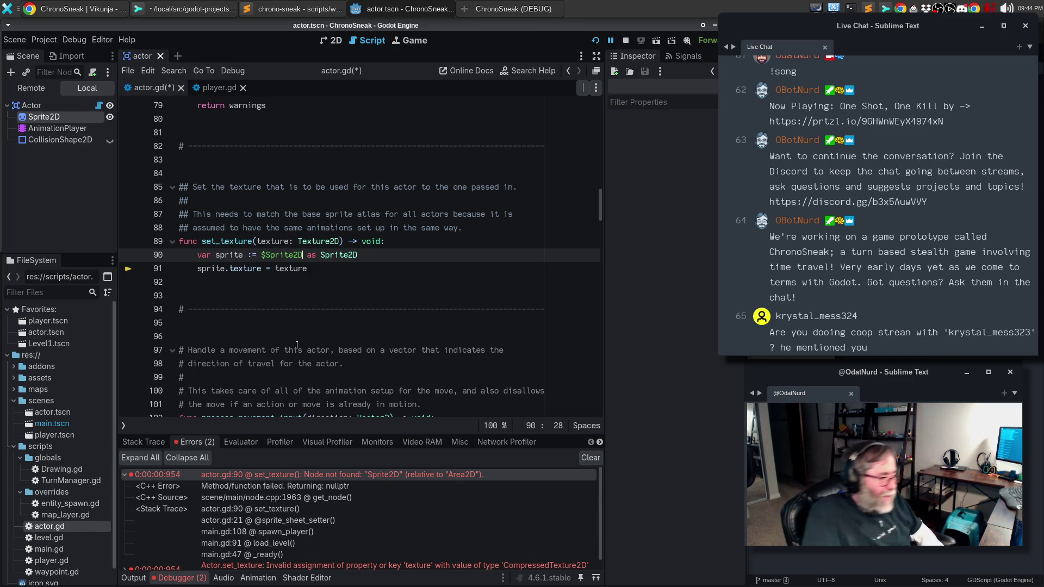
# - Inspect the sprite_sheet setter's assignment on line 20 that calls set_texture
pyautogui.scroll(6, 366, 297)
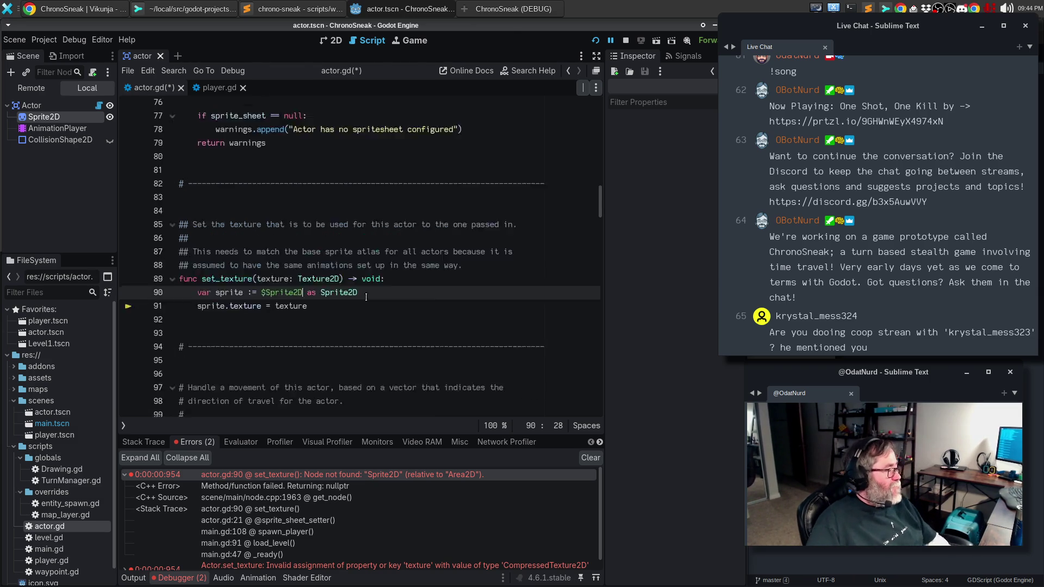
pyautogui.scroll(2, 366, 297)
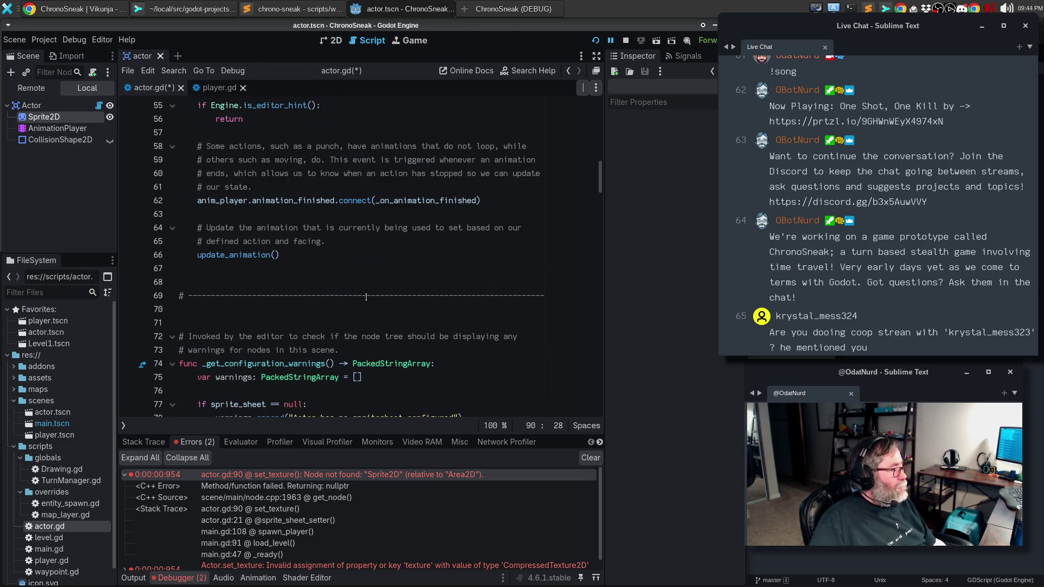
pyautogui.scroll(7, 366, 297)
pyautogui.scroll(6, 367, 296)
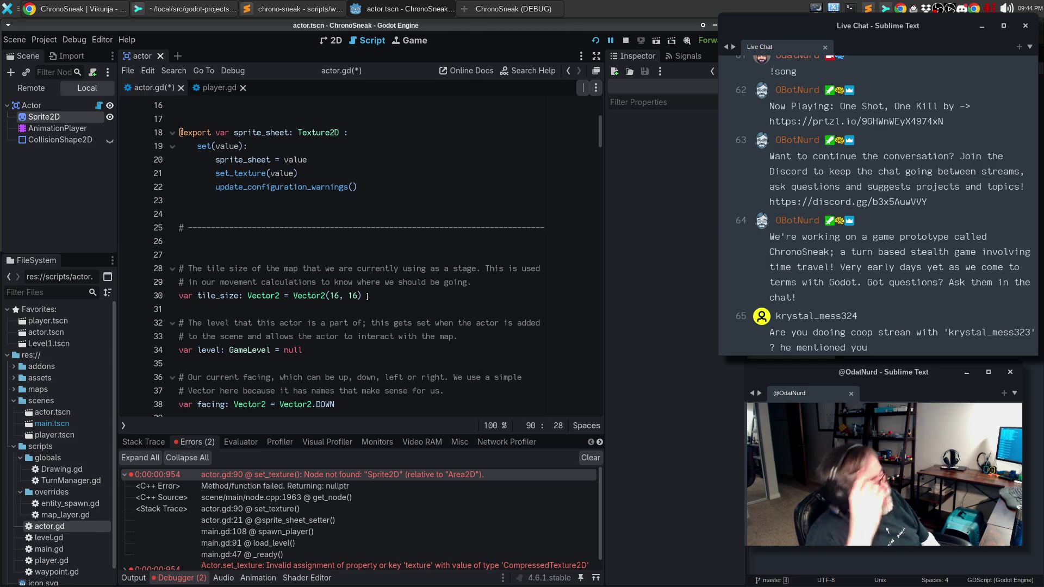
pyautogui.click(360, 163)
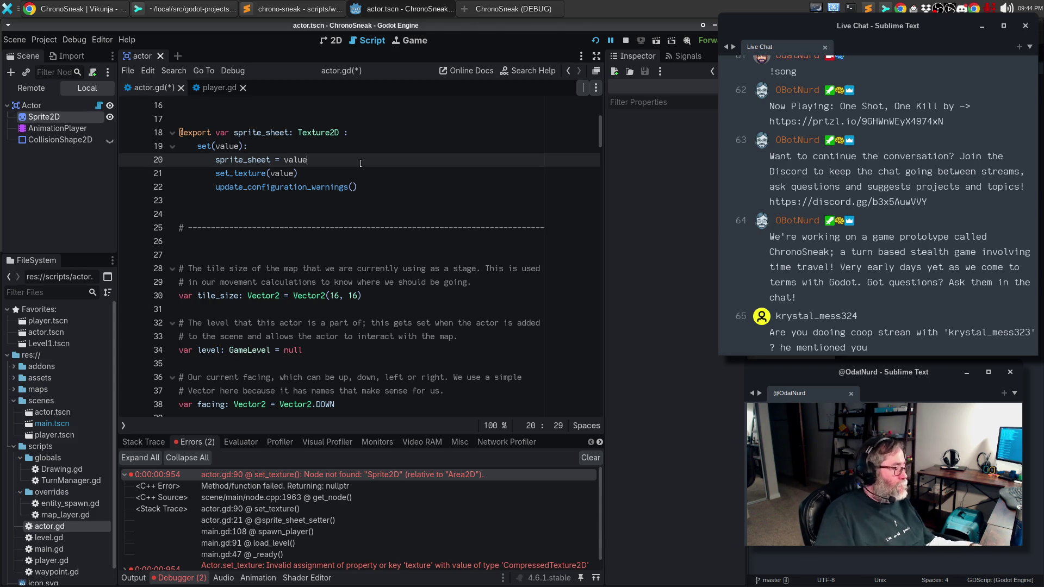
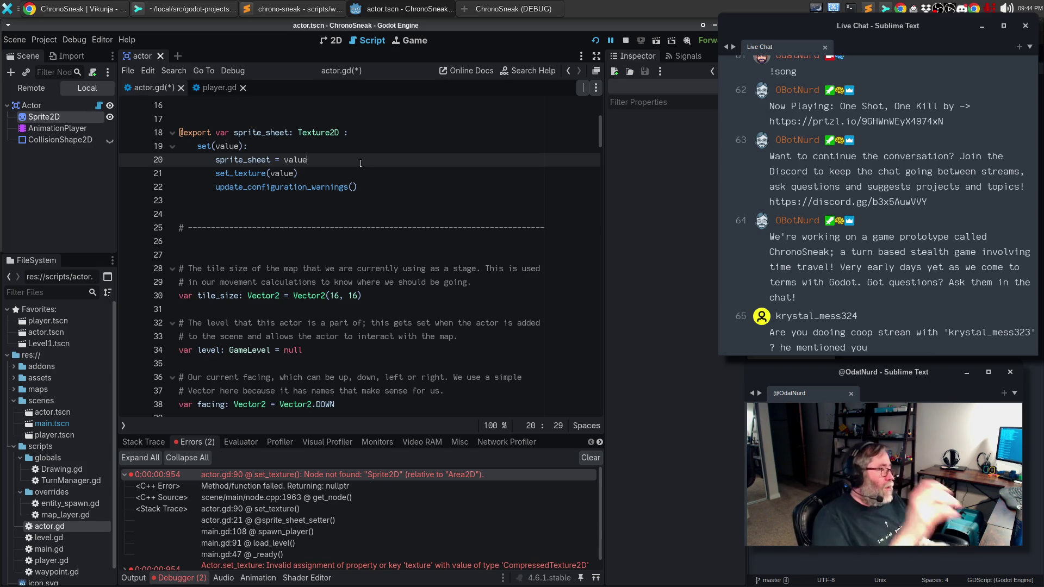
# - In set_texture, add an 'if sprite != null:' check below the sprite lookup line
pyautogui.keyDown('ctrl'); pyautogui.click(237, 177); pyautogui.keyUp('ctrl')
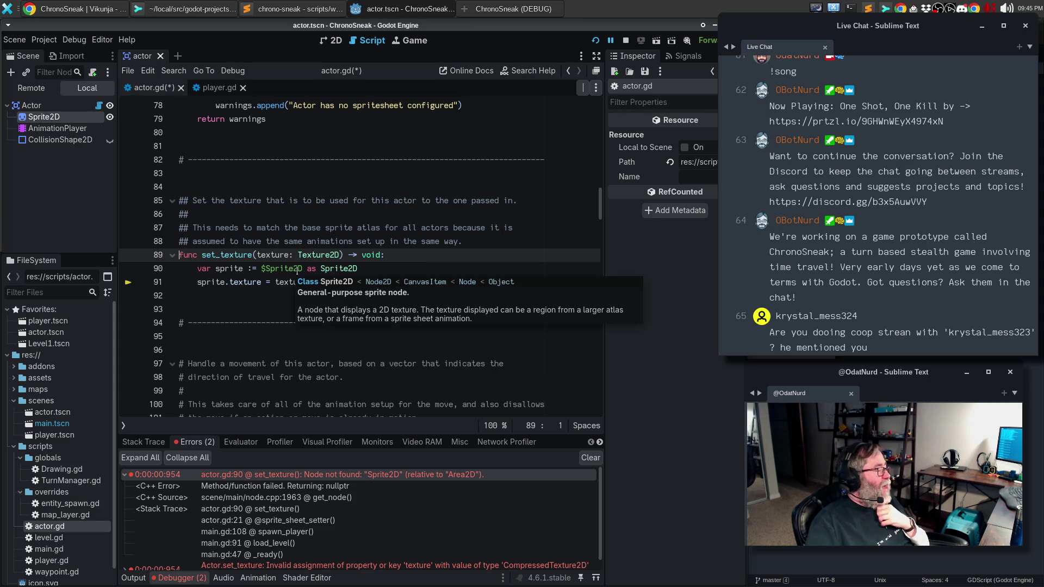
pyautogui.moveTo(235, 270)
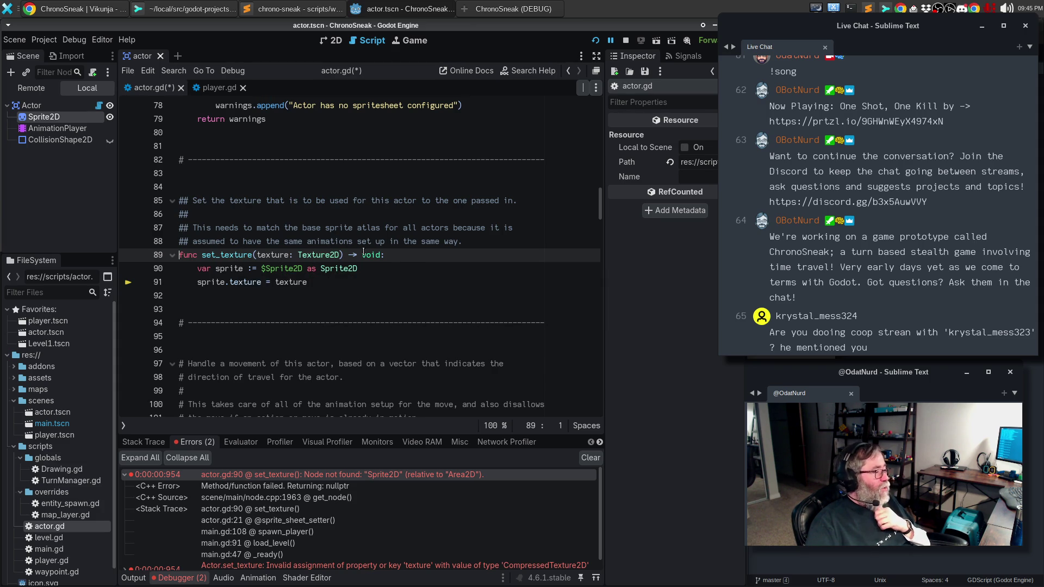
pyautogui.click(387, 267)
pyautogui.press('Return')
pyautogui.write('if ')
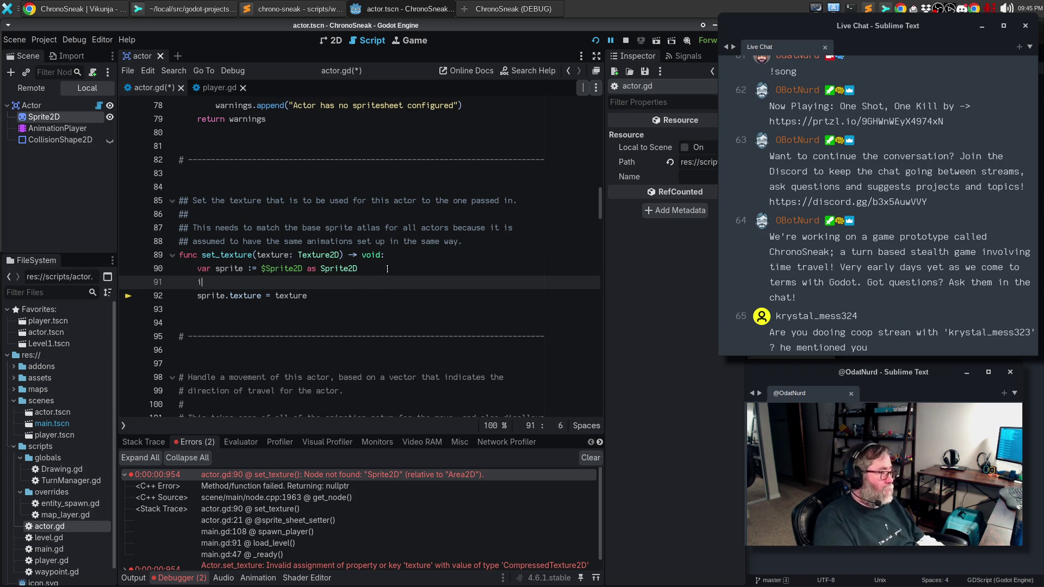
pyautogui.write('sprite:')
pyautogui.press('Left')
pyautogui.write('!= bul')
pyautogui.press('BackSpace')
pyautogui.press('BackSpace')
pyautogui.press('BackSpace')
pyautogui.write('null')
# - Indent the texture assignment under the null check, save actor.gd, and run the game
pyautogui.press('Down')
pyautogui.press('Home')
pyautogui.press('Tab')
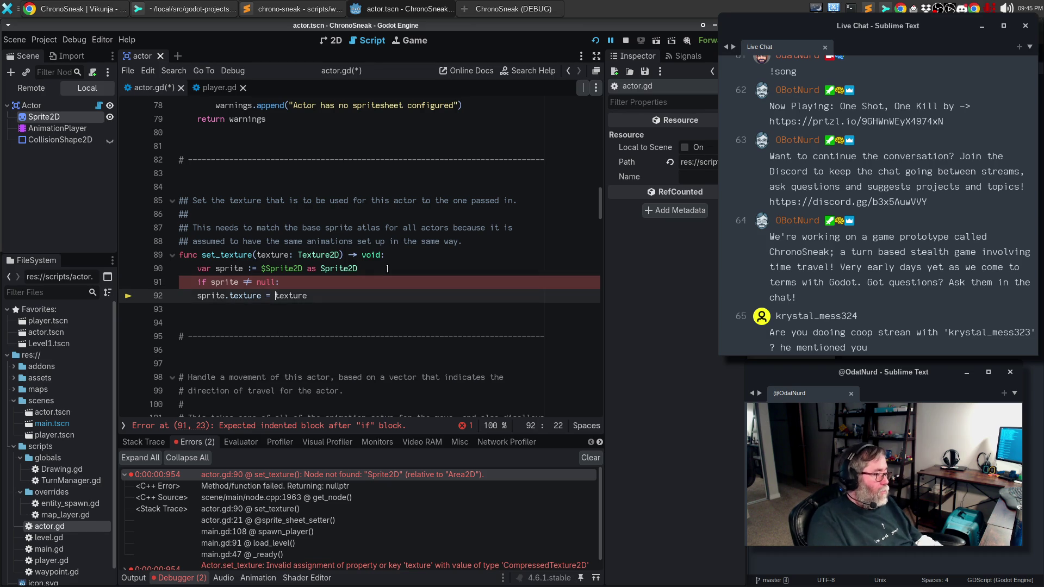
pyautogui.hotkey('ctrl', 's')
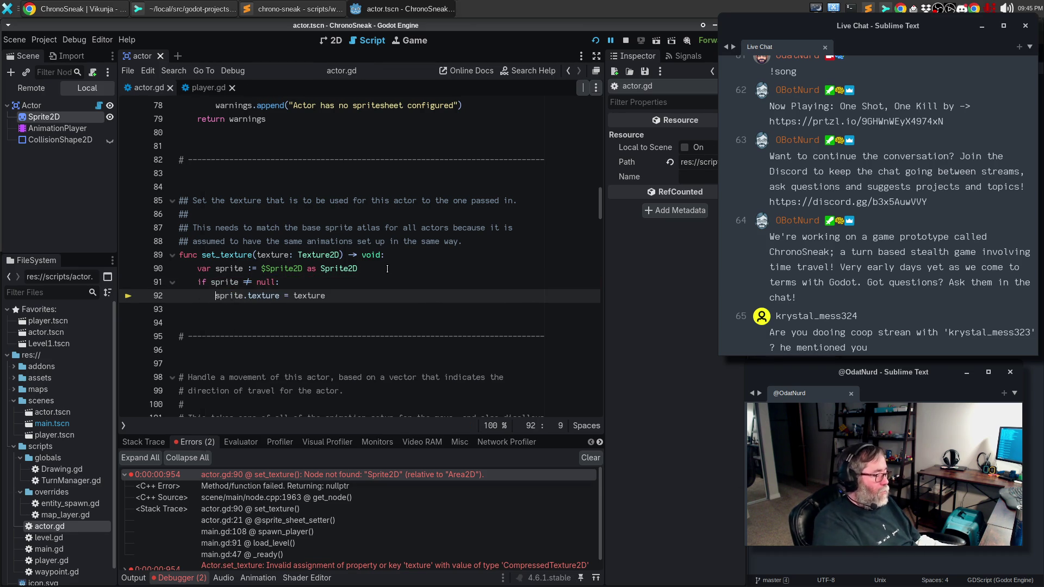
pyautogui.press('F5')
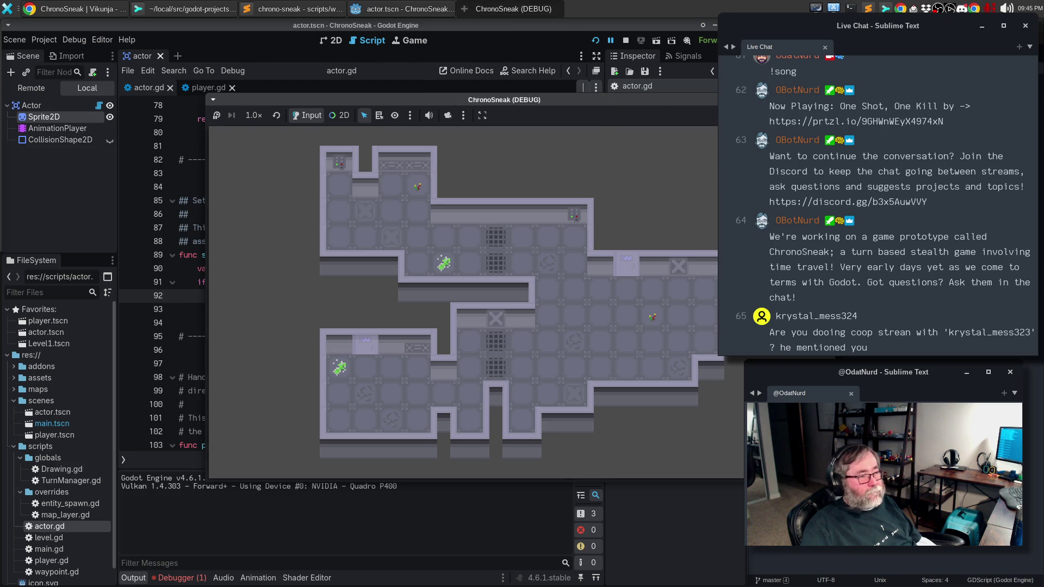
# - Stop the game and remove the 'if sprite != null' line, restoring set_texture's original form
pyautogui.press('F8')
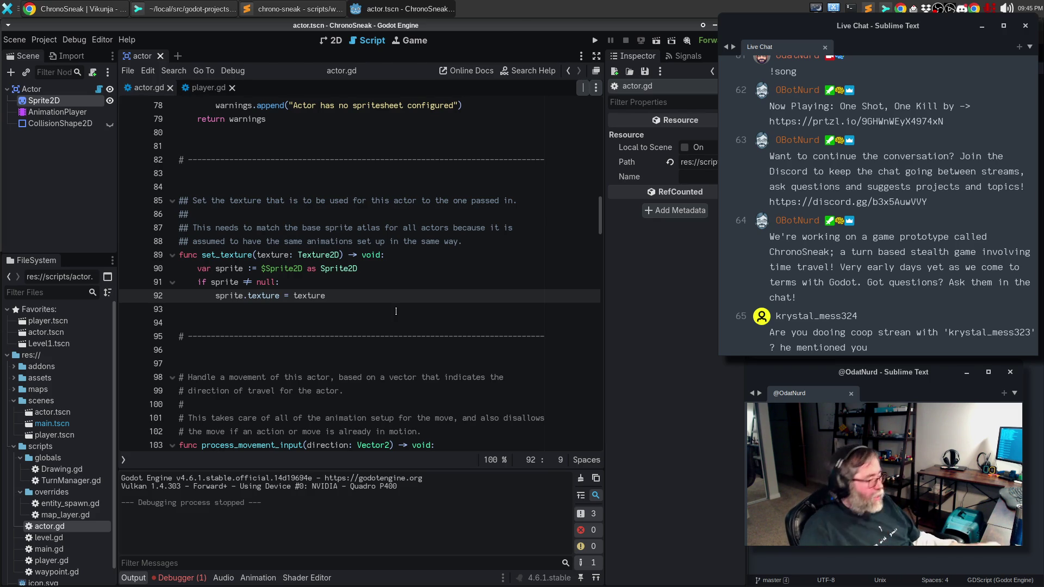
pyautogui.hotkey('shift', 'Tab')
pyautogui.press('Up')
pyautogui.press('End')
pyautogui.hotkey('ctrl', 'BackSpace')
pyautogui.write('null')
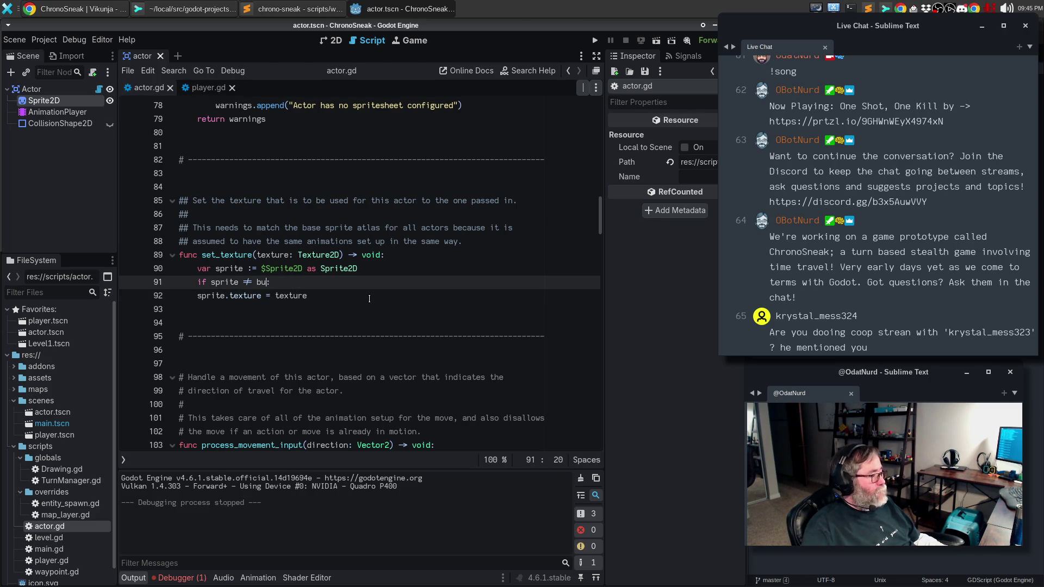
pyautogui.hotkey('ctrl', 'BackSpace')
pyautogui.hotkey('ctrl', 'BackSpace')
pyautogui.hotkey('ctrl', 'BackSpace')
pyautogui.press('BackSpace')
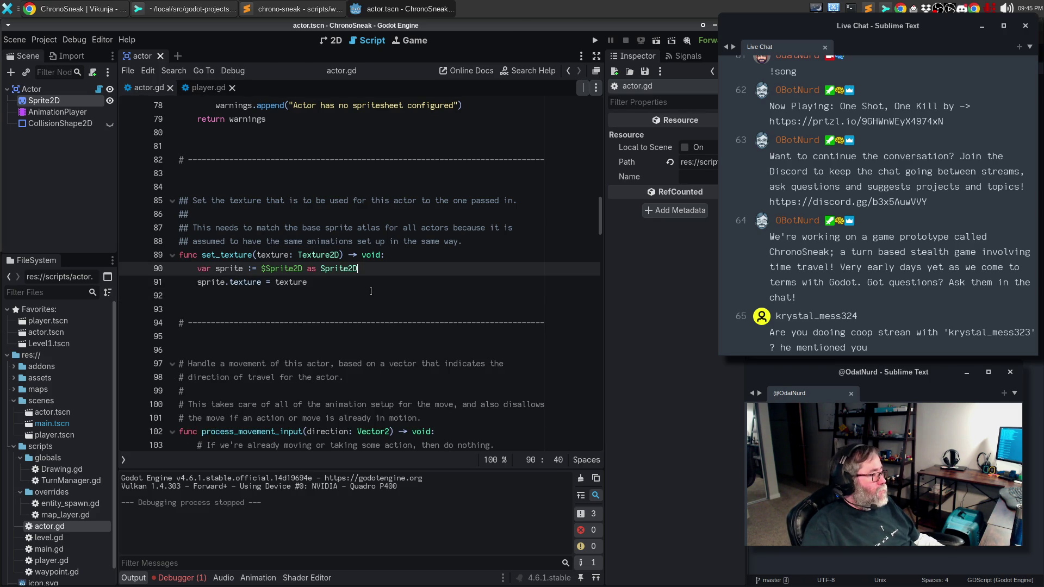
# - Jump to _ready and review the set_texture call in the sprite_sheet setter
pyautogui.hotkey('ctrl', 'alt', 'f')
pyautogui.write('re')
pyautogui.press('Return')
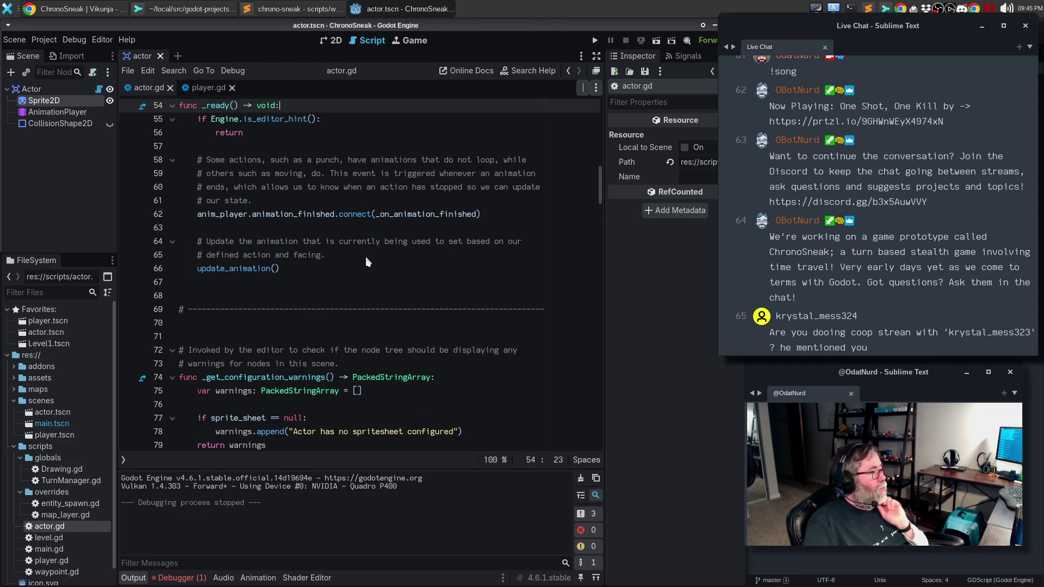
pyautogui.click(326, 129)
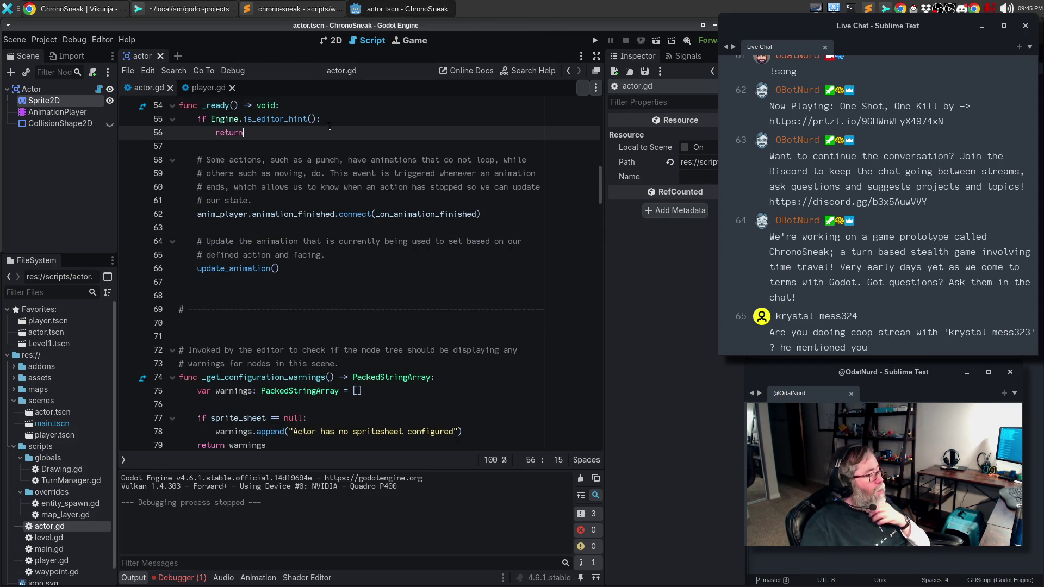
pyautogui.scroll(-2, 335, 123)
pyautogui.scroll(16, 336, 122)
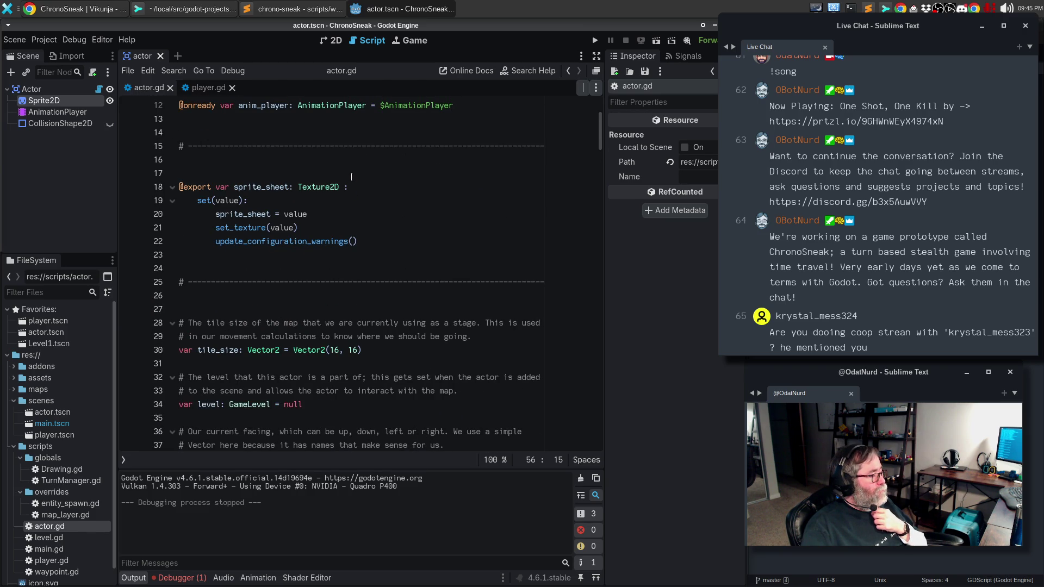
pyautogui.click(282, 228)
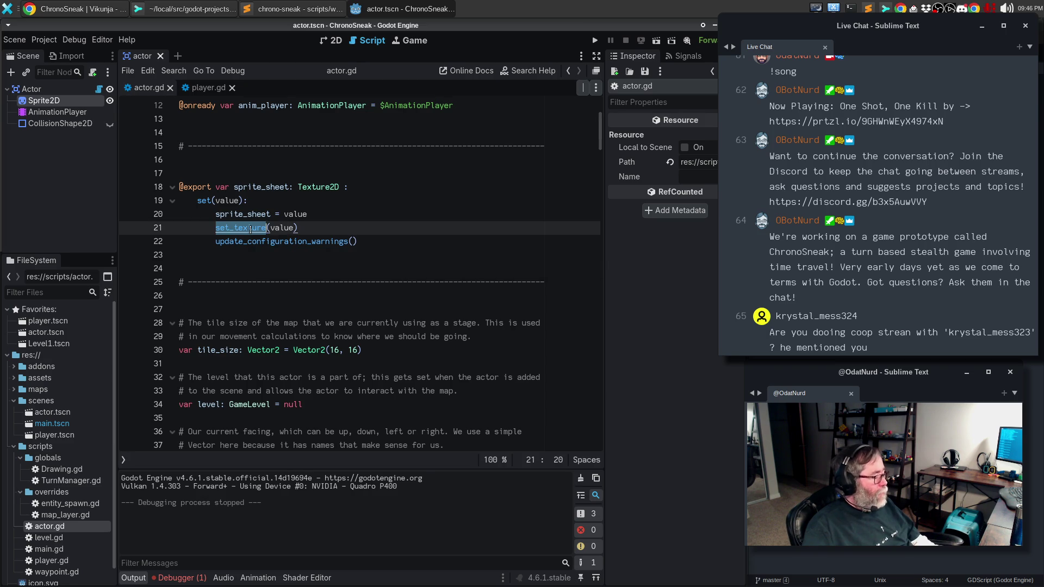
pyautogui.scroll(-6, 410, 229)
pyautogui.scroll(-4, 410, 229)
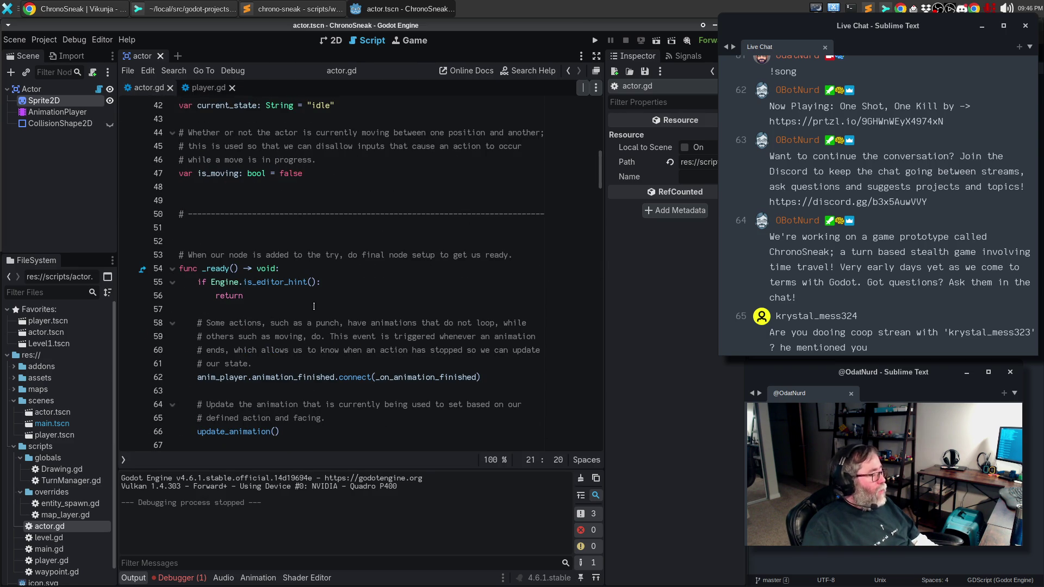
# - Add set_texture(sprite_sheet) to _ready after the editor-hint return
pyautogui.click(313, 308)
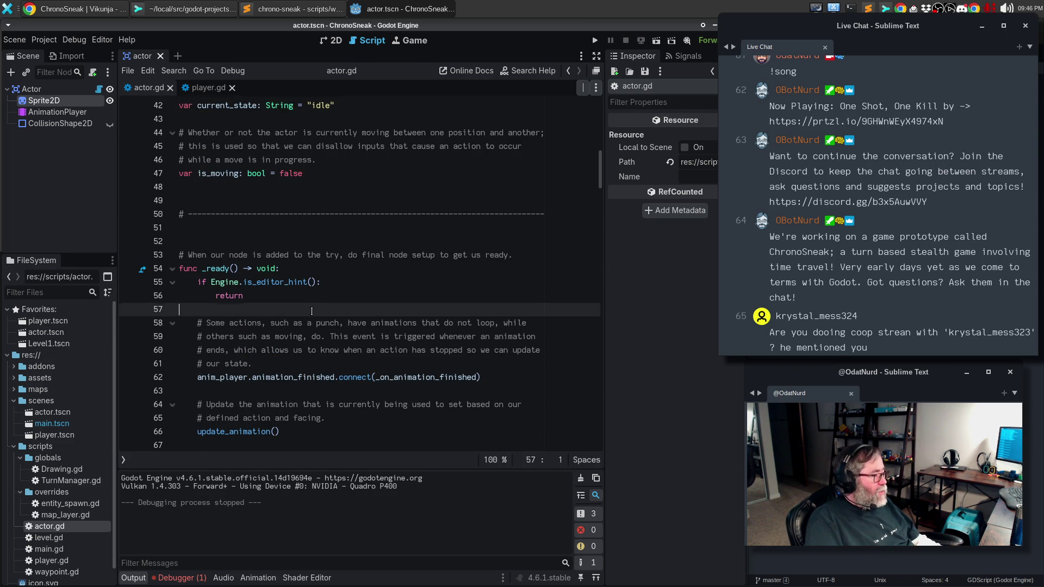
pyautogui.press('Return')
pyautogui.press('Tab')
pyautogui.write('set_texture')
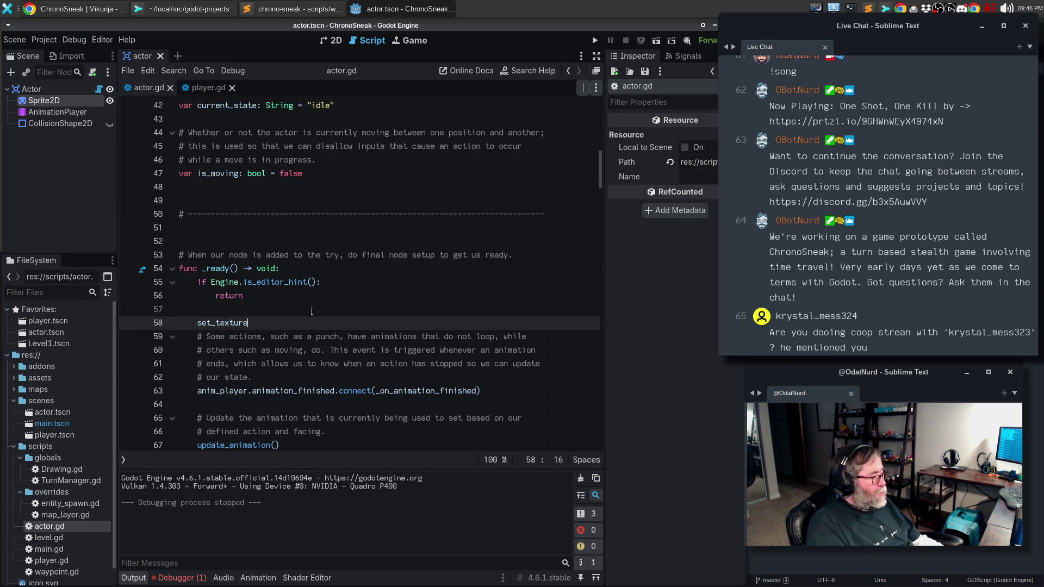
pyautogui.write('(sprite_')
pyautogui.press('Return')
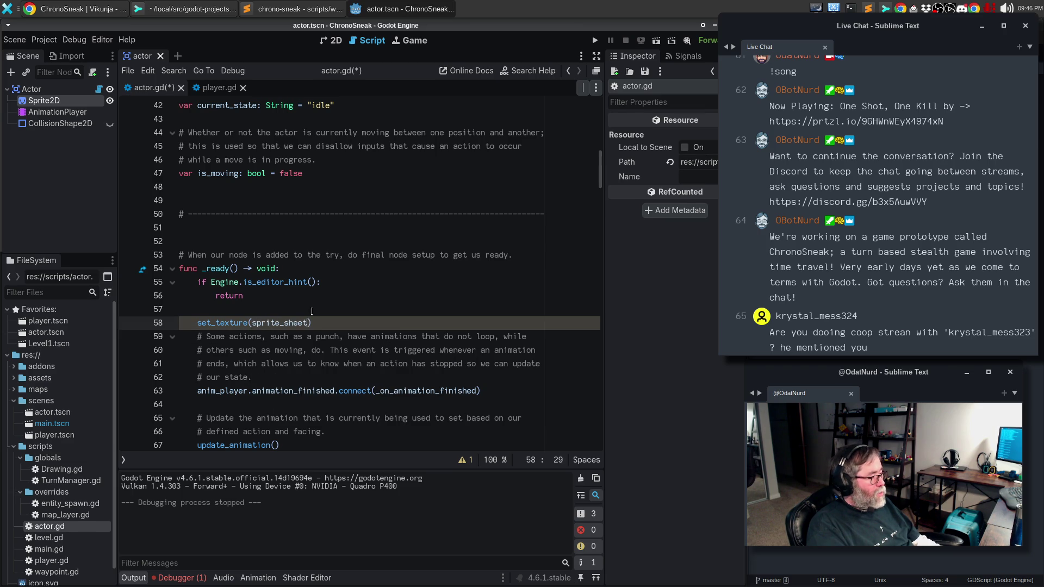
# - Add the comment '# Ensure that our sprite sheet is set up when we're ready.' above it and save
pyautogui.press('Home')
pyautogui.press('Return')
pyautogui.press('Up')
pyautogui.write('# Ensure that our sprite sheet is set up when w')
pyautogui.press('BackSpace')
pyautogui.press('BackSpace')
pyautogui.press('BackSpace')
pyautogui.write("en we're ready.")
pyautogui.hotkey('ctrl', 's')
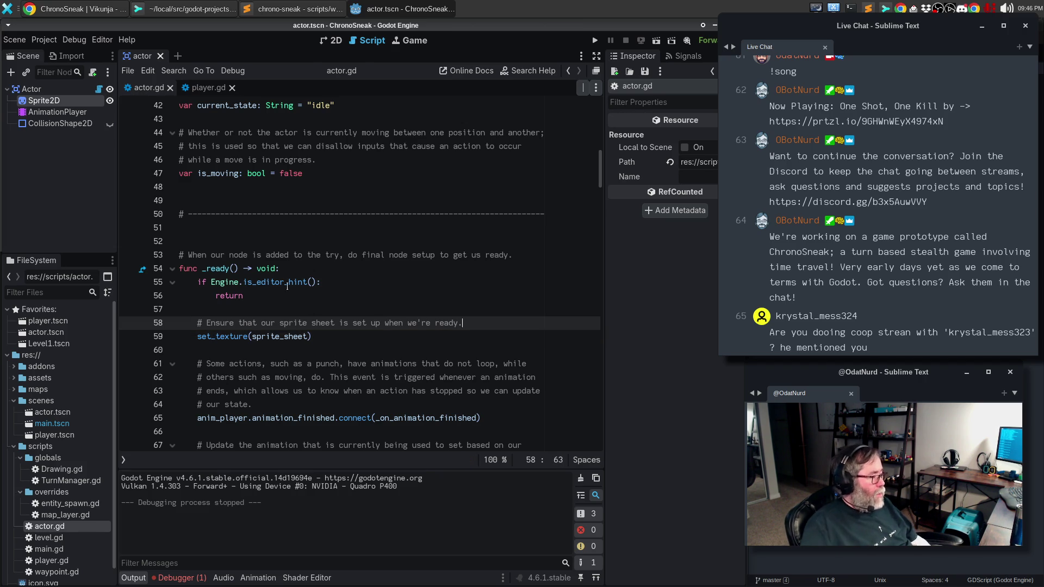
pyautogui.scroll(2, 317, 300)
pyautogui.scroll(15, 317, 299)
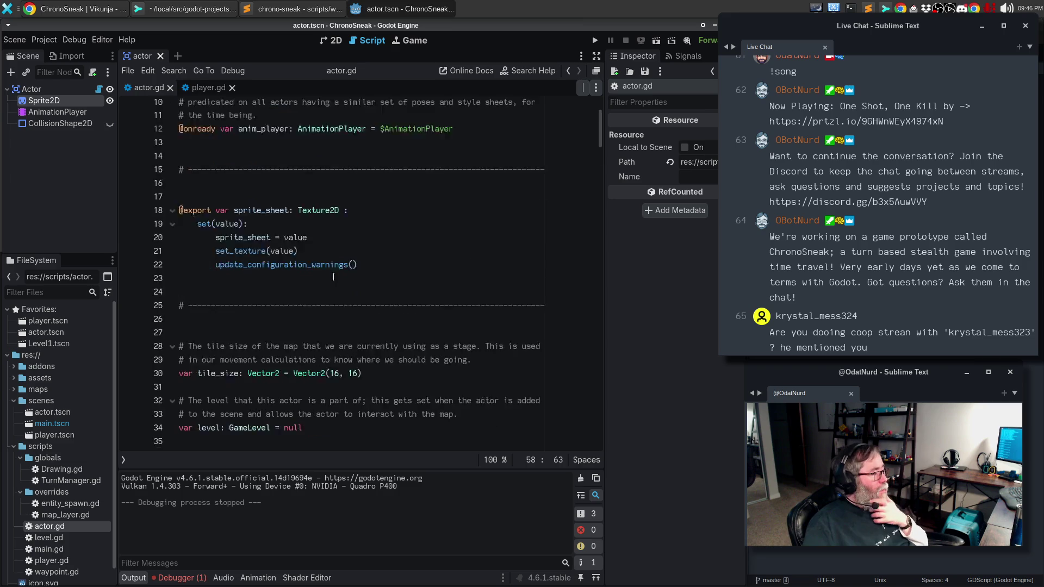
# - In the sprite_sheet setter, nest set_texture(value) under 'if is_inside_tree():'
pyautogui.click(339, 301)
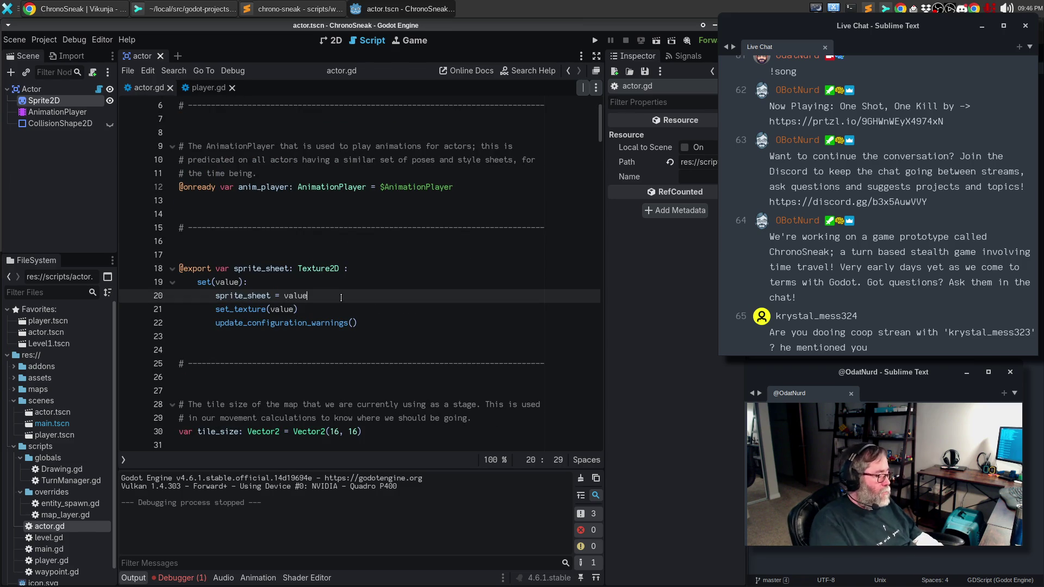
pyautogui.press('Return')
pyautogui.write('if is_')
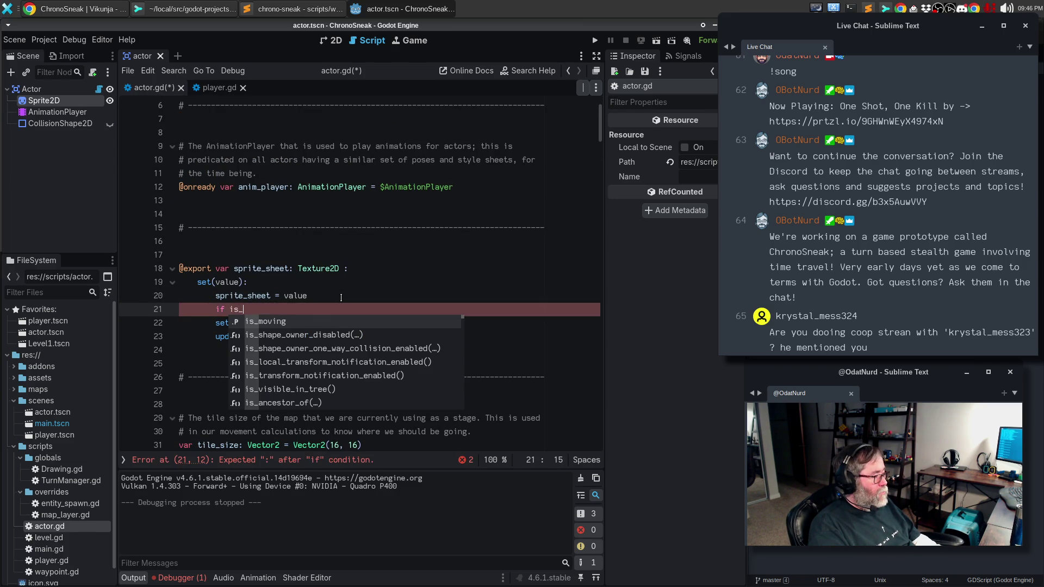
pyautogui.write('in')
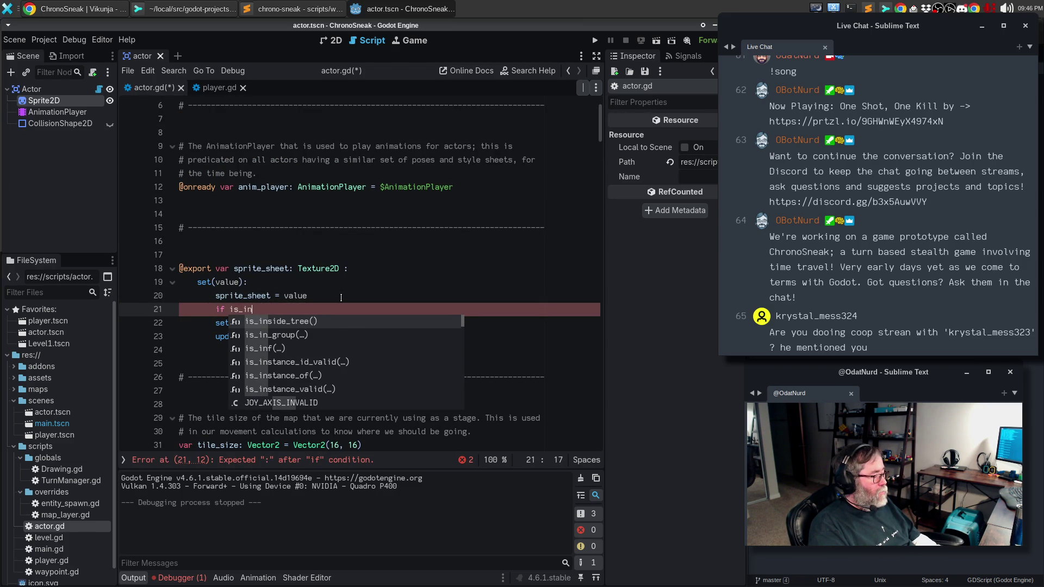
pyautogui.write('_insid')
pyautogui.press('Return')
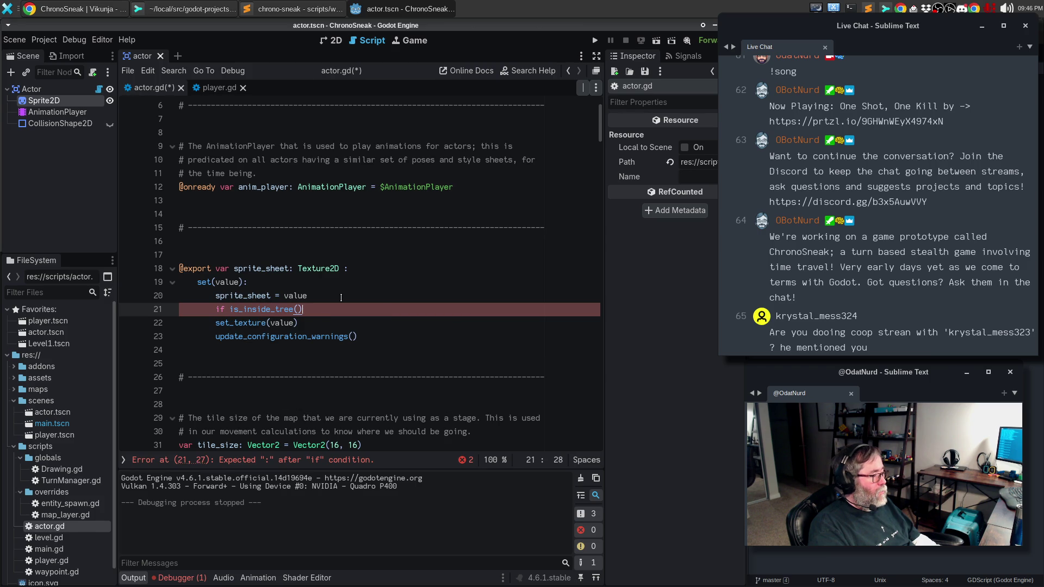
pyautogui.write(':')
pyautogui.press('Down')
pyautogui.press('Home')
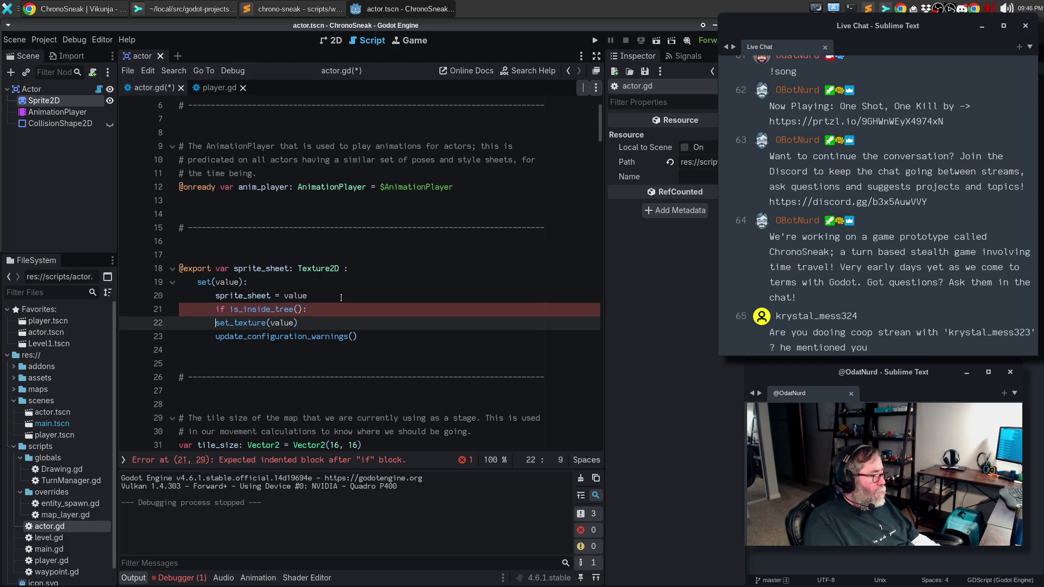
pyautogui.press('Tab')
# - Save the script, run the game to check the player sprite, then stop it
pyautogui.hotkey('ctrl', 's')
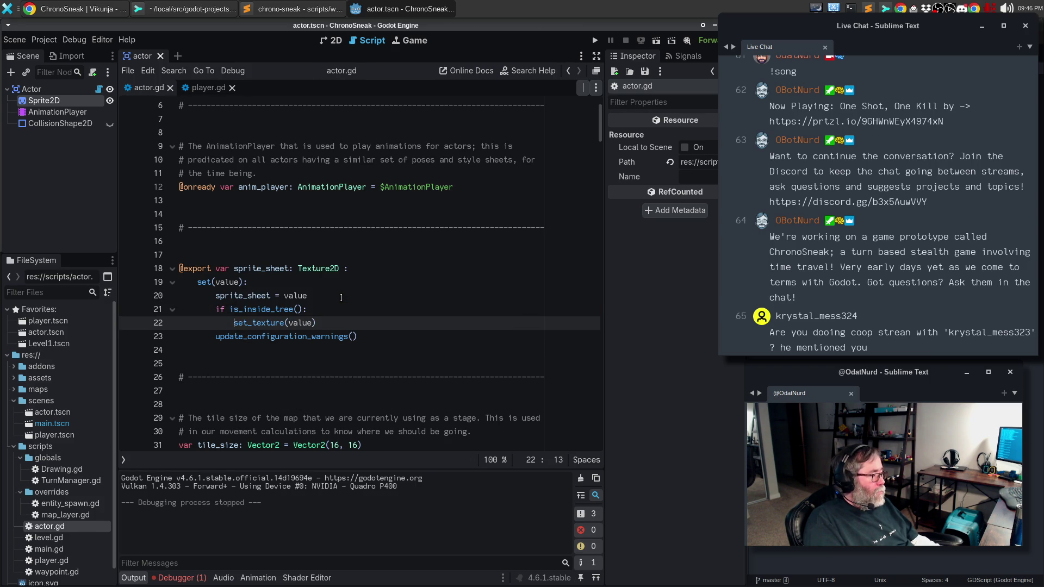
pyautogui.press('F5')
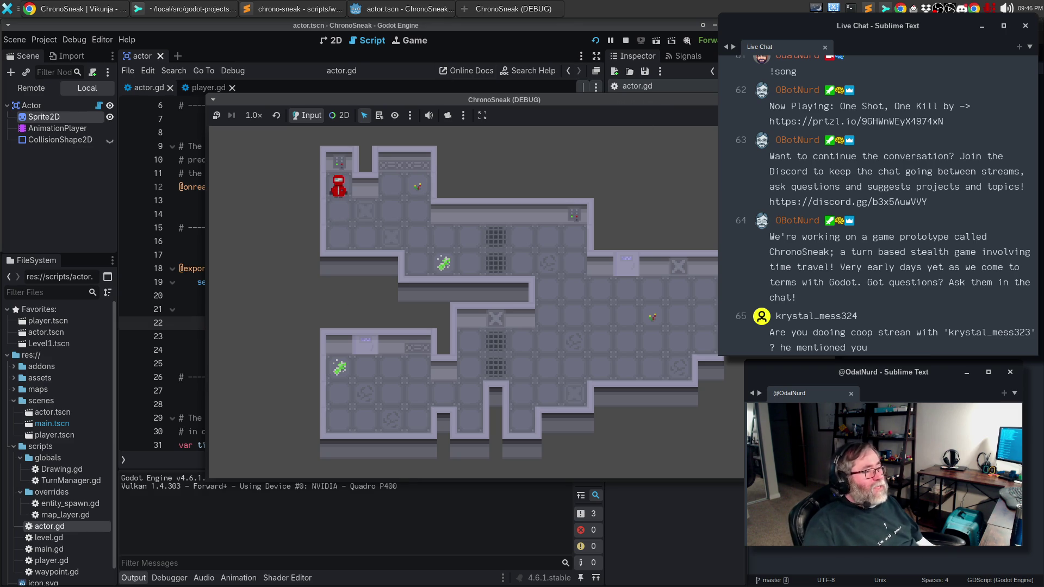
pyautogui.press('F8')
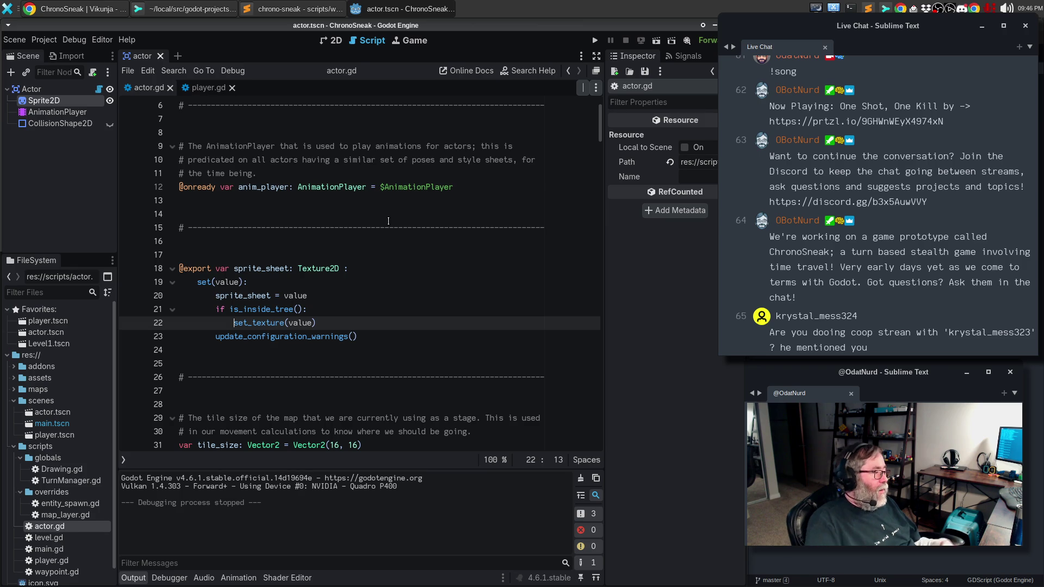
# - Add a ## doc comment above sprite_sheet about following the standard sheet layout, and save
pyautogui.press('Up')
pyautogui.press('Up')
pyautogui.press('Up')
pyautogui.press('Up')
pyautogui.press('Up')
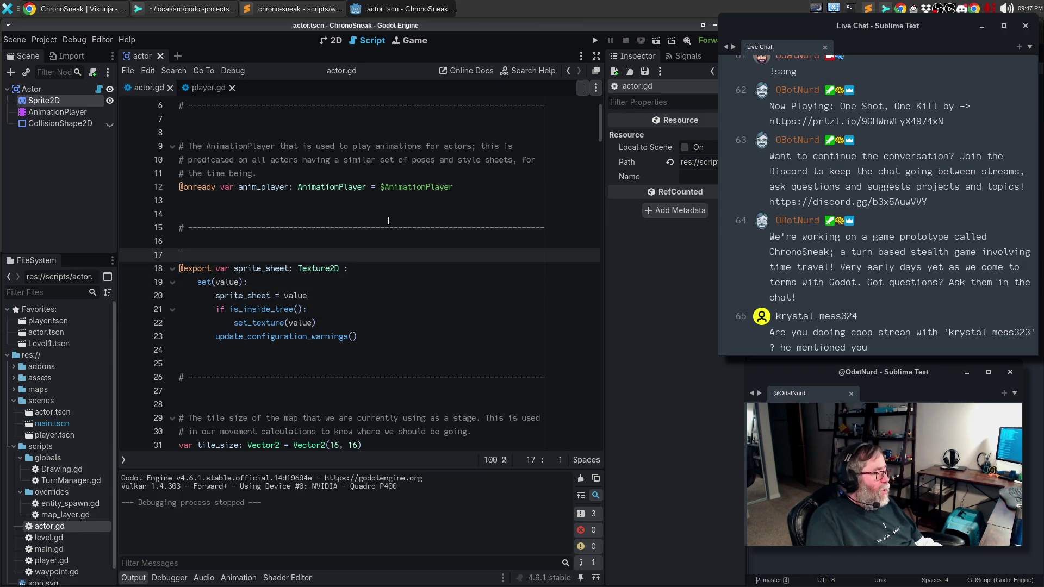
pyautogui.press('Return')
pyautogui.write('## The')
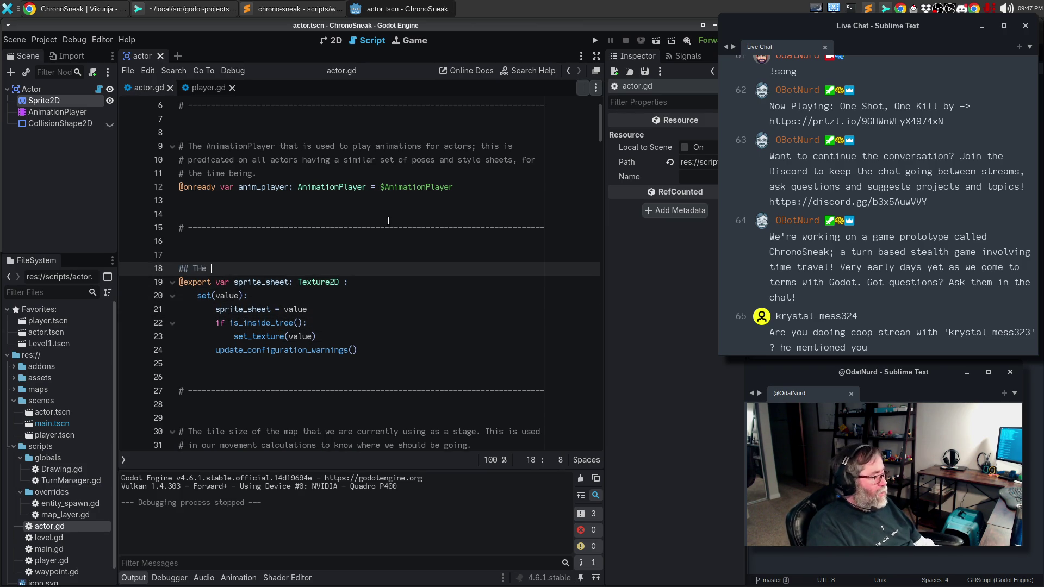
pyautogui.write(' sprite sheet top ')
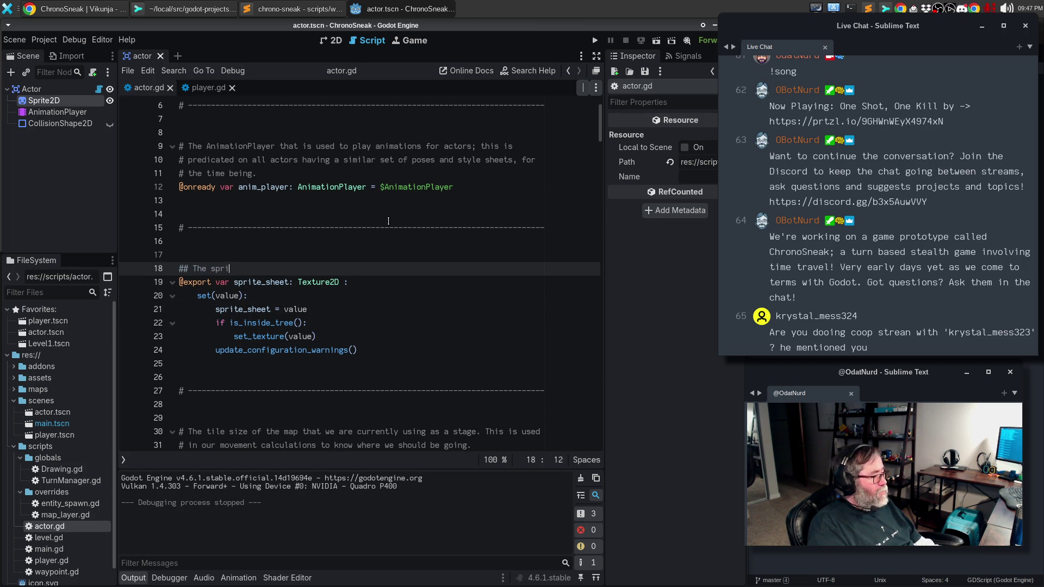
pyautogui.write('use for t')
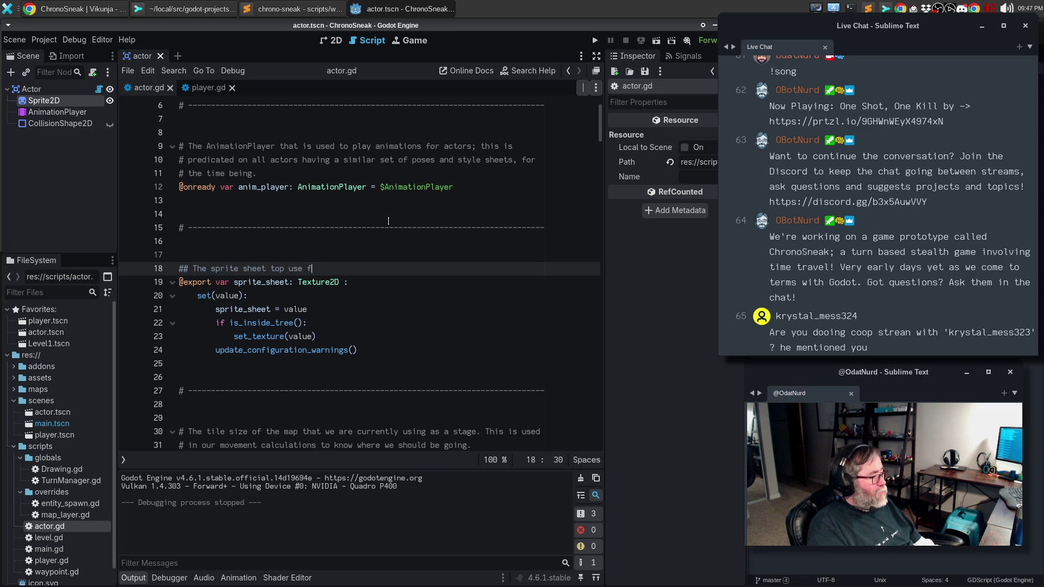
pyautogui.press('BackSpace')
pyautogui.press('BackSpace')
pyautogui.press('BackSpace')
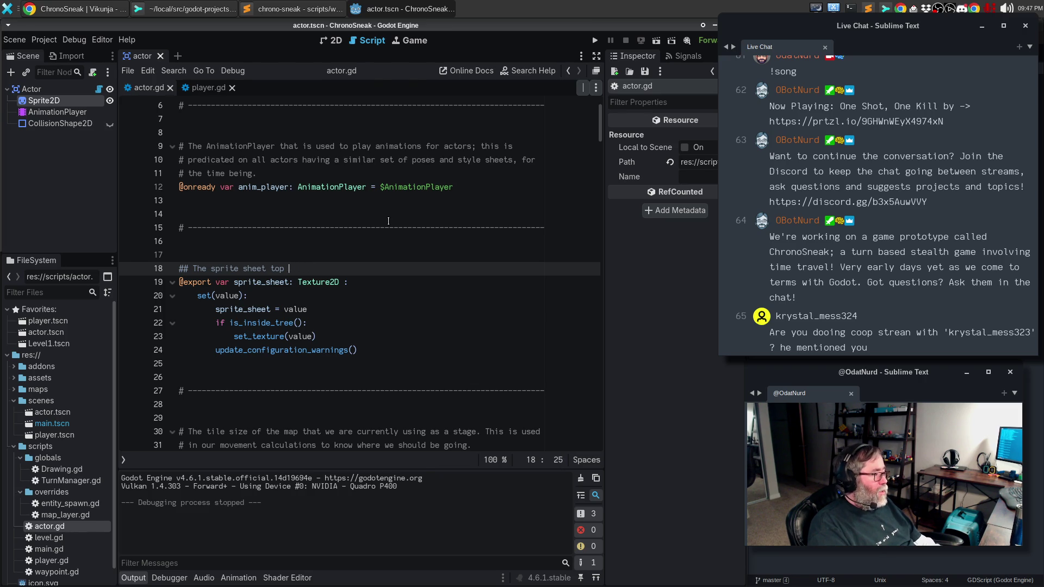
pyautogui.write('use for this actor')
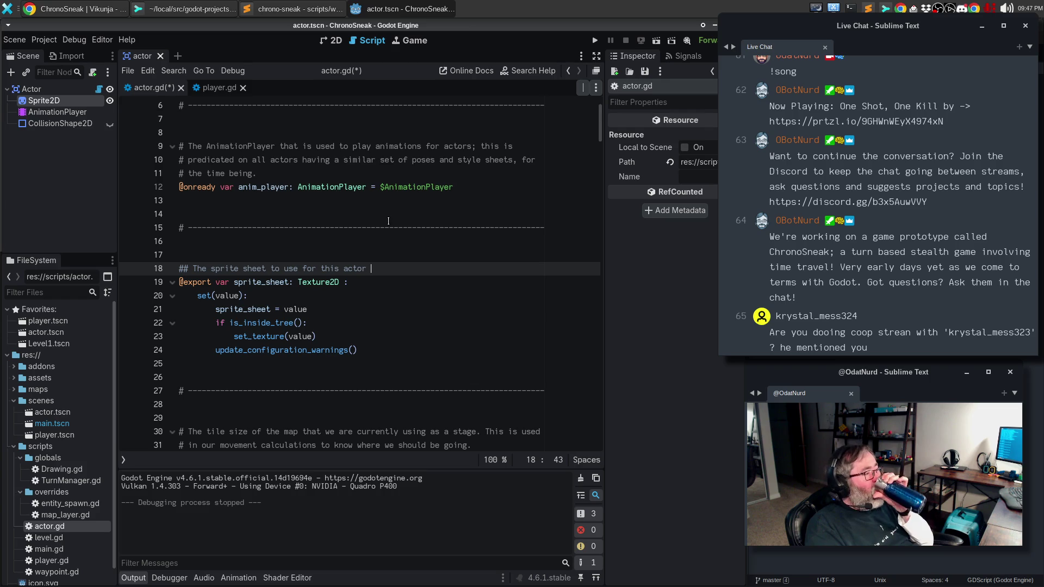
pyautogui.press('BackSpace')
pyautogui.write('; t')
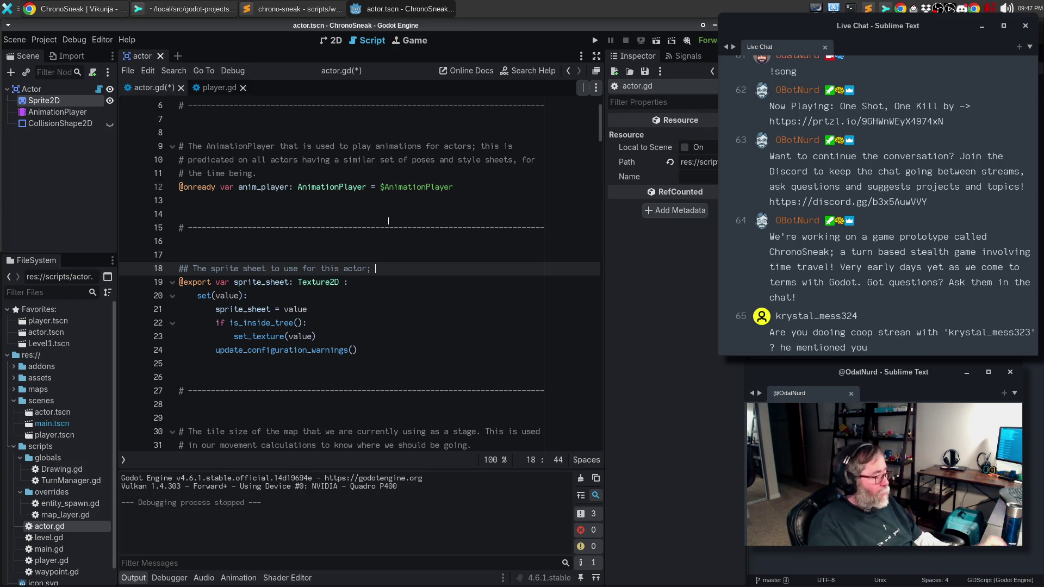
pyautogui.write('his must follow th')
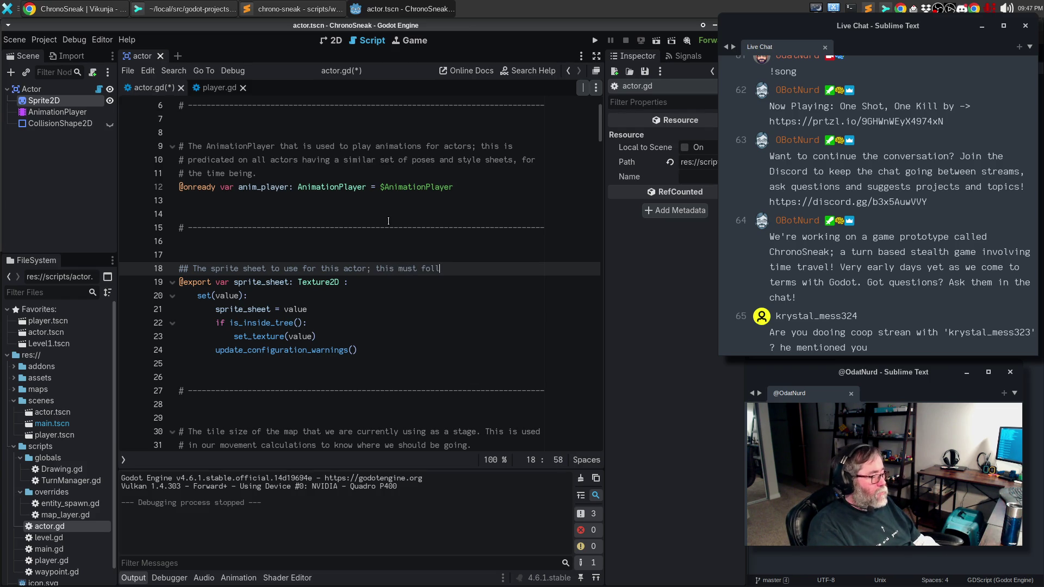
pyautogui.write('e standard psite')
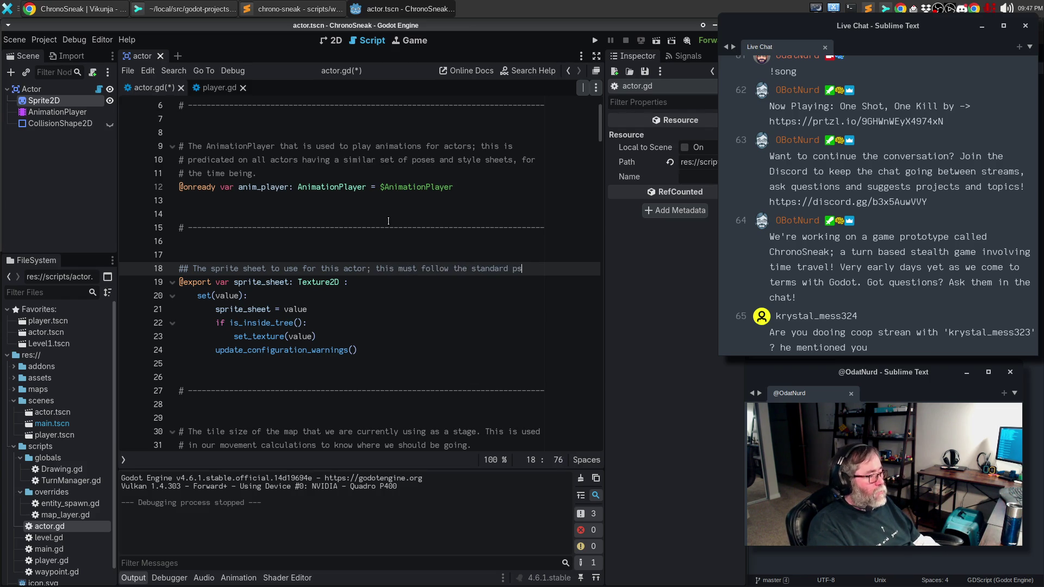
pyautogui.press('BackSpace')
pyautogui.press('BackSpace')
pyautogui.press('BackSpace')
pyautogui.write('sheet')
pyautogui.press('Return')
pyautogui.write('## lay')
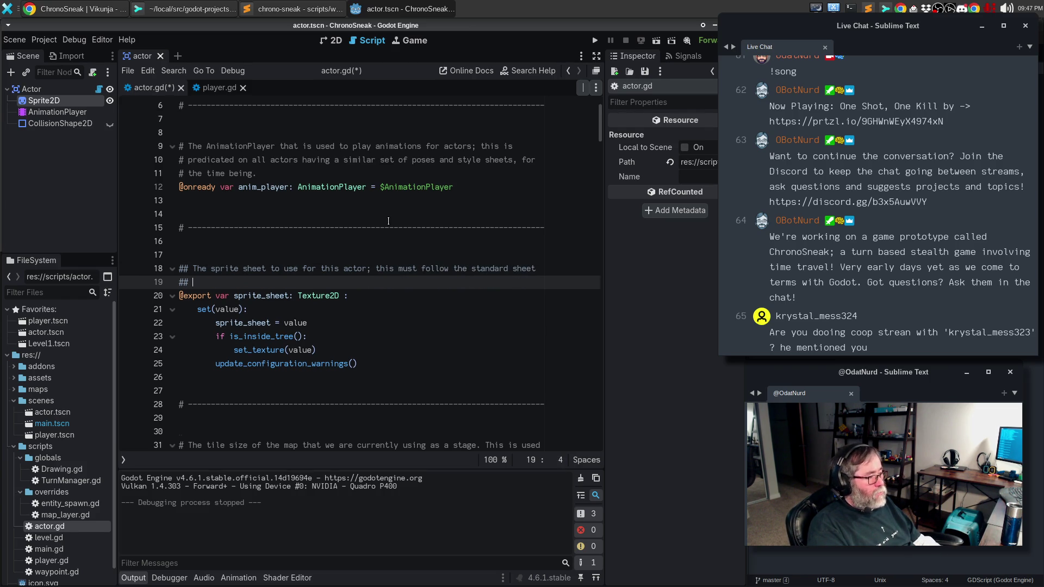
pyautogui.write('out for all actors, or the animati')
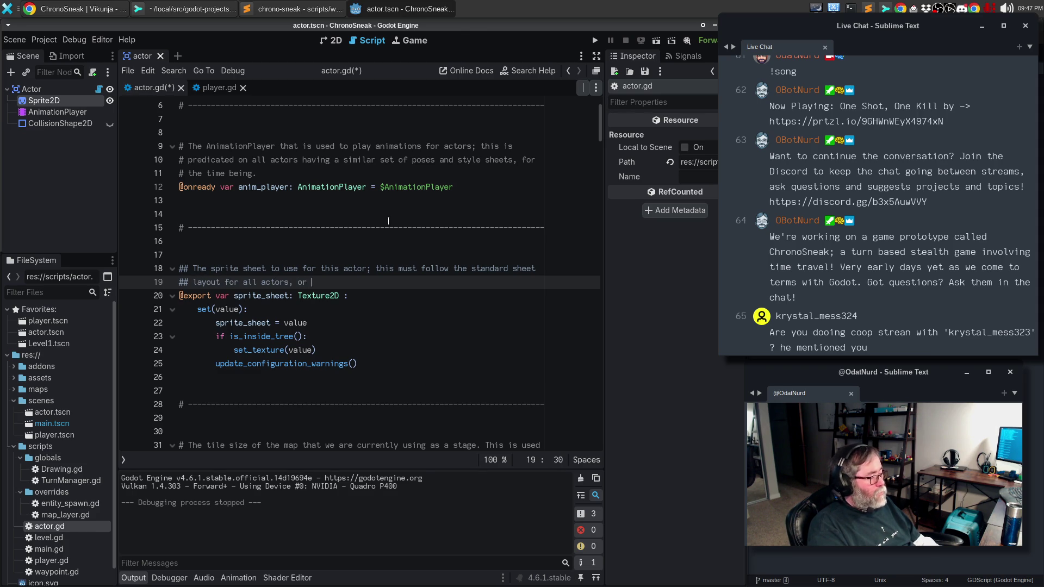
pyautogui.write('on poses will not ')
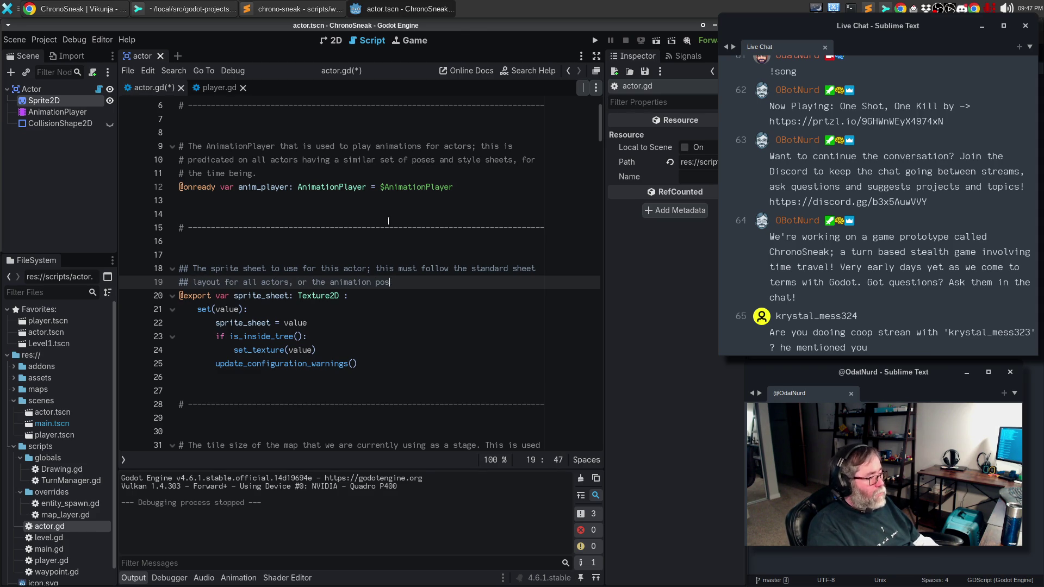
pyautogui.write('look corr')
pyautogui.hotkey('ctrl', 's')
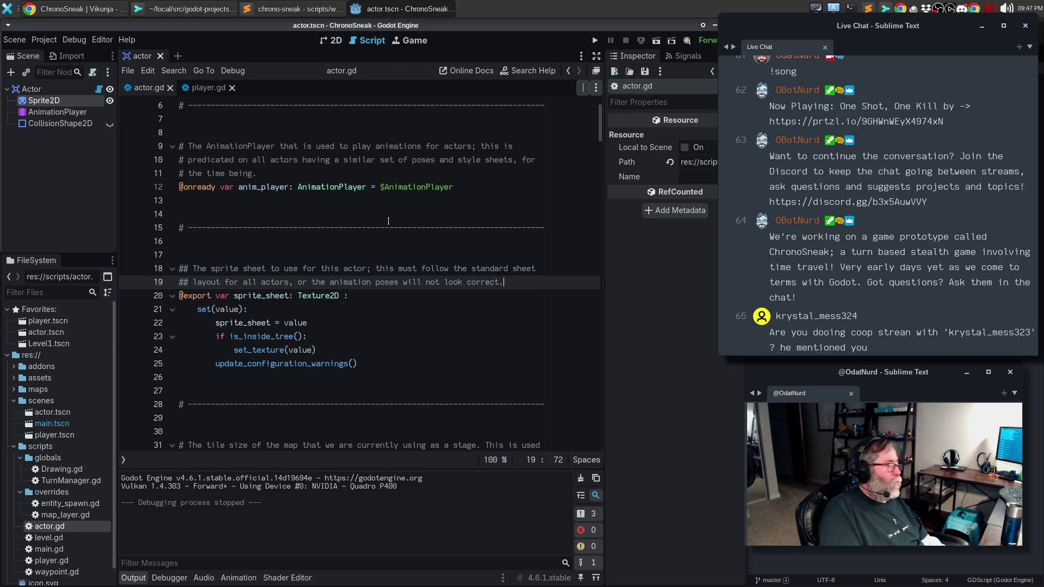
# - Add '# Set the texture now, but only if we're inside of the tree' in the setter
pyautogui.press('Down')
pyautogui.press('Down')
pyautogui.press('Down')
pyautogui.press('Return')
pyautogui.write("# Set the texture now, but only if we're insi")
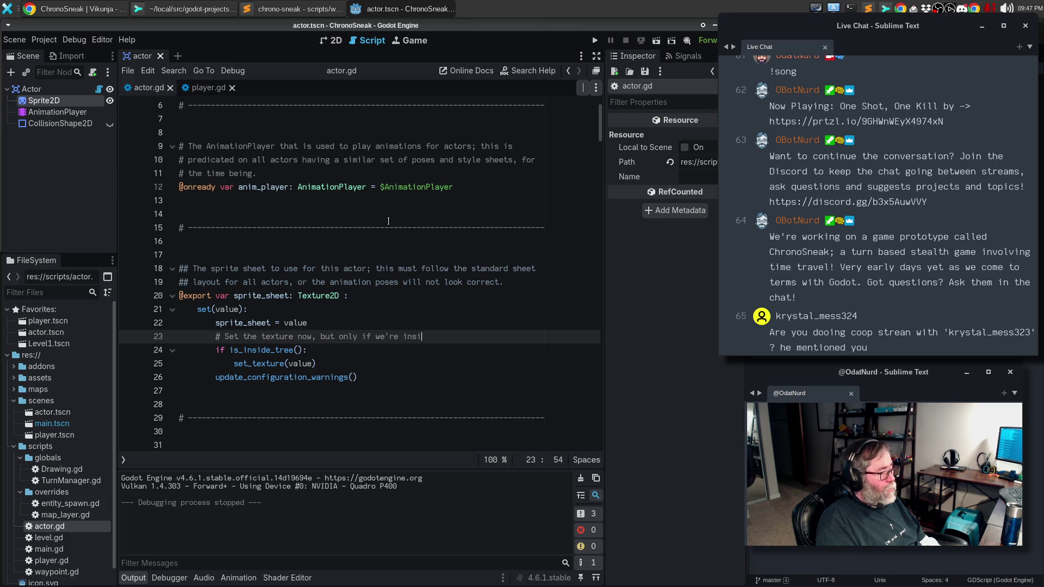
pyautogui.write('de of the tree.')
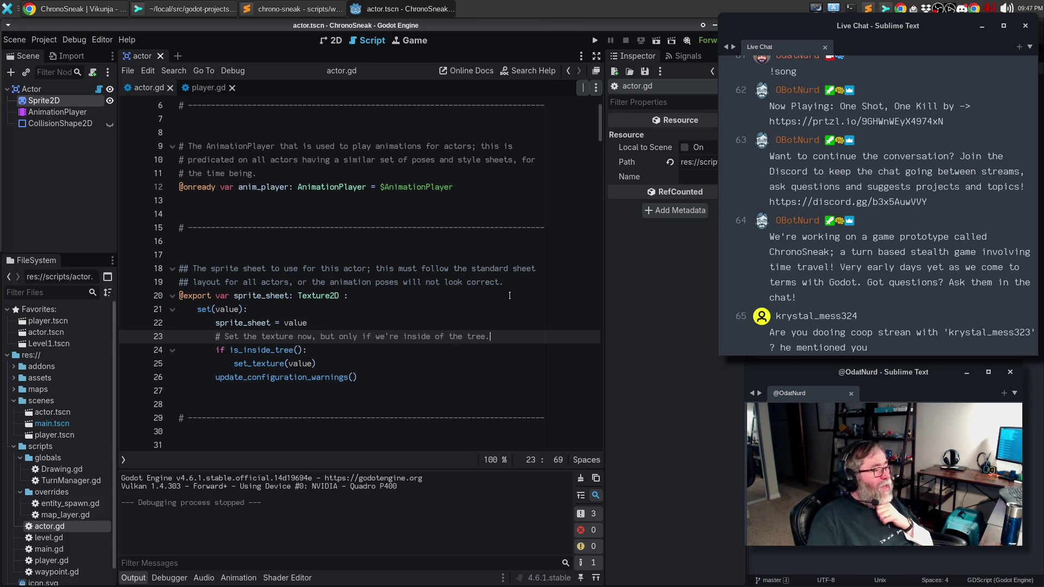
# - Inspect the Actor root node and the script, then switch to Sublime Merge
pyautogui.click(50, 89)
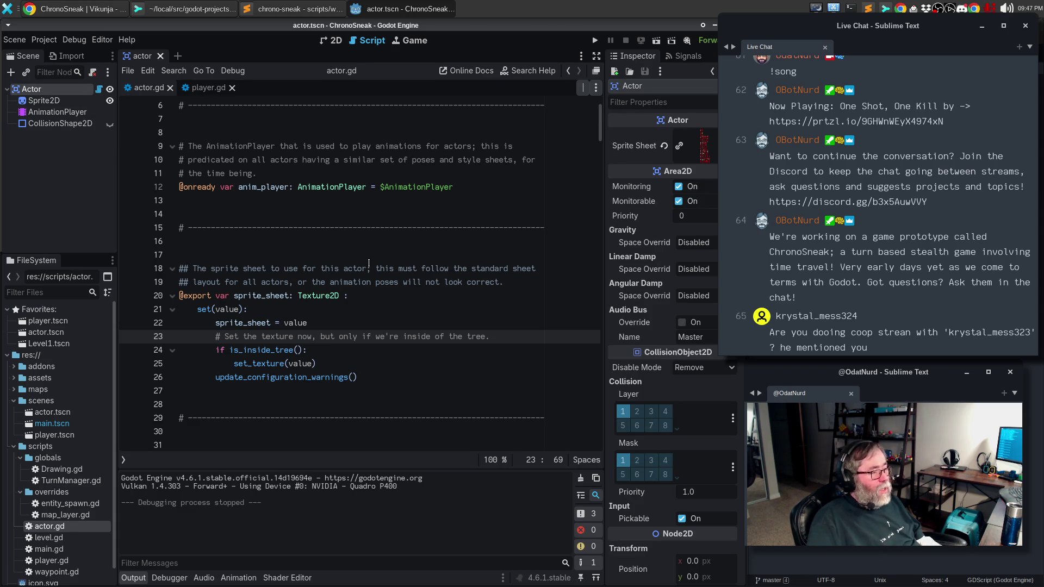
pyautogui.click(290, 205)
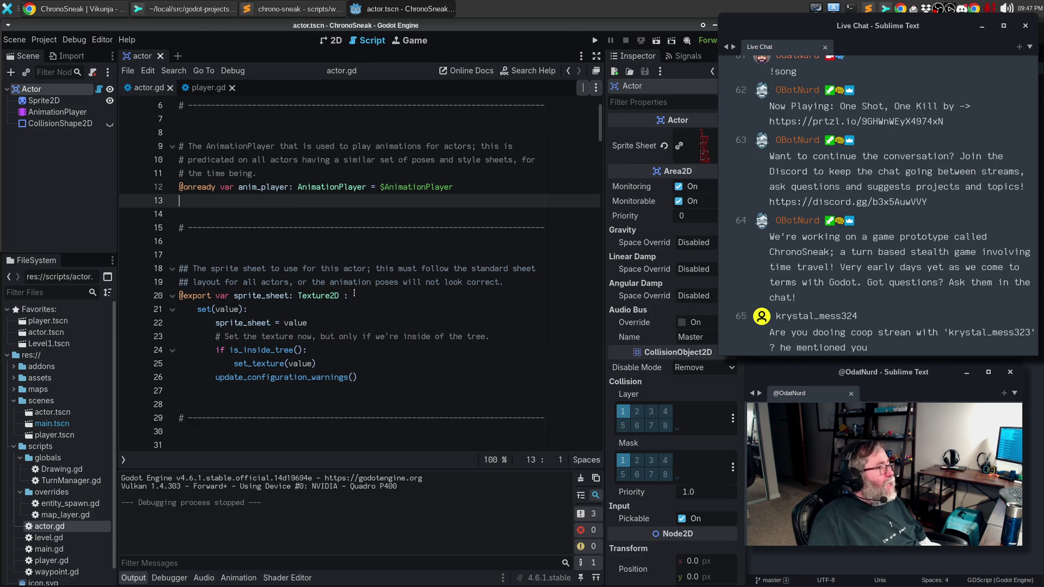
pyautogui.scroll(2, 290, 205)
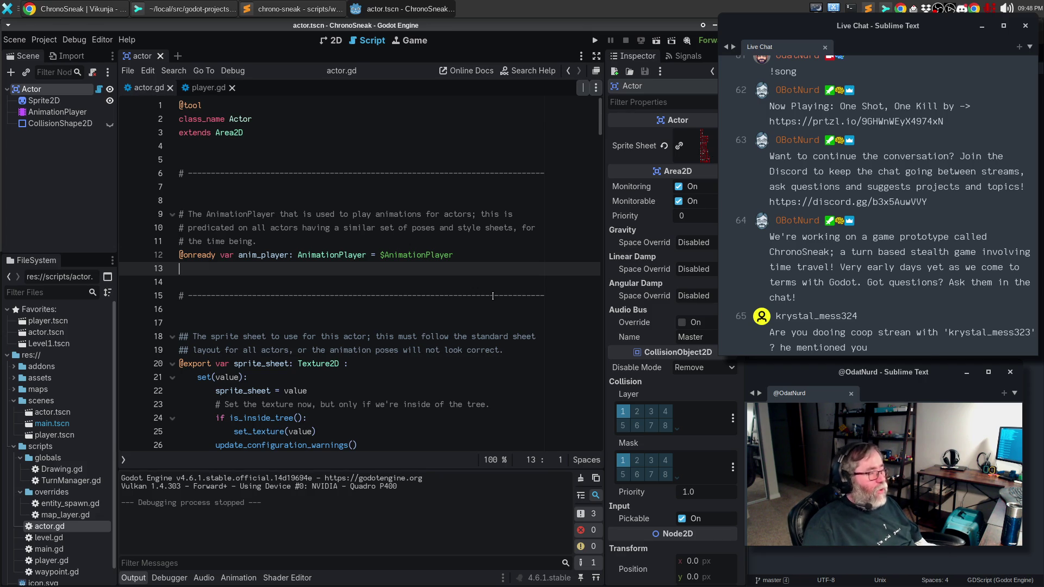
pyautogui.click(426, 279)
pyautogui.click(188, 5)
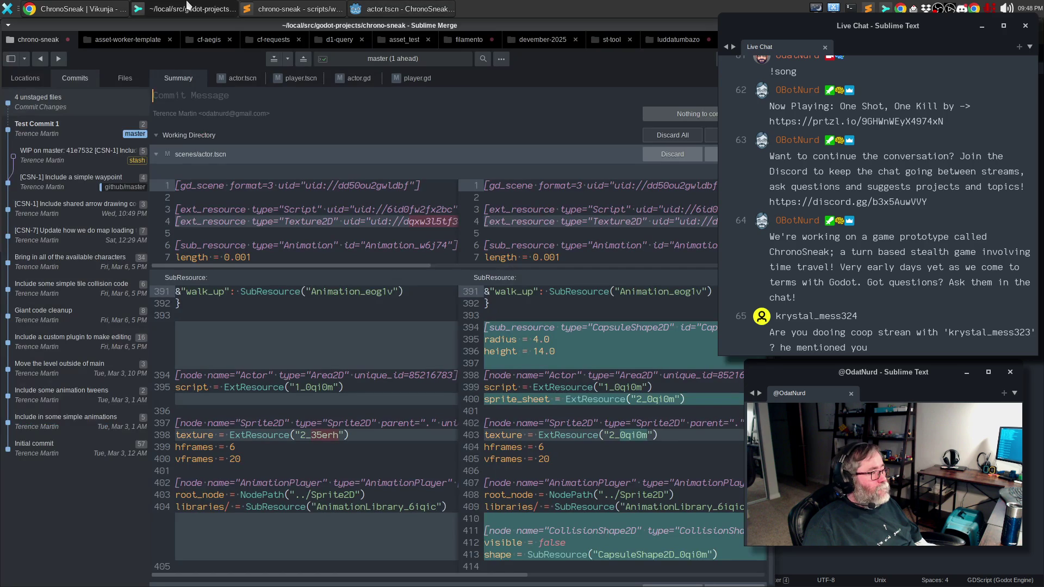
# - View the actor.tscn diff, adjust the pane layout, and stage actor.tscn
pyautogui.click(229, 79)
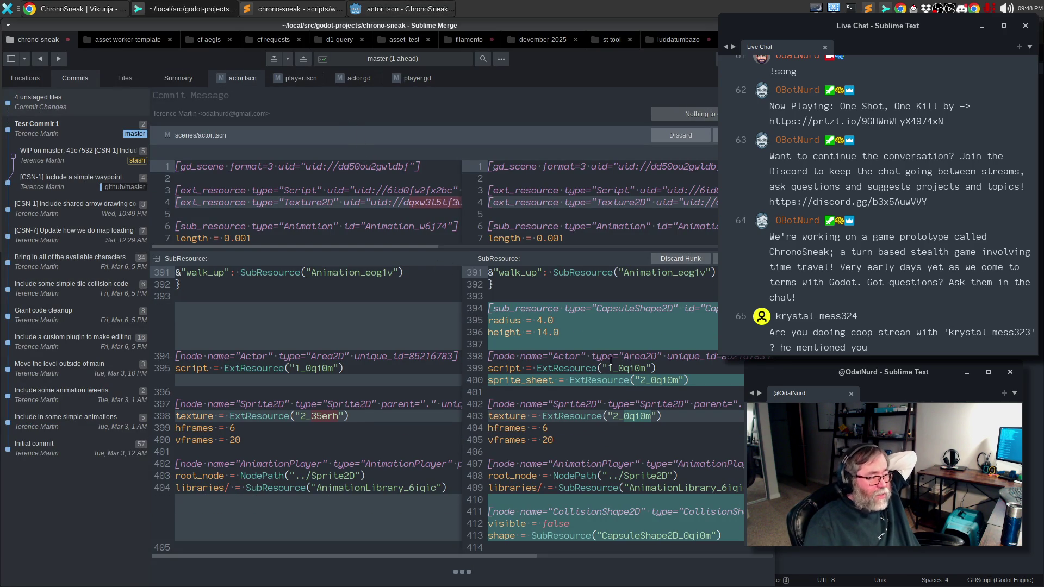
pyautogui.moveTo(367, 557)
pyautogui.mouseDown()
pyautogui.moveTo(638, 556)
pyautogui.moveTo(370, 557)
pyautogui.mouseUp()
pyautogui.moveTo(397, 246); pyautogui.dragTo(571, 249)
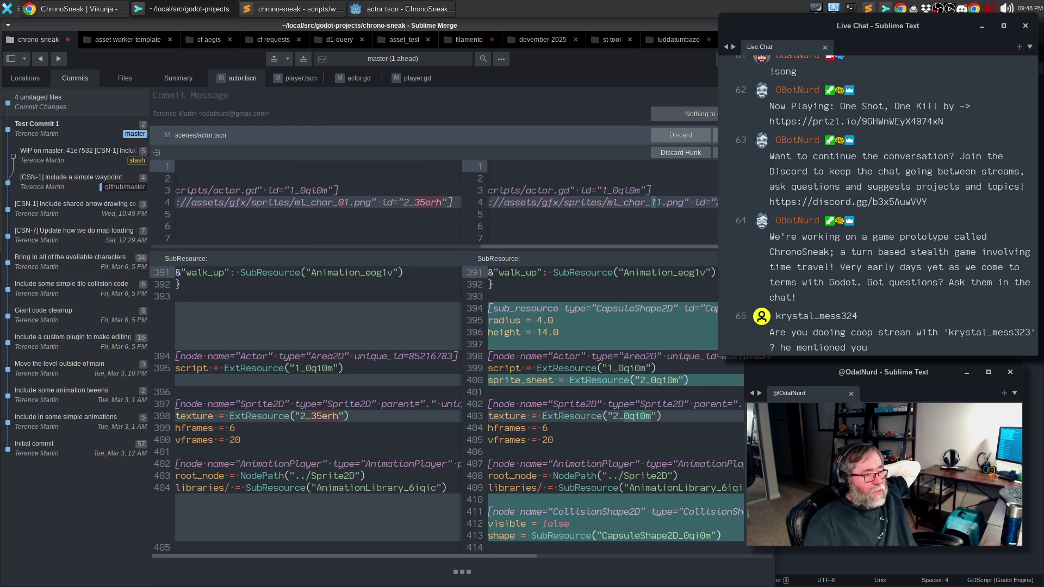
pyautogui.moveTo(571, 249); pyautogui.dragTo(282, 248)
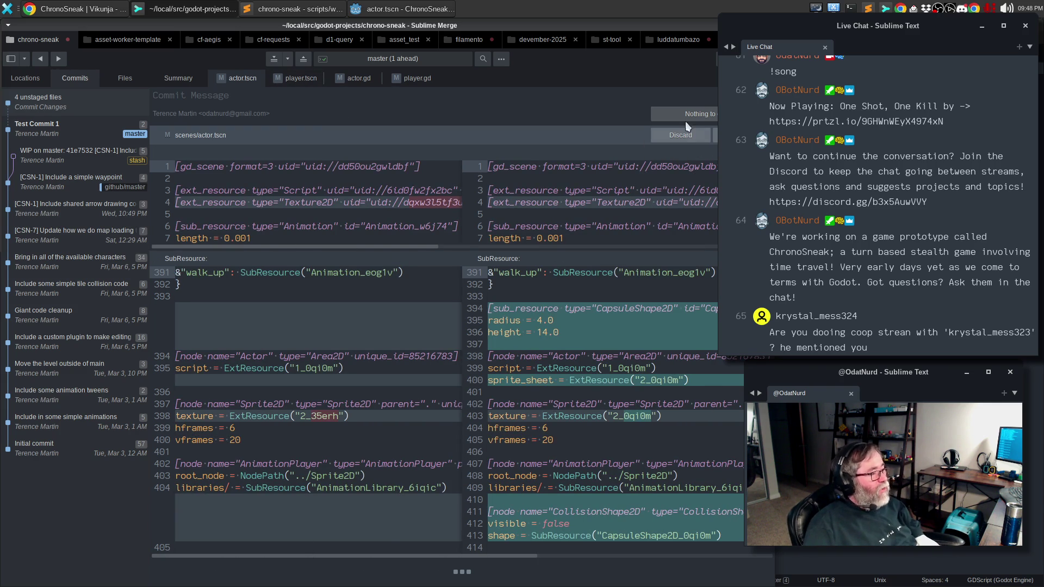
pyautogui.click(715, 135)
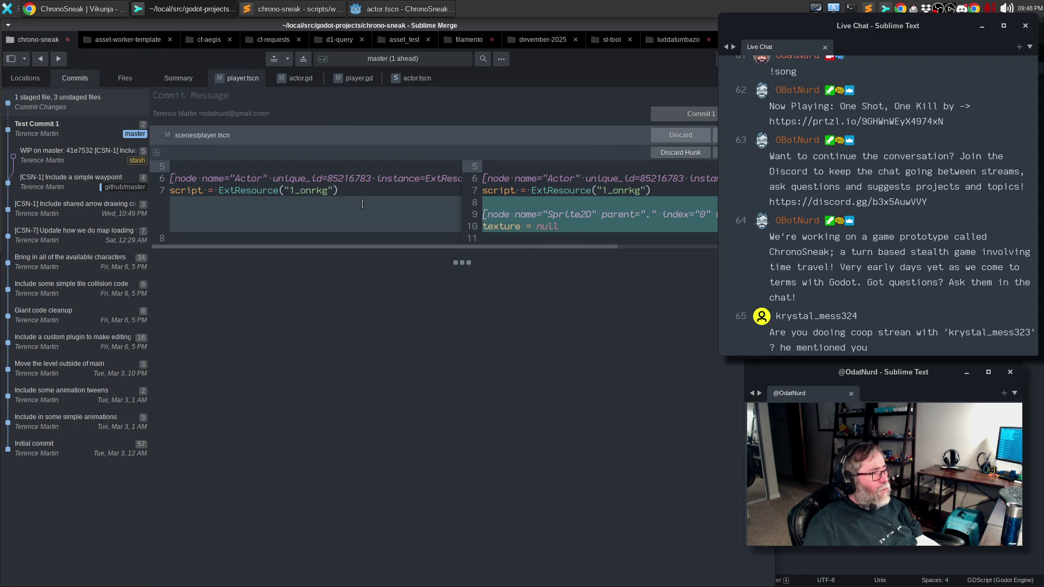
# - Review the actor.tscn, player.tscn and scripts/actor.gd diffs
pyautogui.click(428, 80)
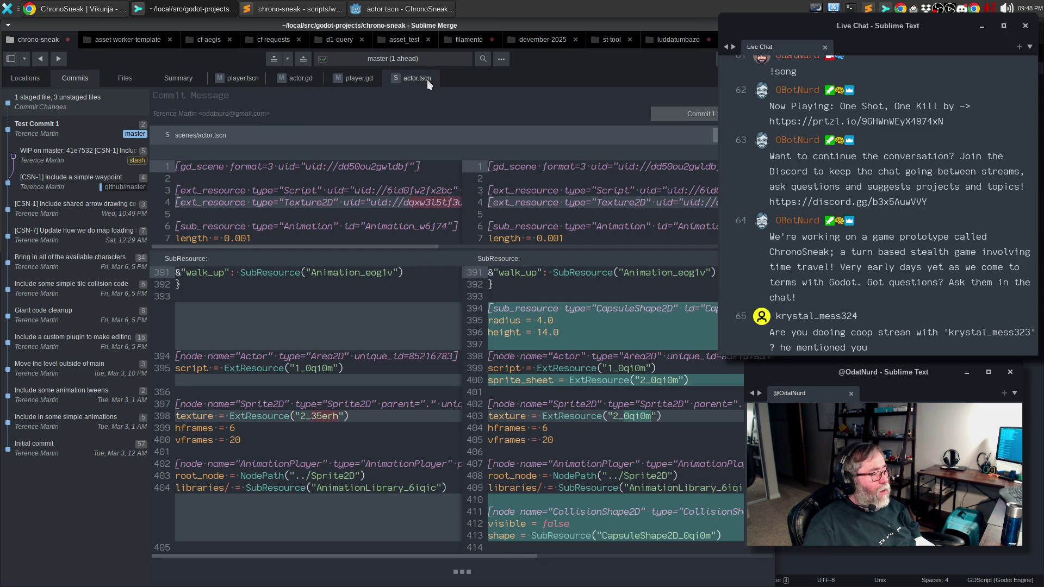
pyautogui.click(241, 79)
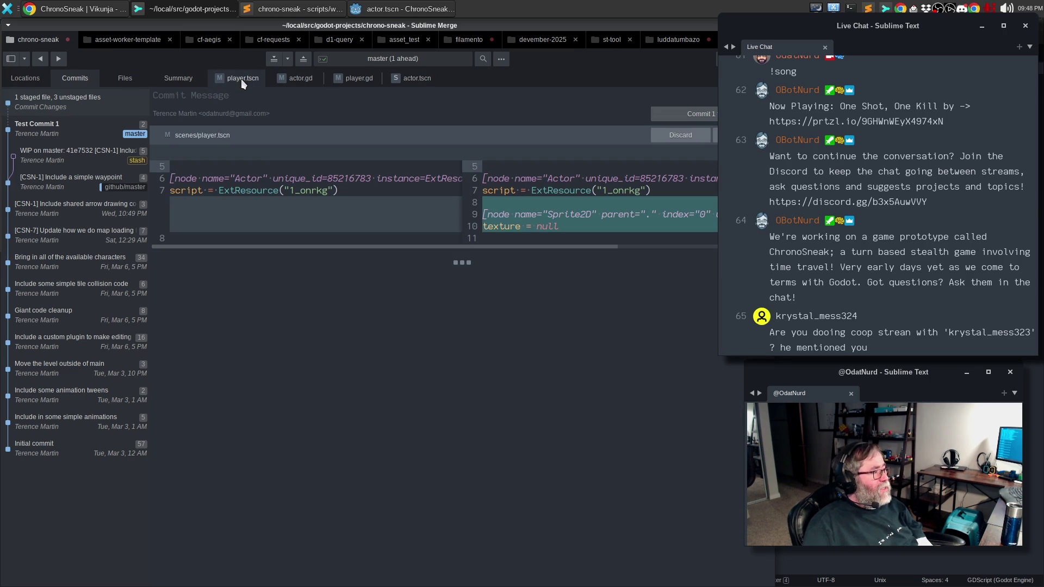
pyautogui.click(297, 83)
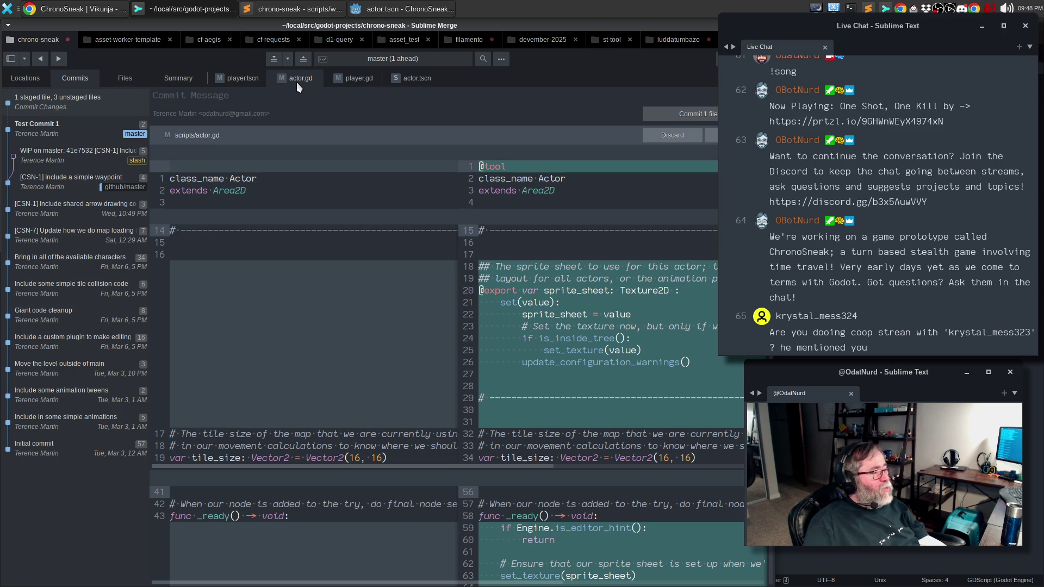
# - Scroll through the rest of the actor.gd diff
pyautogui.scroll(-3, 595, 281)
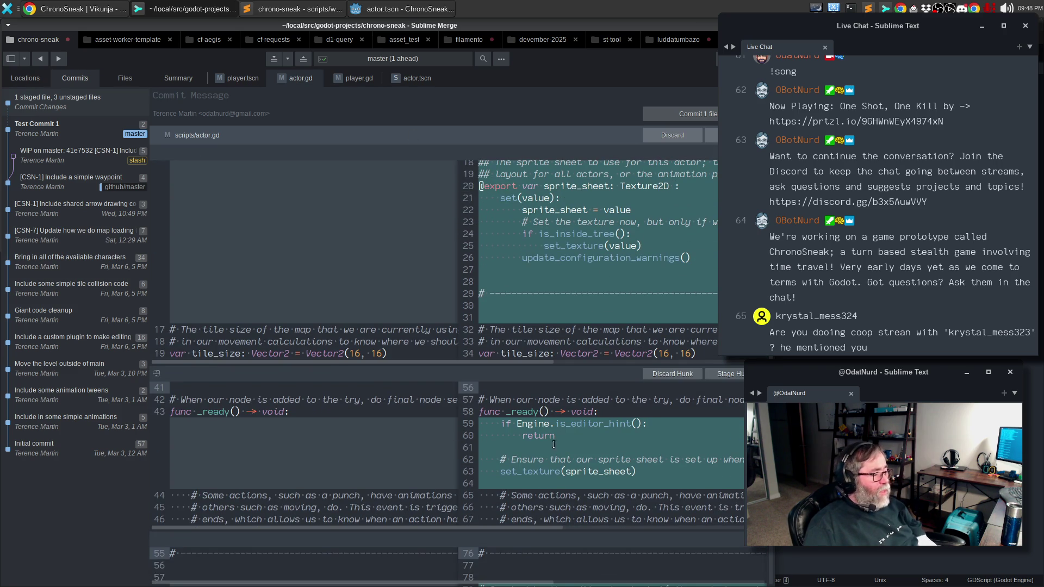
pyautogui.scroll(-5, 617, 469)
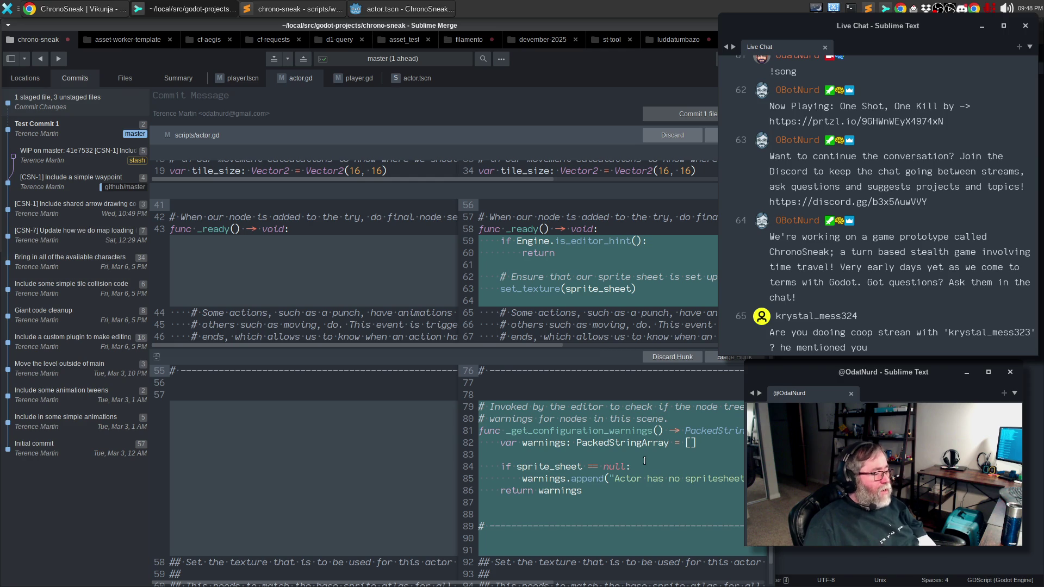
pyautogui.rightClick(591, 479)
# - Back in Godot, jump to _get_configuration_warnings in actor.gd via the 'con' function search
pyautogui.hotkey('alt', 'Tab')
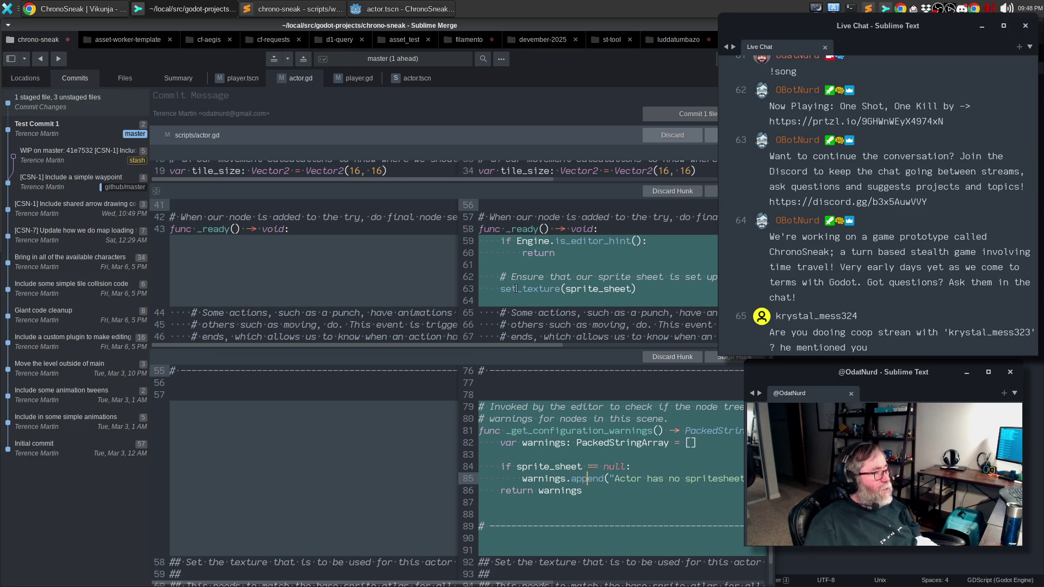
pyautogui.click(396, 323)
pyautogui.hotkey('ctrl', 'alt', 'f')
pyautogui.write('con')
pyautogui.press('Return')
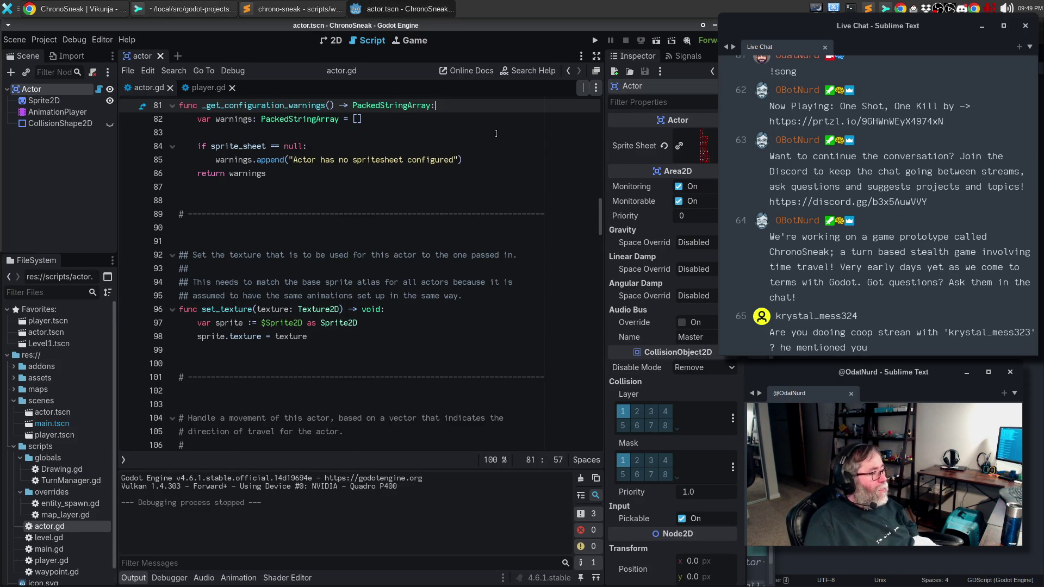
# - Insert a blank line between warnings.append and return warnings
pyautogui.click(491, 156)
pyautogui.press('Return')
pyautogui.click(474, 164)
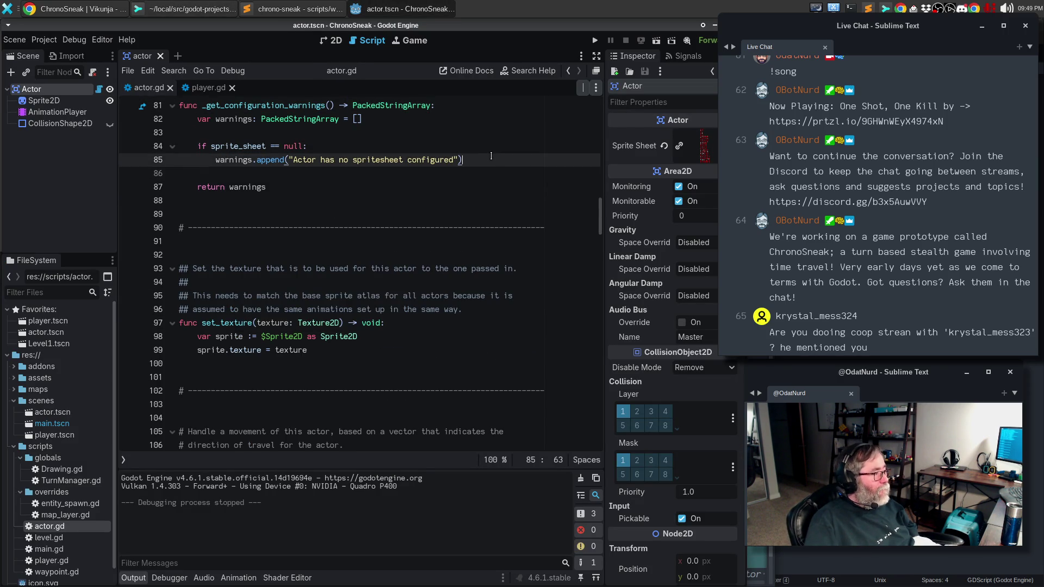
pyautogui.scroll(3, 474, 165)
# - Comment above the function that warnings trigger when the actor scene has no spritesheet defined
pyautogui.click(389, 217)
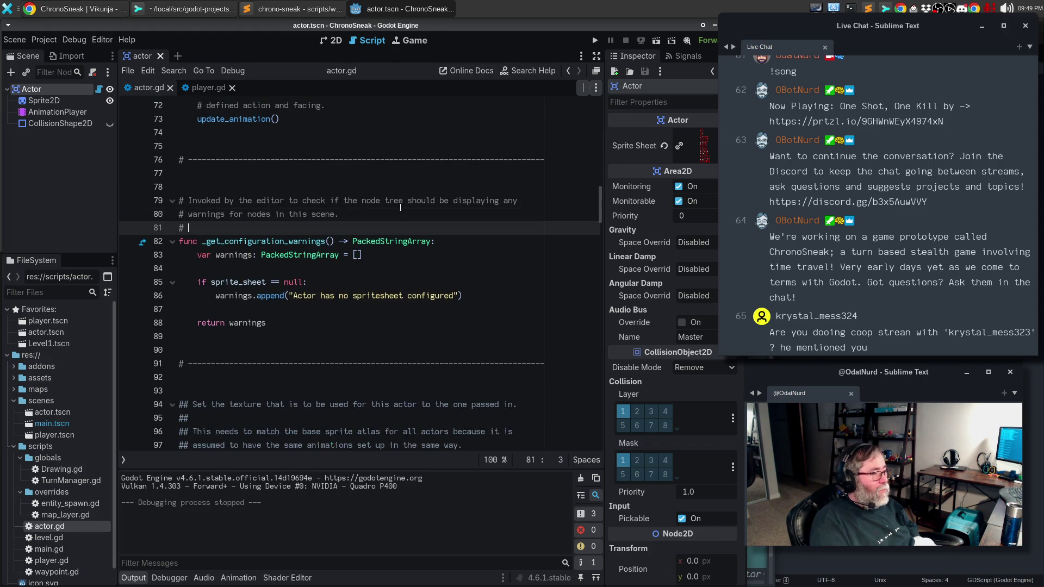
pyautogui.press('Return')
pyautogui.write('#')
pyautogui.press('Return')
pyautogui.write('# Here we trigg')
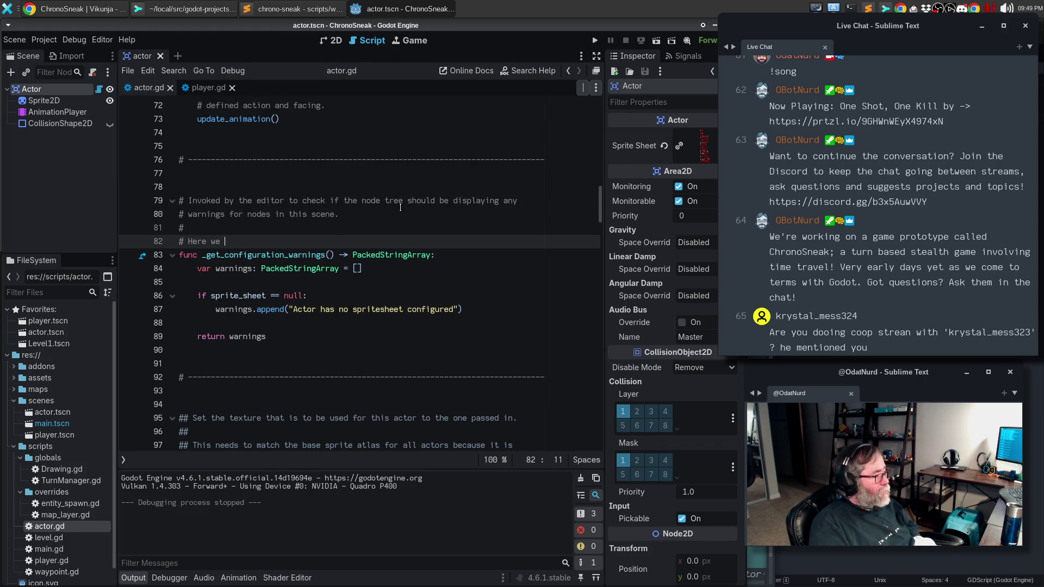
pyautogui.write('er warnings idf the a')
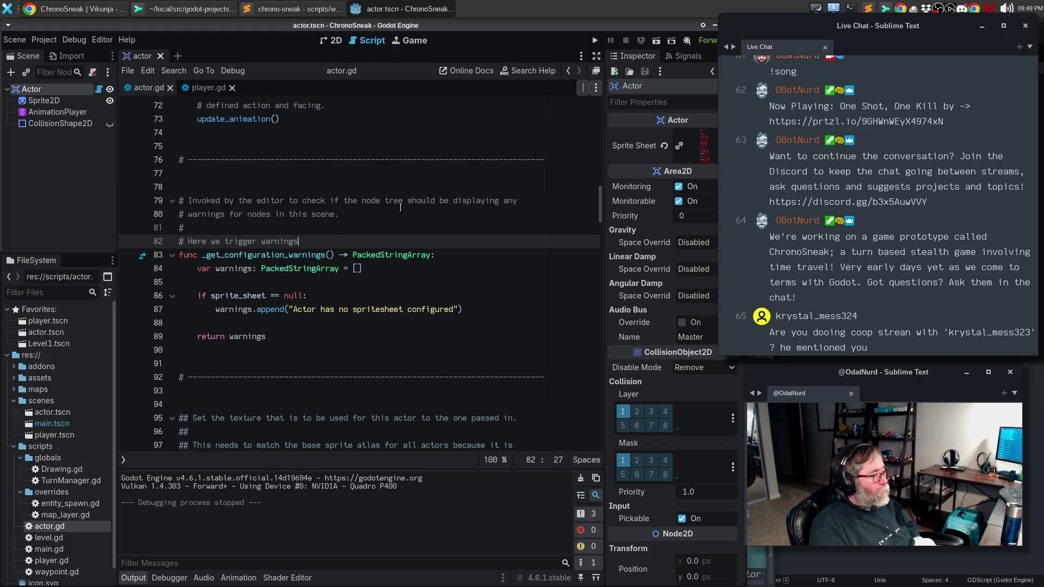
pyautogui.write('ctor scene does not have a spritesheet')
pyautogui.press('Return')
pyautogui.write('# defined.w')
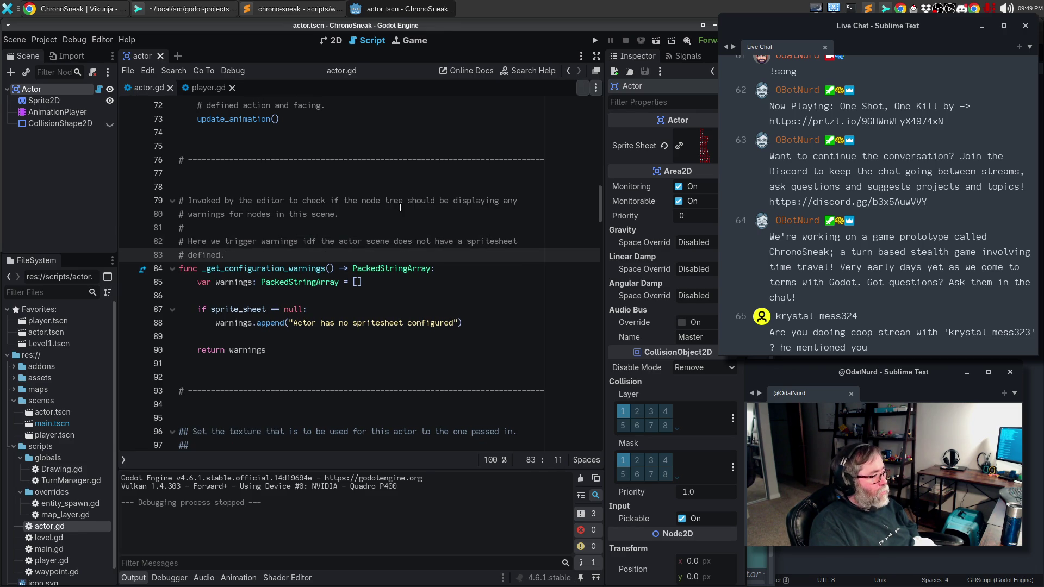
pyautogui.hotkey('alt', 'Tab')
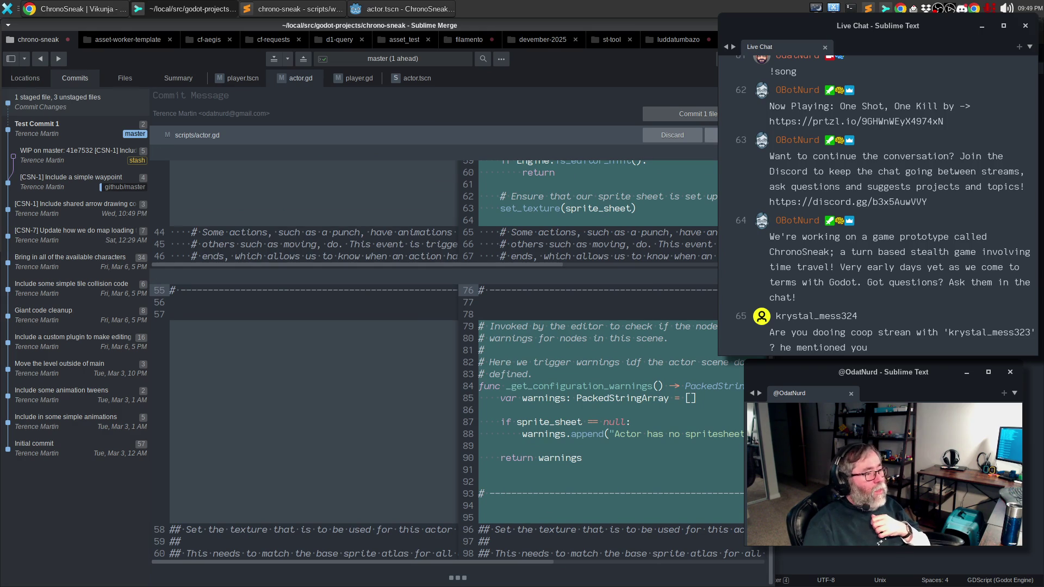
pyautogui.click(712, 135)
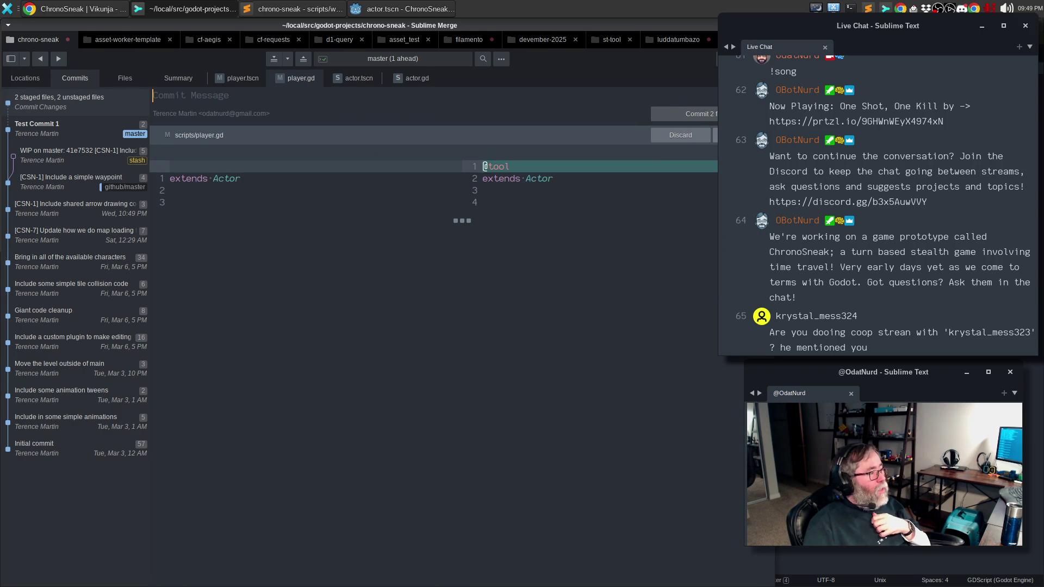
pyautogui.click(246, 80)
pyautogui.click(290, 79)
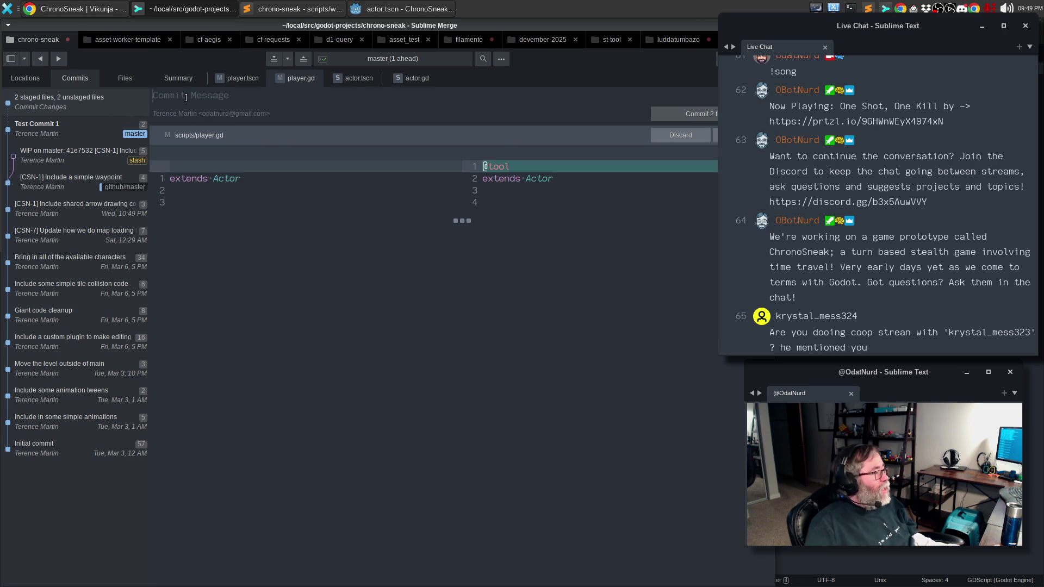
pyautogui.write('Test Commit 2')
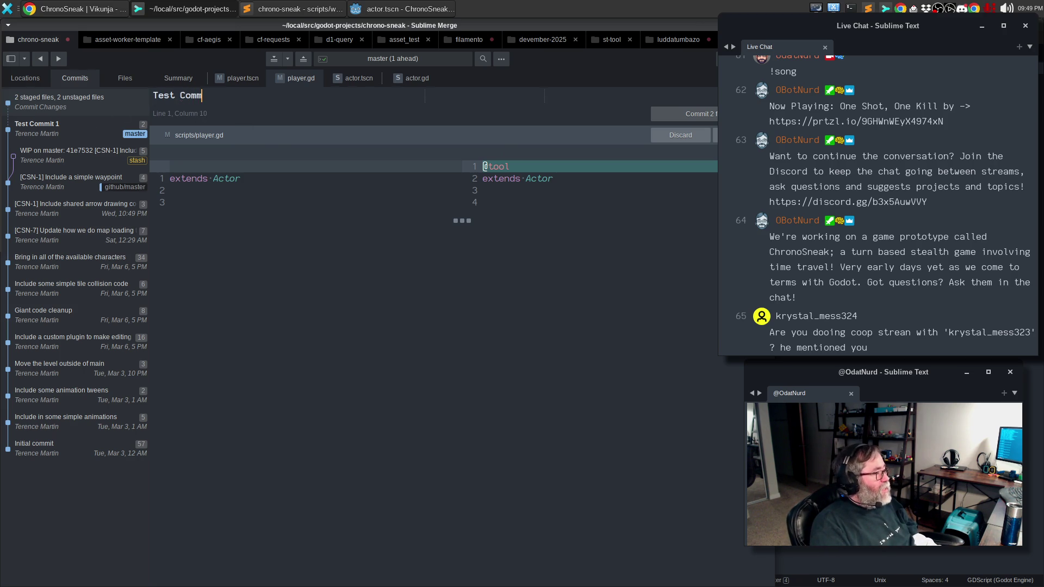
# - Start the message body: 'Here we give the actor a collision shape to shut up any errors in the editor, and'
pyautogui.press('Return')
pyautogui.press('Return')
pyautogui.write('Here we give the actor a c')
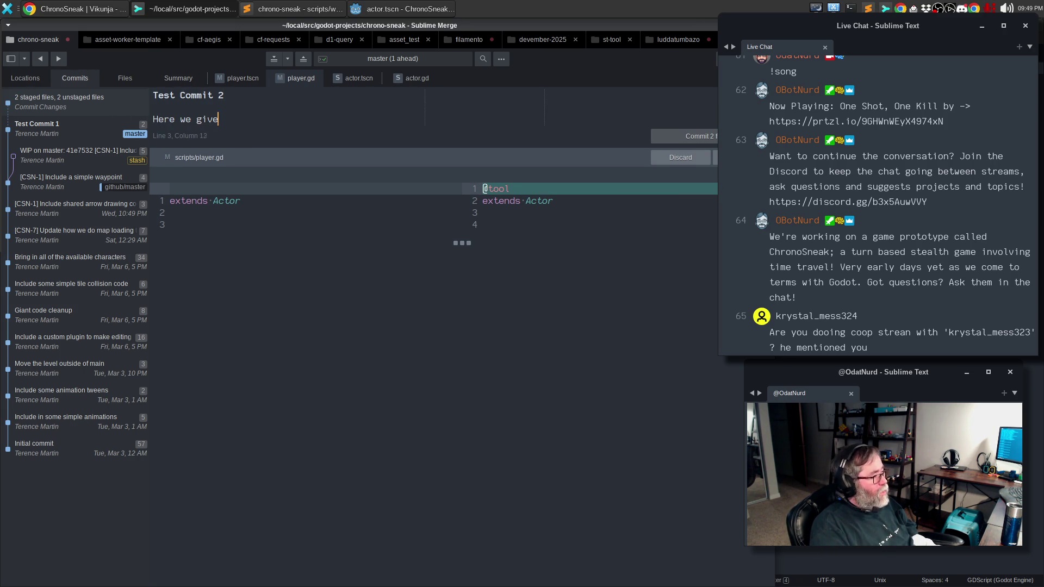
pyautogui.write('ollion shap')
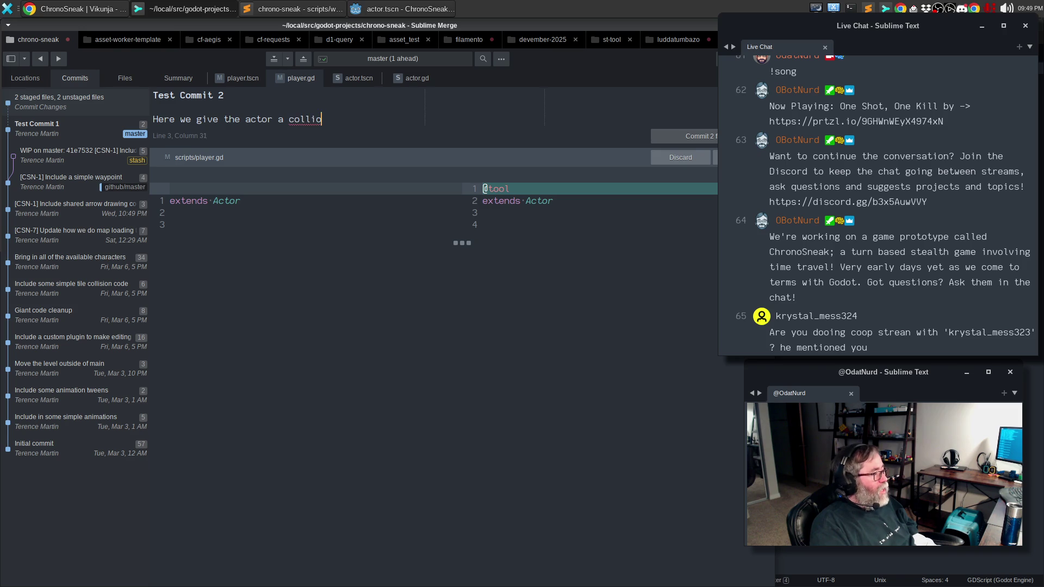
pyautogui.press('BackSpace')
pyautogui.press('BackSpace')
pyautogui.press('BackSpace')
pyautogui.press('BackSpace')
pyautogui.press('BackSpace')
pyautogui.press('BackSpace')
pyautogui.write('collission sh')
pyautogui.press('BackSpace')
pyautogui.press('BackSpace')
pyautogui.press('BackSpace')
pyautogui.write('coll')
pyautogui.press('BackSpace')
pyautogui.press('BackSpace')
pyautogui.press('BackSpace')
pyautogui.write('collision shape ')
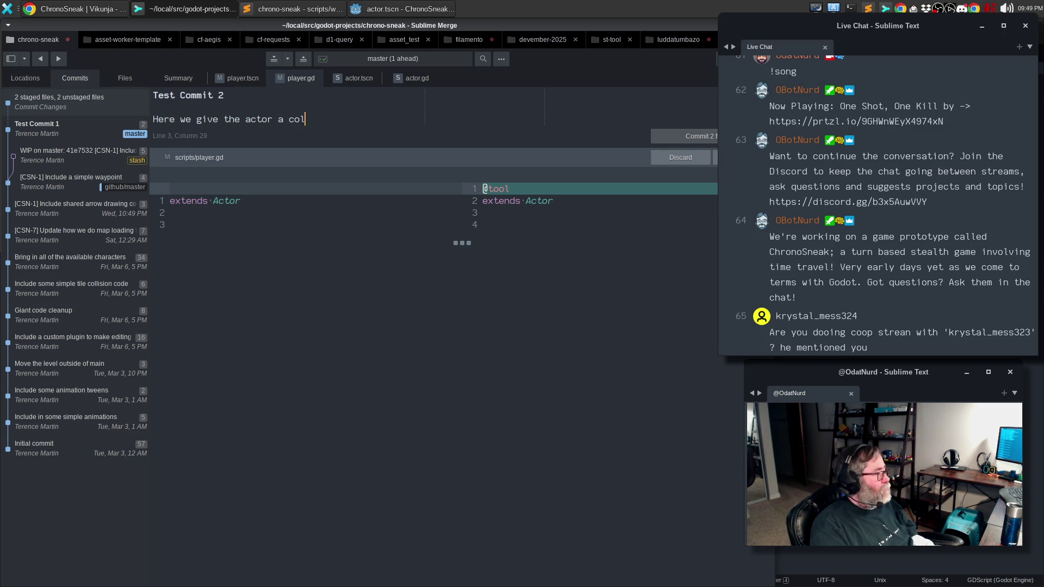
pyautogui.write('to shut up any ')
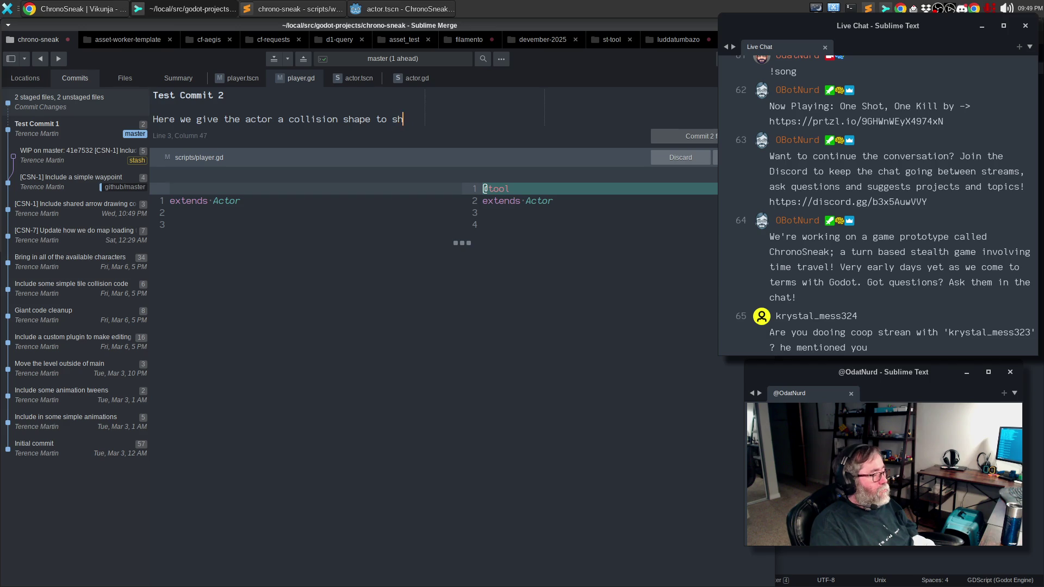
pyautogui.write('c')
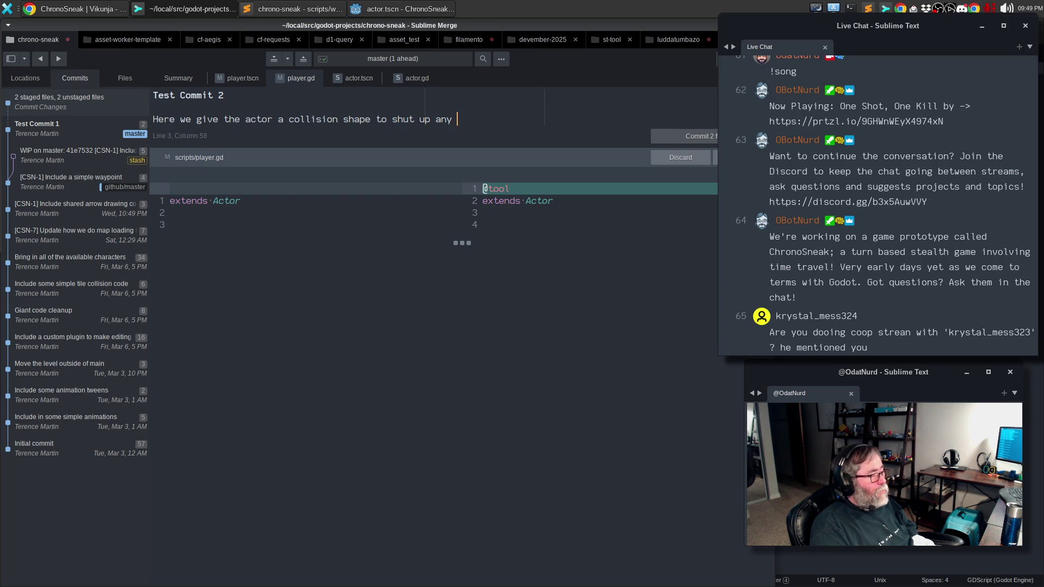
pyautogui.write('rrors in the edit')
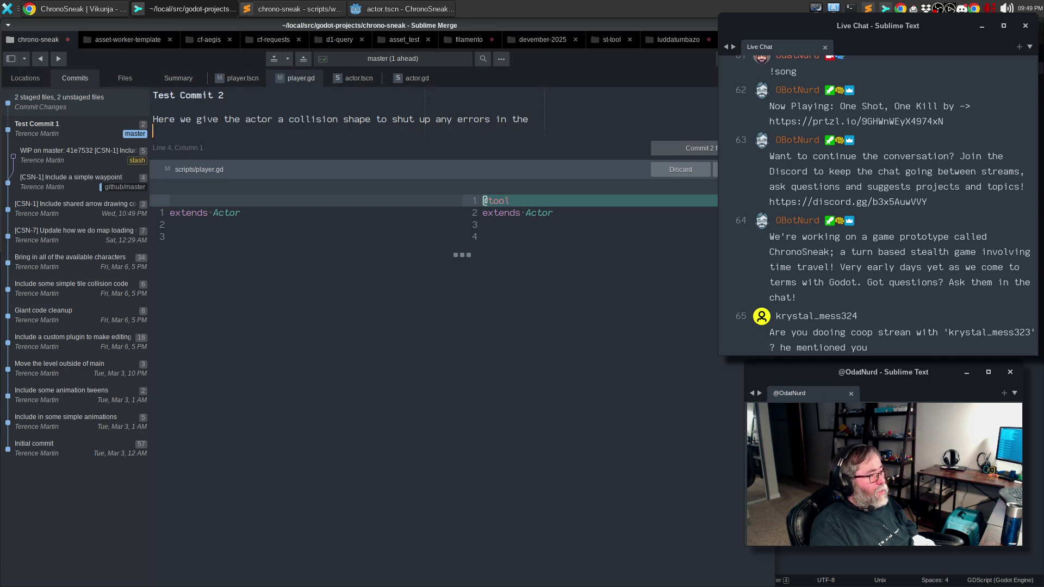
pyautogui.write('or, and')
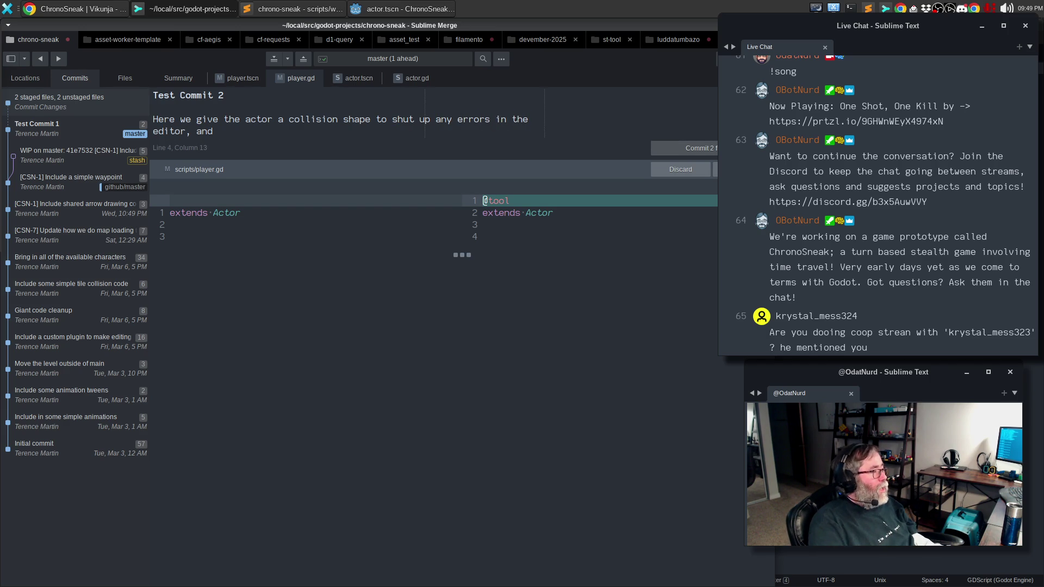
# - Review the actor.gd, actor.tscn and player.gd diffs and stage player.gd
pyautogui.click(416, 78)
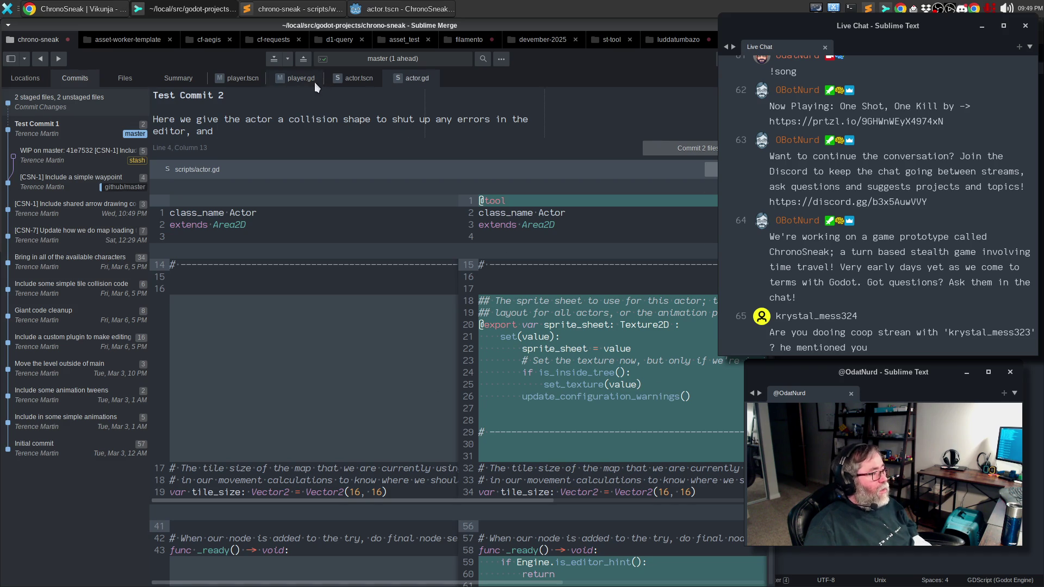
pyautogui.click(352, 80)
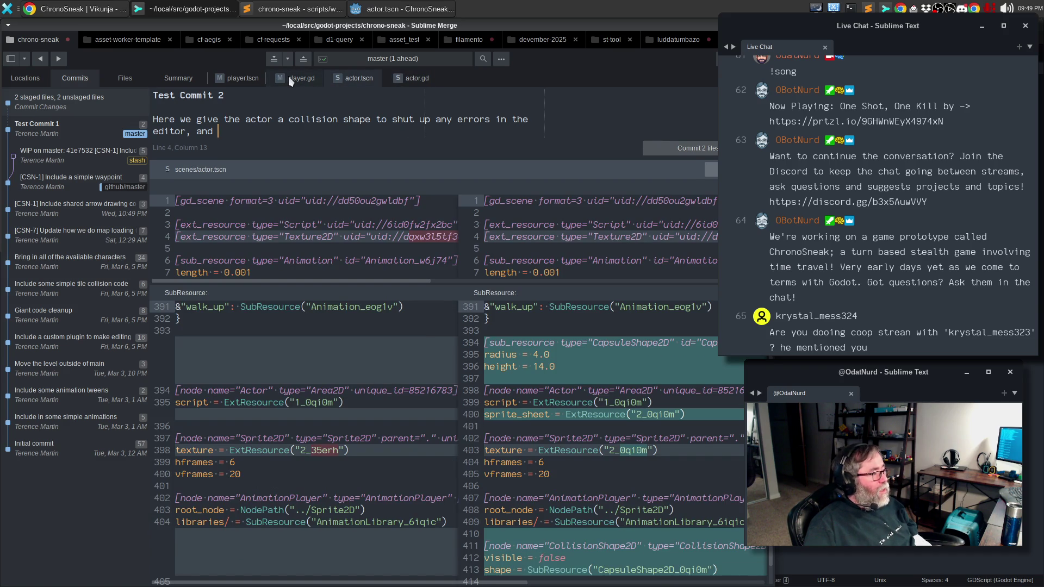
pyautogui.click(288, 77)
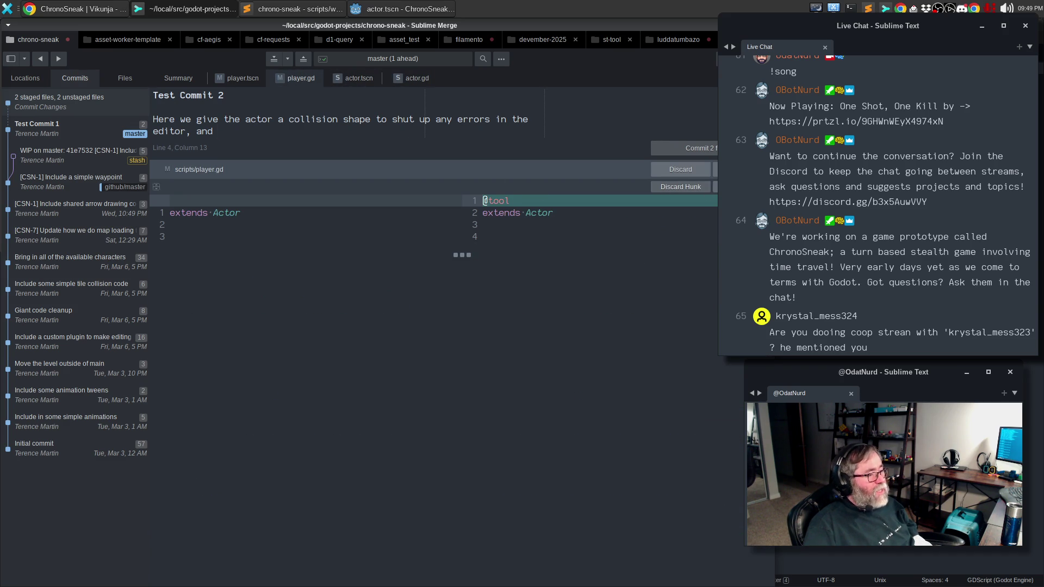
pyautogui.click(716, 186)
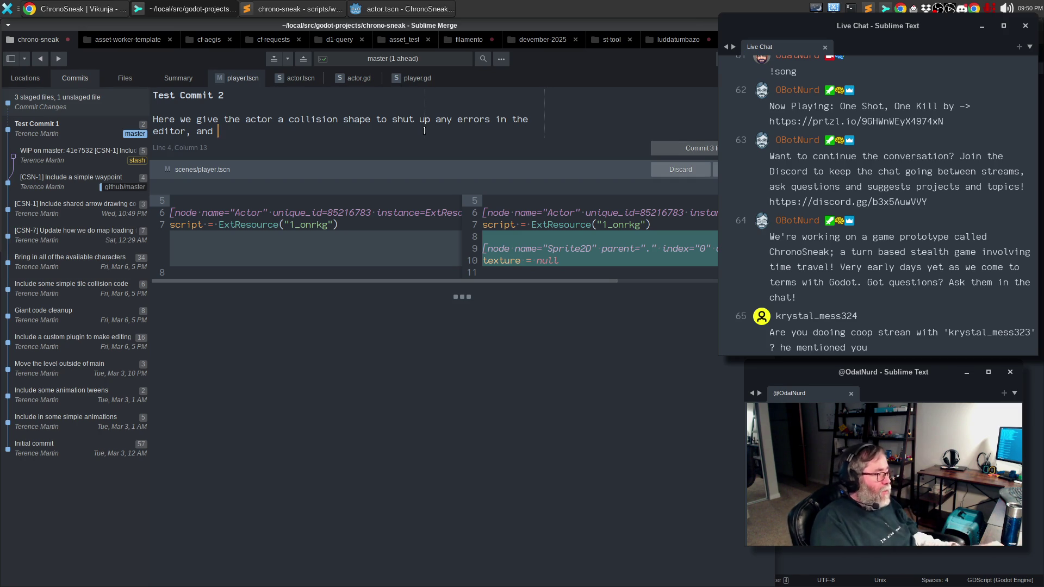
# - Continue the message: 'then include a new property that sets the spritesheet for this actor.'
pyautogui.write('then')
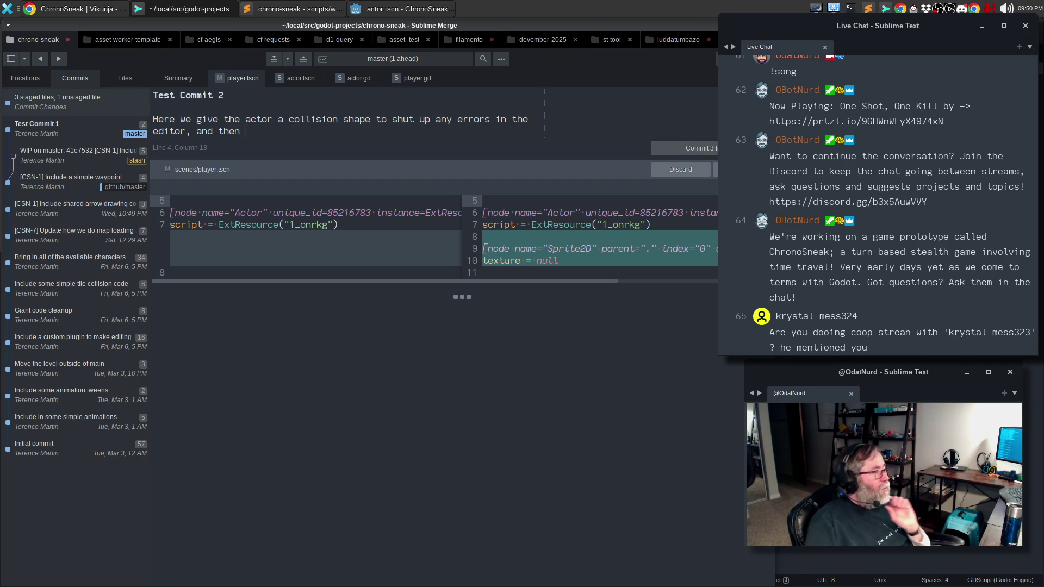
pyautogui.click(367, 79)
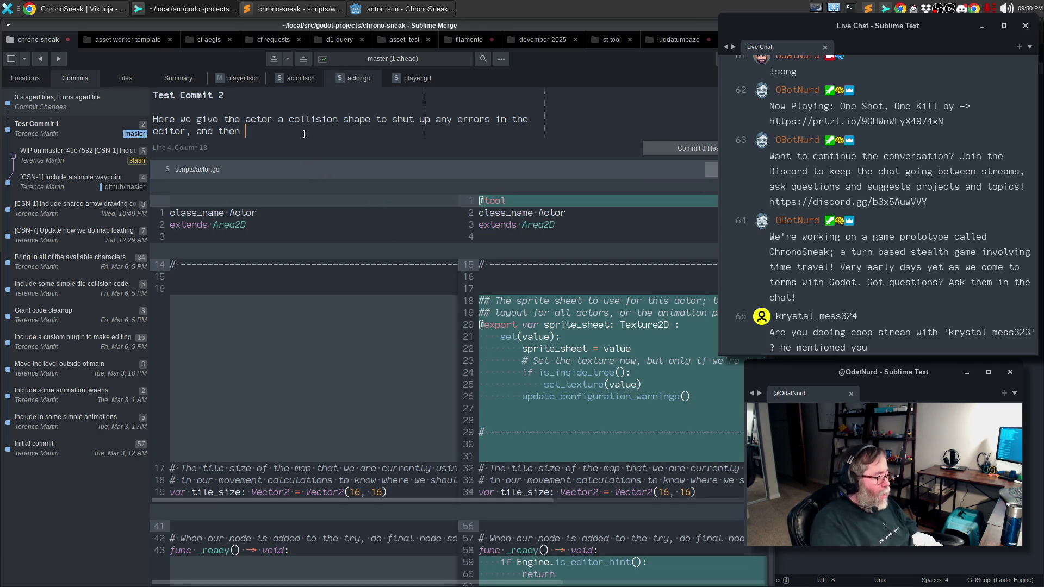
pyautogui.write('include a new property that se')
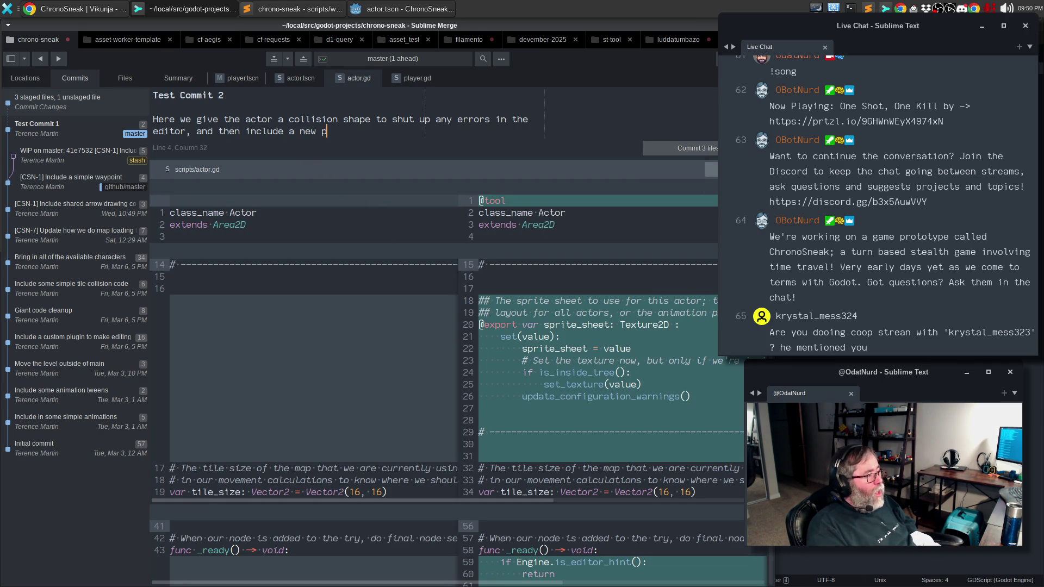
pyautogui.write('ts the spriteshee')
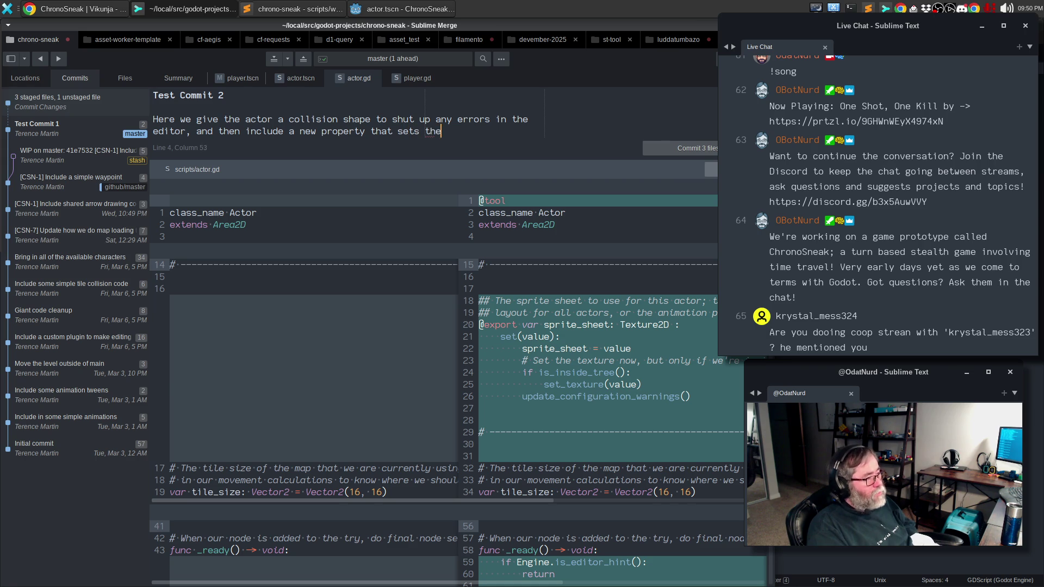
pyautogui.write('t to')
pyautogui.press('Return')
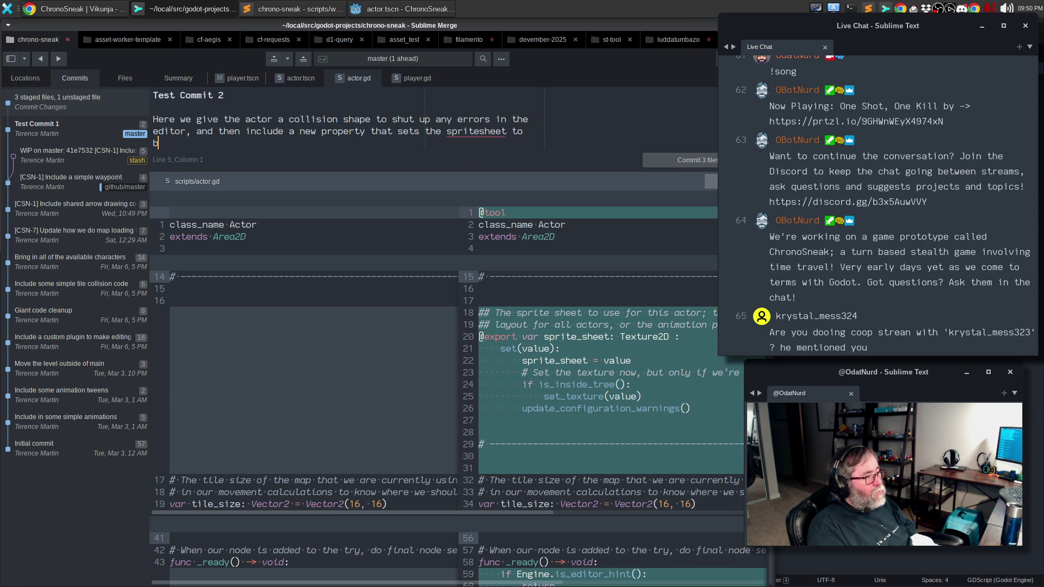
pyautogui.write('for thisd a')
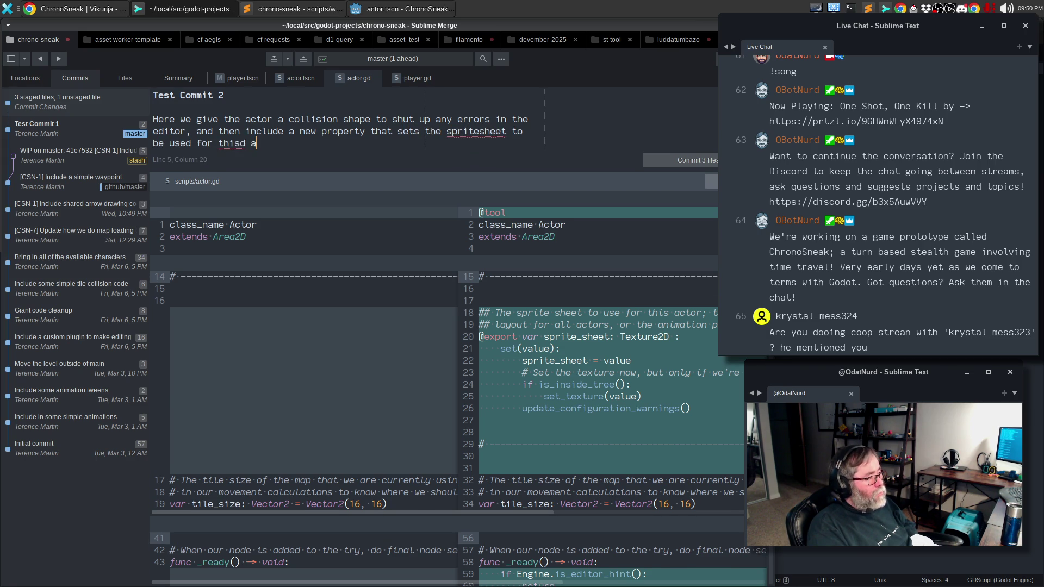
pyautogui.write('actor.')
# - Add the paragraph 'This defaults to the red dangerman sheet so it's more obvious that it is the default', then inspect the newest stash
pyautogui.press('Return')
pyautogui.press('Return')
pyautogui.write('THis')
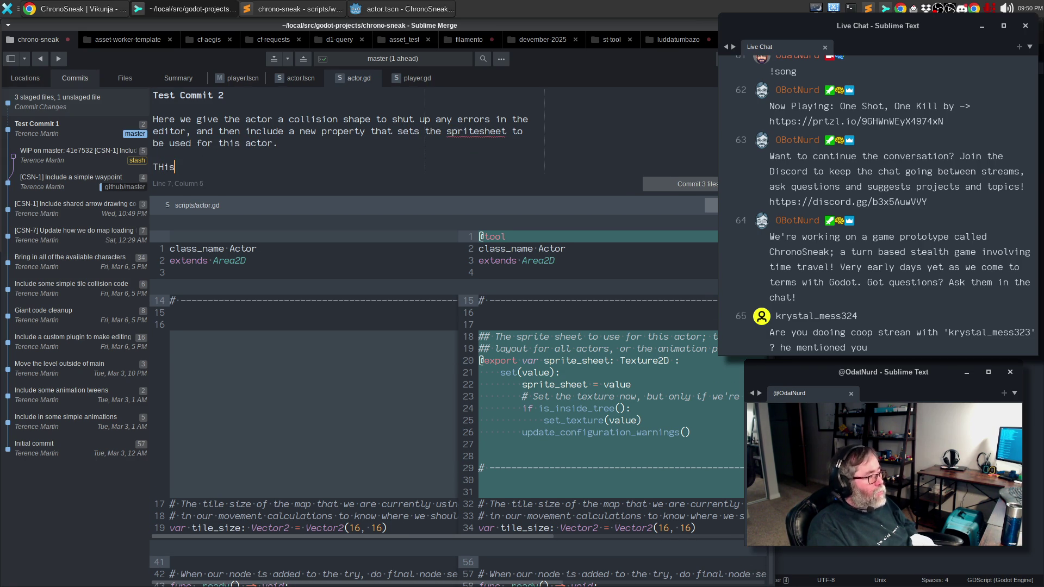
pyautogui.press('BackSpace')
pyautogui.write('his defaults to the ')
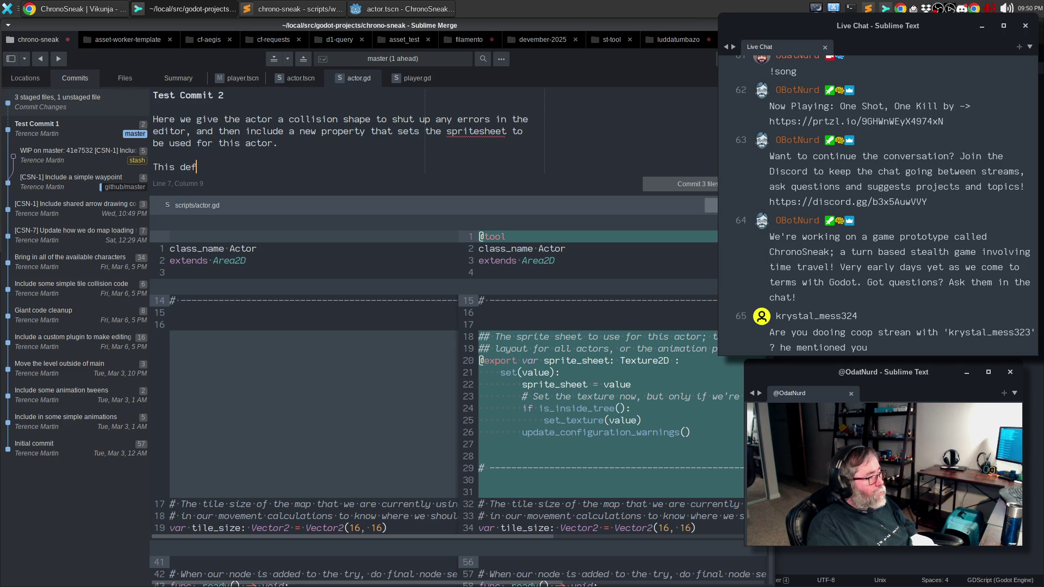
pyautogui.write('danger')
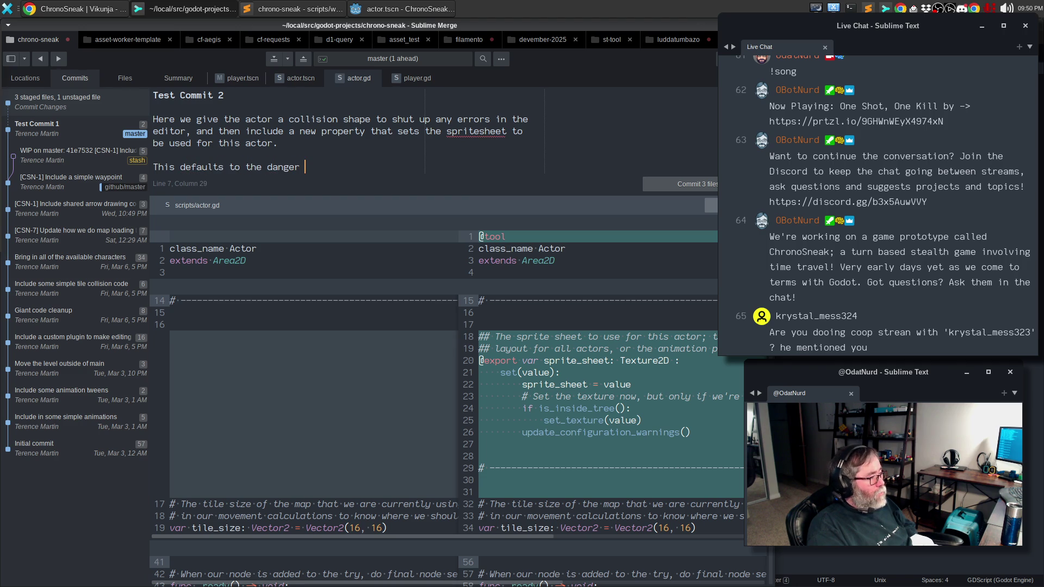
pyautogui.hotkey('ctrl', 'BackSpace')
pyautogui.write('red dangerman')
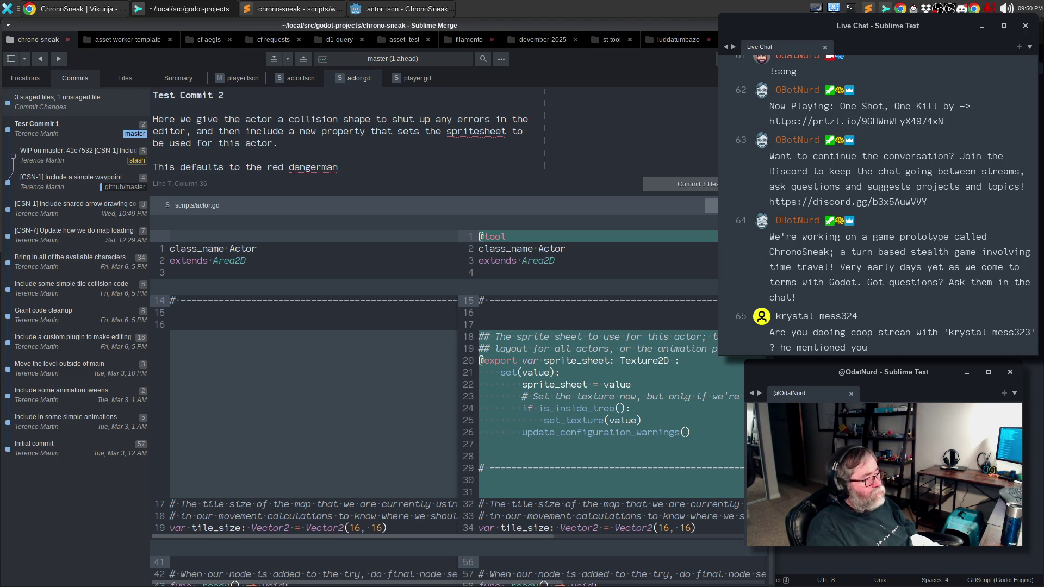
pyautogui.write('s')
pyautogui.write("heet so that it's more ovc")
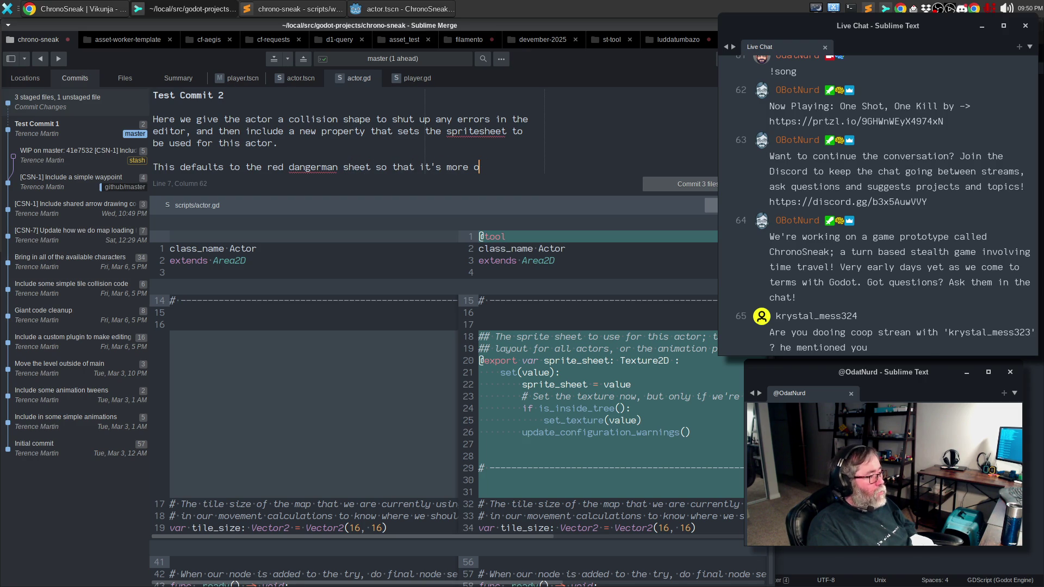
pyautogui.write('ious')
pyautogui.press('BackSpace')
pyautogui.press('BackSpace')
pyautogui.press('BackSpace')
pyautogui.write('vious that')
pyautogui.press('Return')
pyautogui.write('it is the default.')
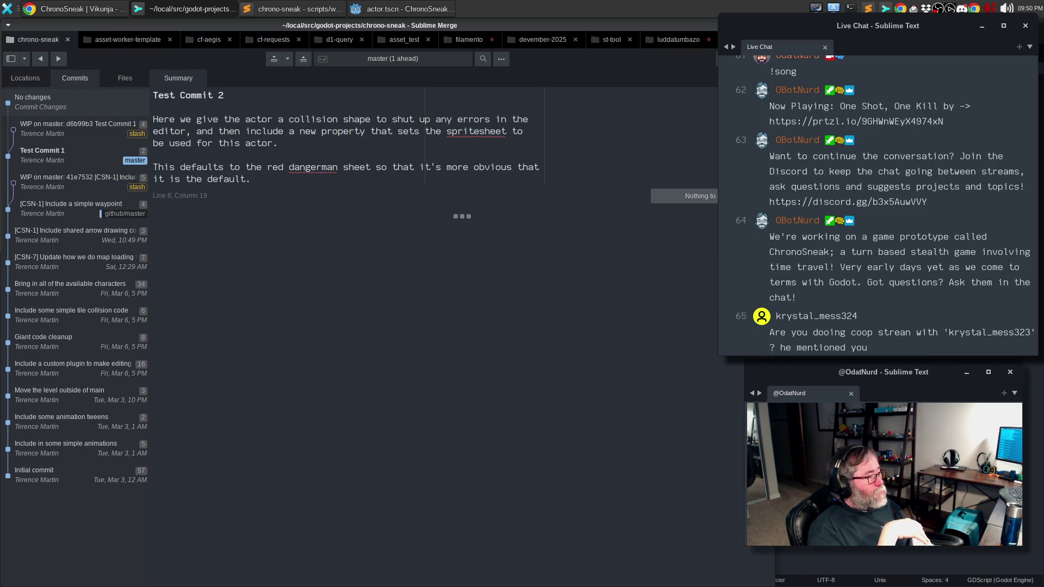
pyautogui.click(103, 132)
# - Pop the stash to restore the changes and stage the player.gd changes
pyautogui.rightClick(102, 131)
pyautogui.click(123, 141)
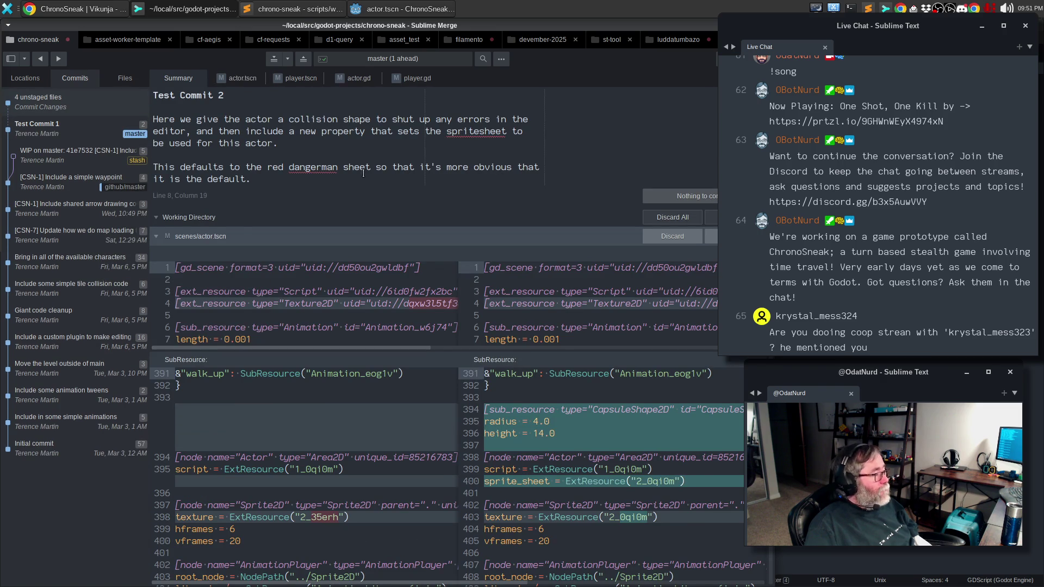
pyautogui.click(413, 77)
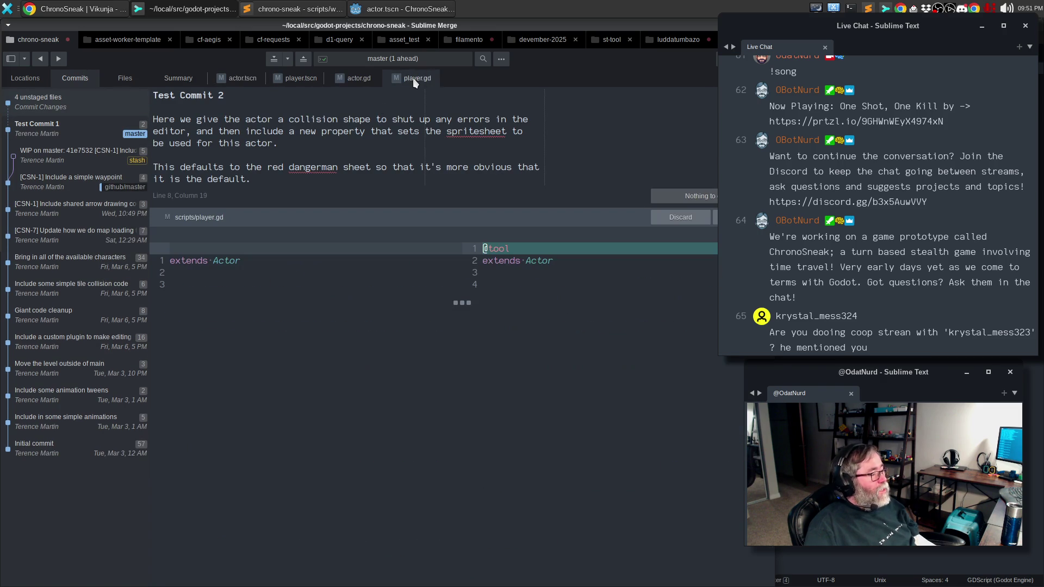
pyautogui.click(715, 217)
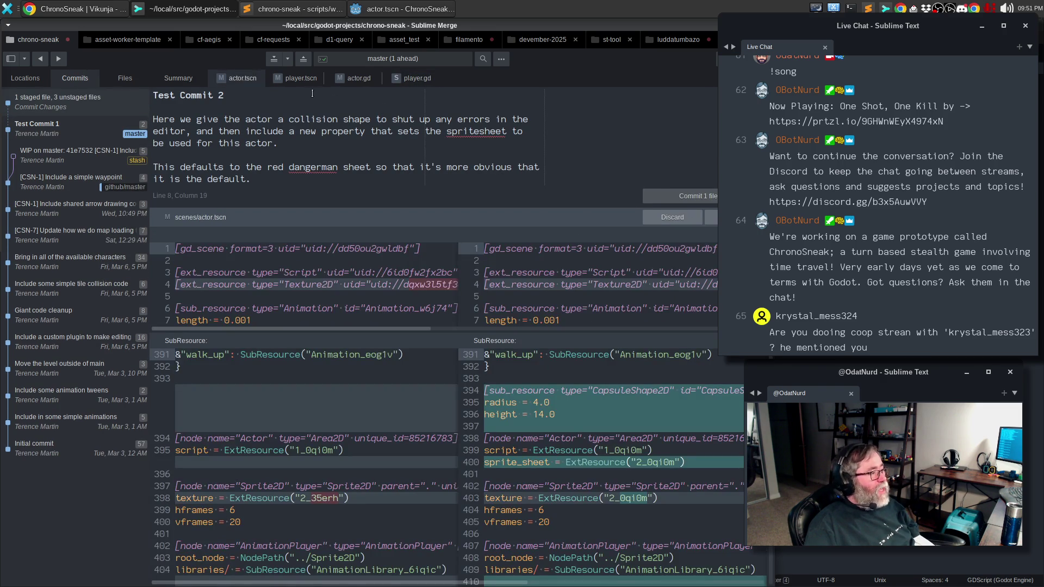
# - Stage actor.gd and actor.tscn and commit the staged files as 'Test Commit 2'
pyautogui.click(360, 78)
pyautogui.click(708, 216)
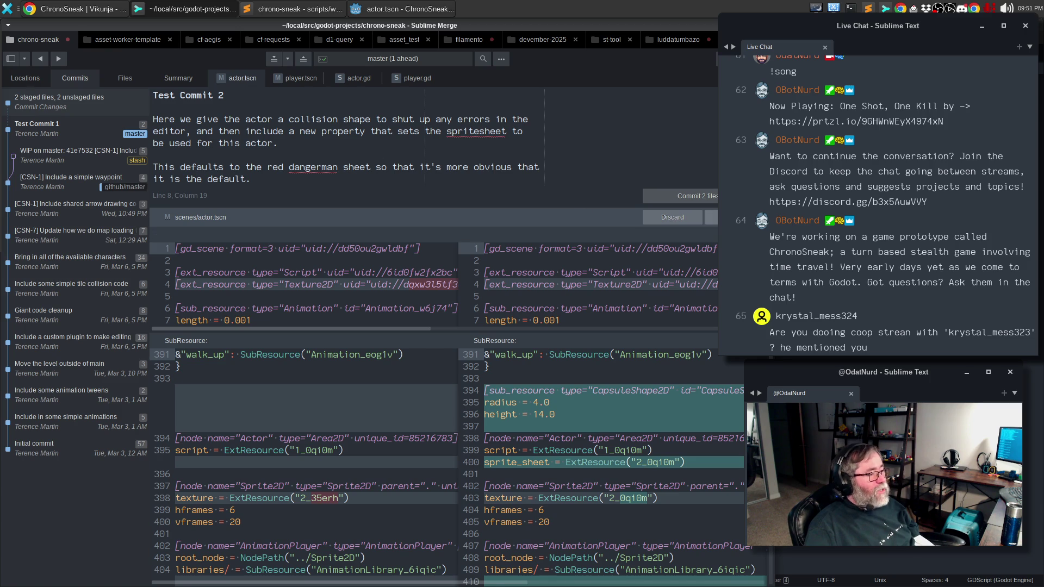
pyautogui.click(711, 217)
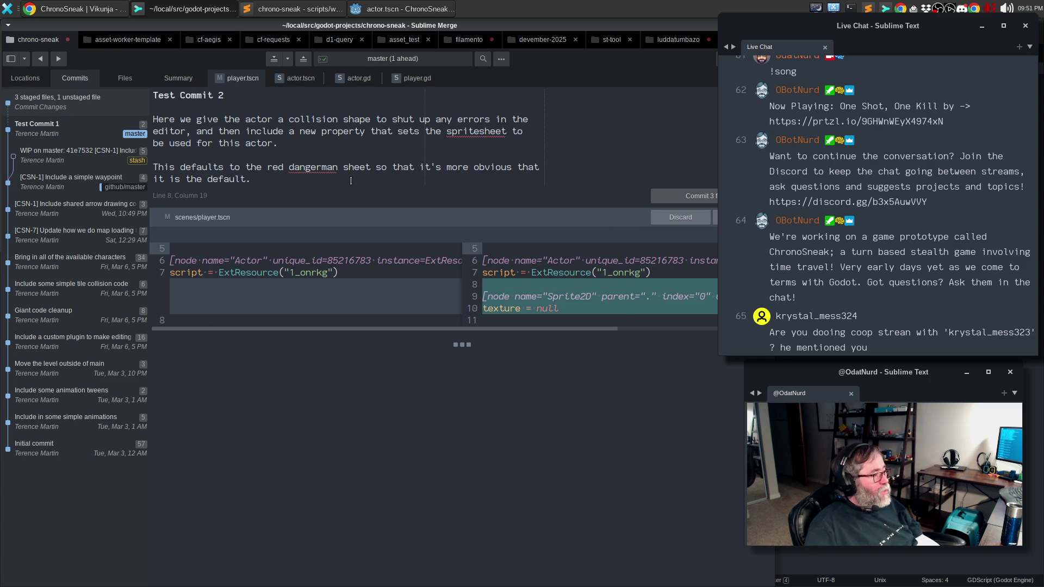
pyautogui.click(676, 194)
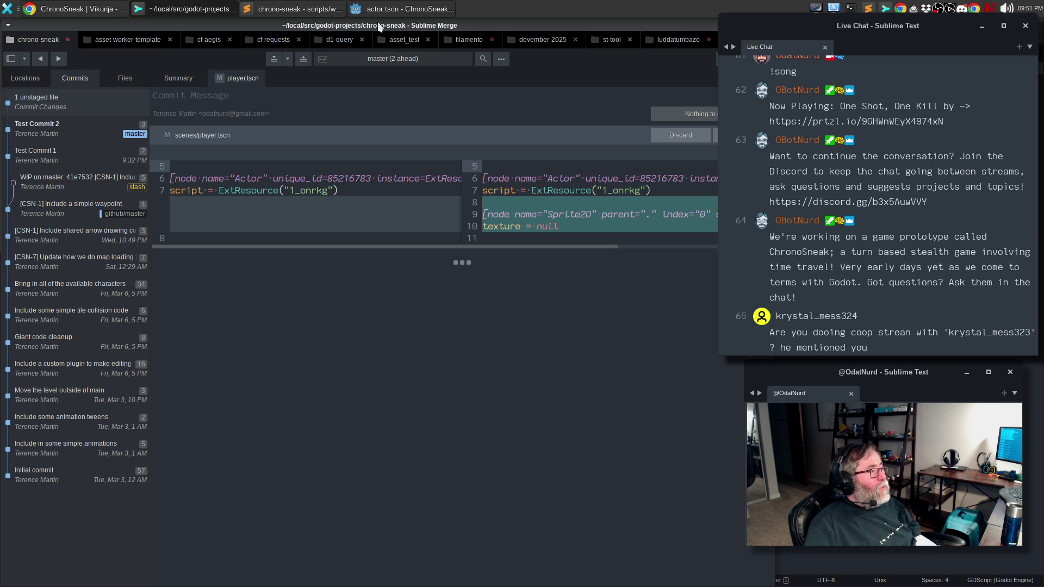
pyautogui.click(419, 10)
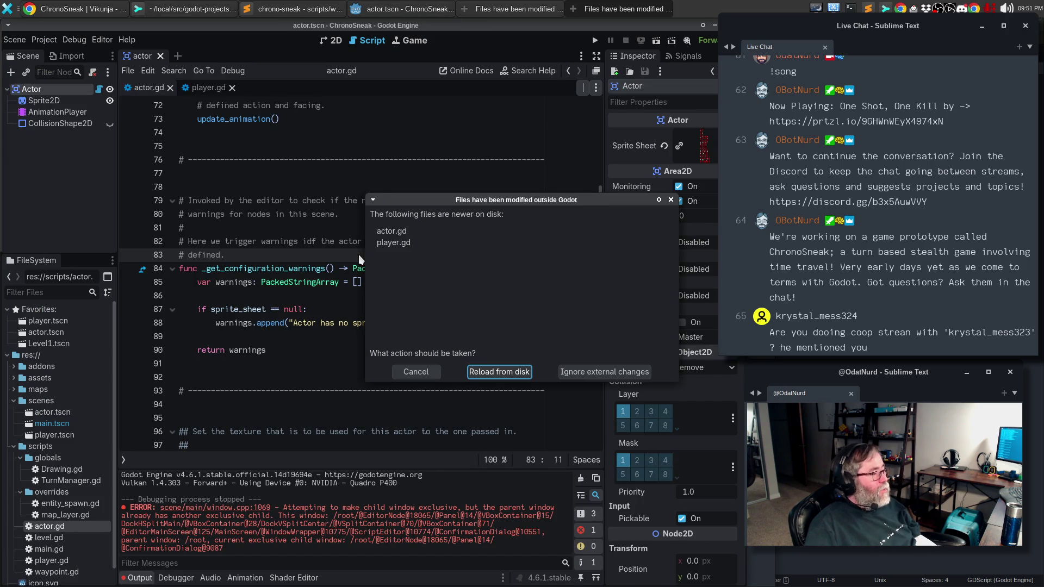
# - Reload actor.gd, player.gd and actor.tscn from disk, then reload the current project
pyautogui.click(513, 372)
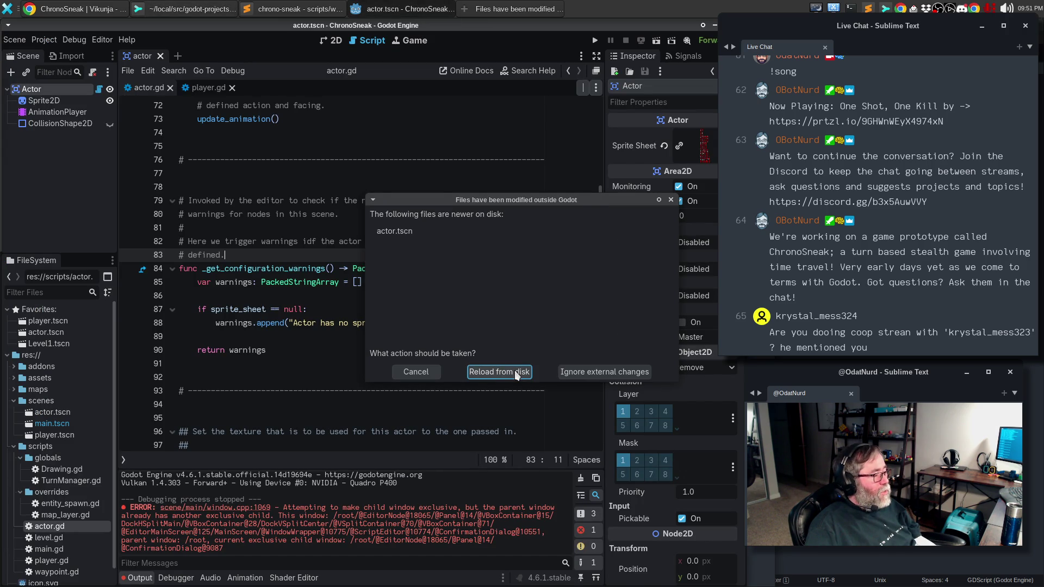
pyautogui.click(518, 367)
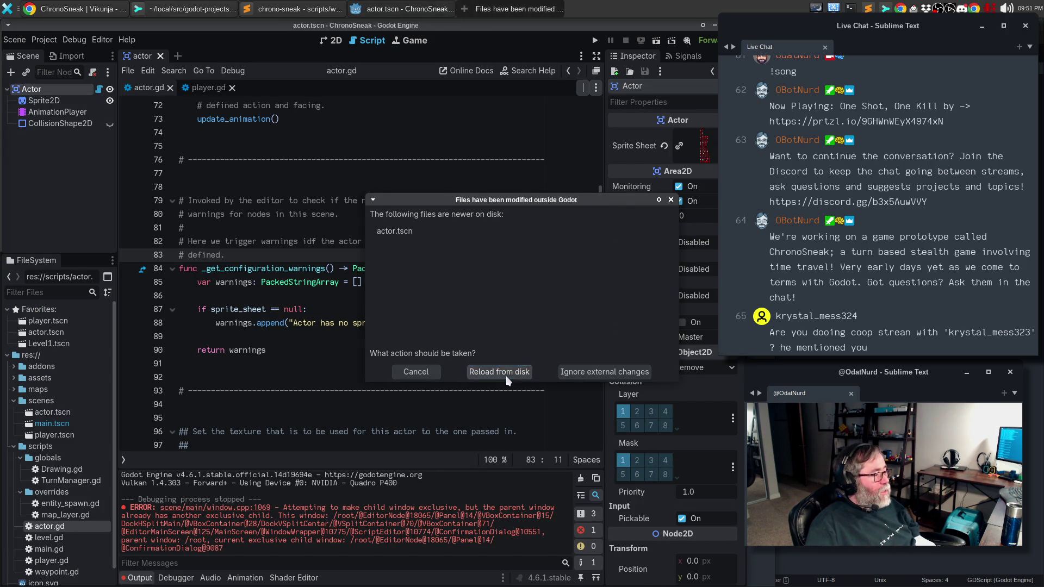
pyautogui.click(16, 41)
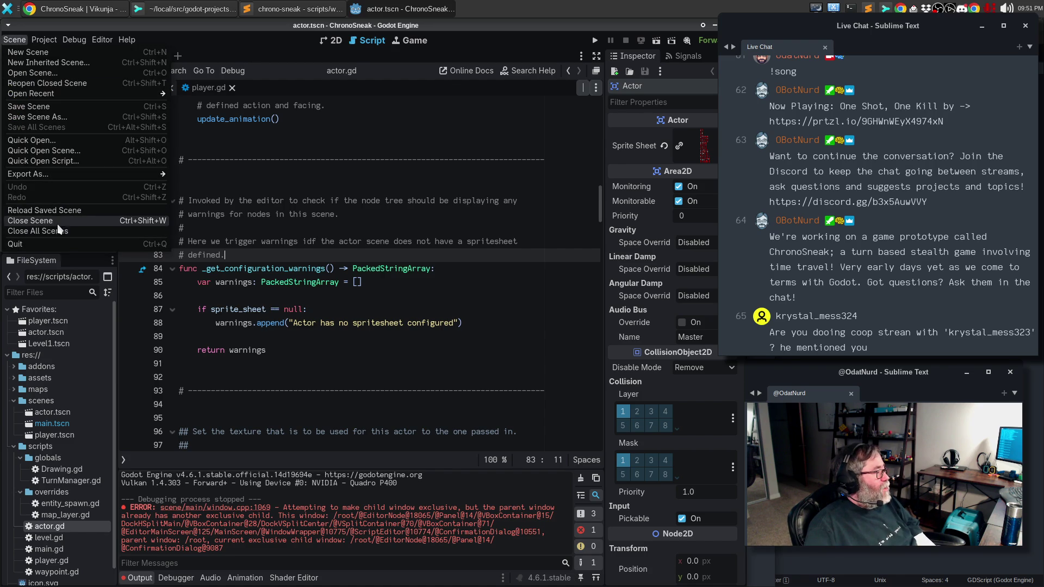
pyautogui.moveTo(44, 41)
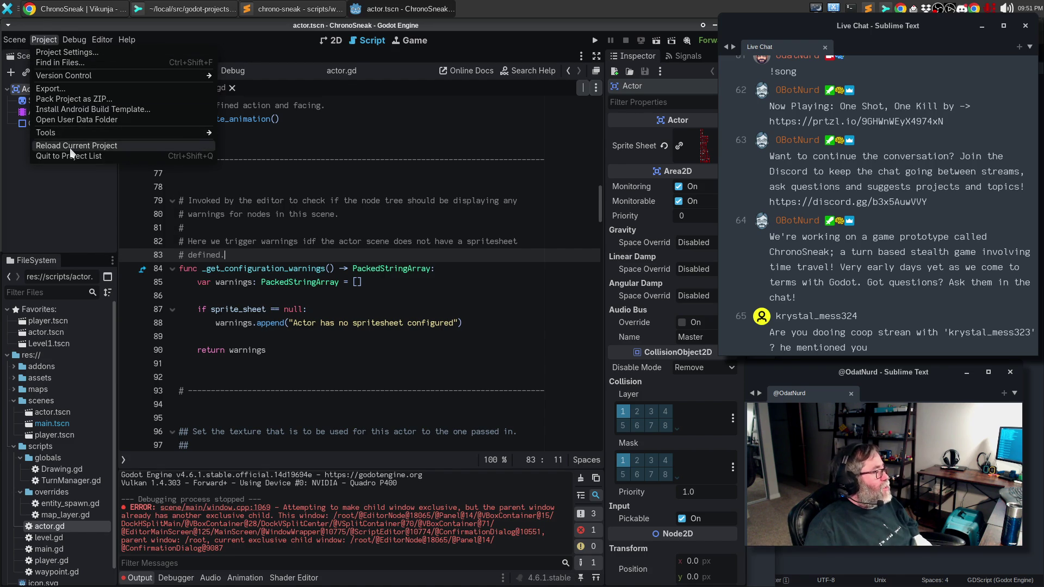
pyautogui.click(70, 147)
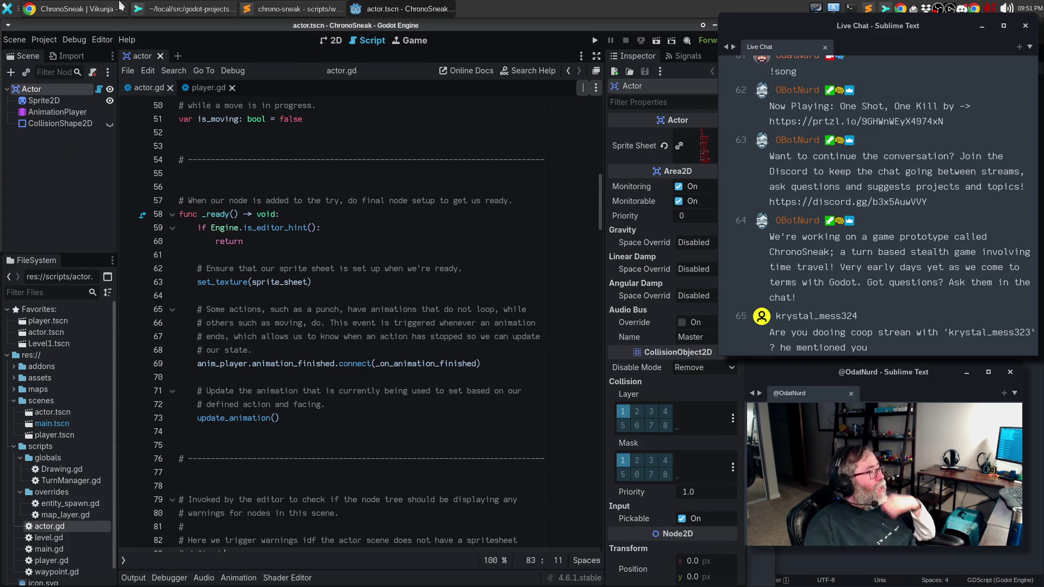
# - Close actor.tscn and actor.gd, open player.tscn in 2D, and select the Actor's Sprite Sheet property
pyautogui.click(160, 56)
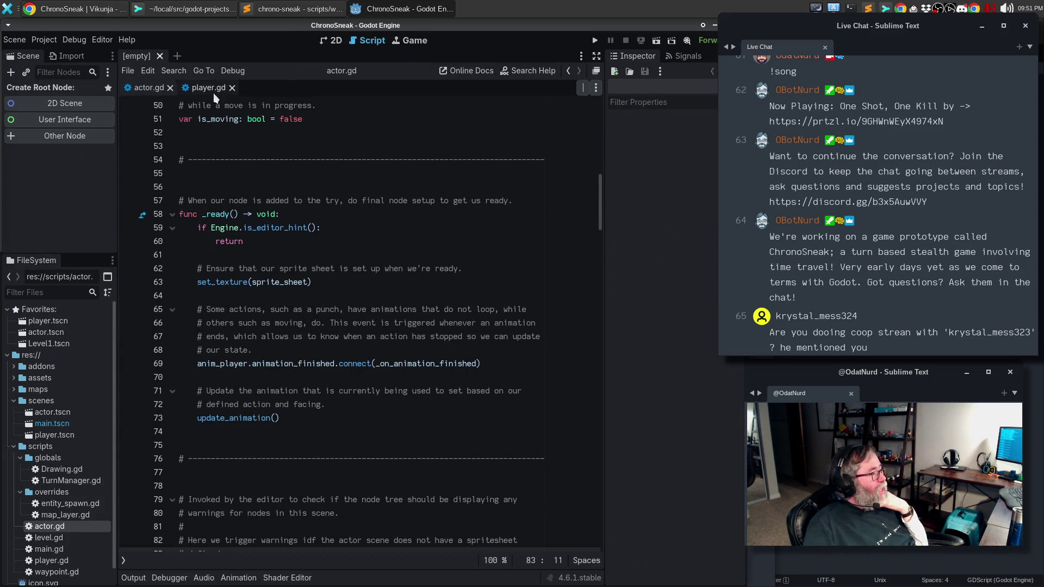
pyautogui.click(169, 89)
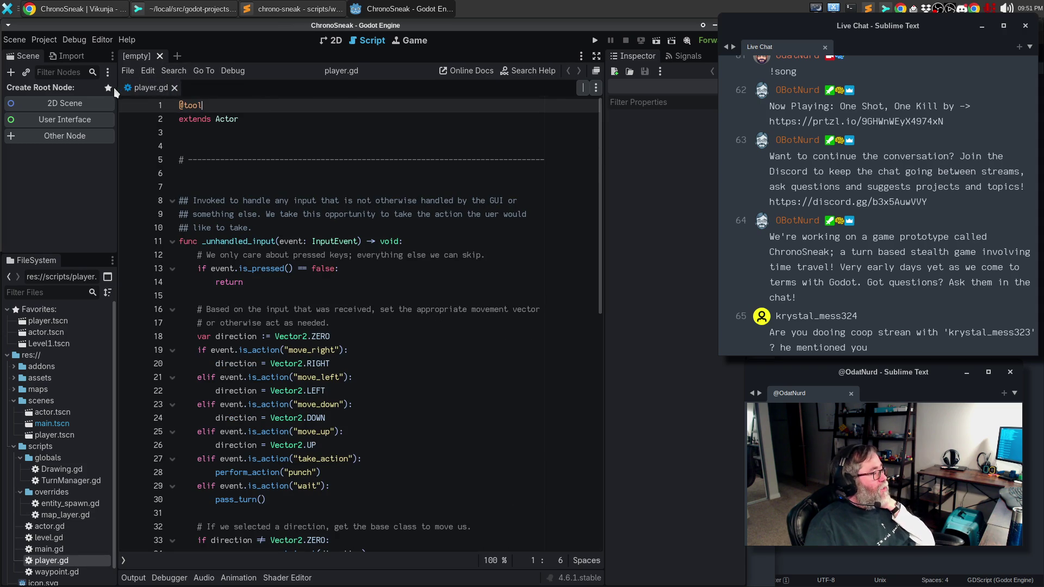
pyautogui.doubleClick(46, 320)
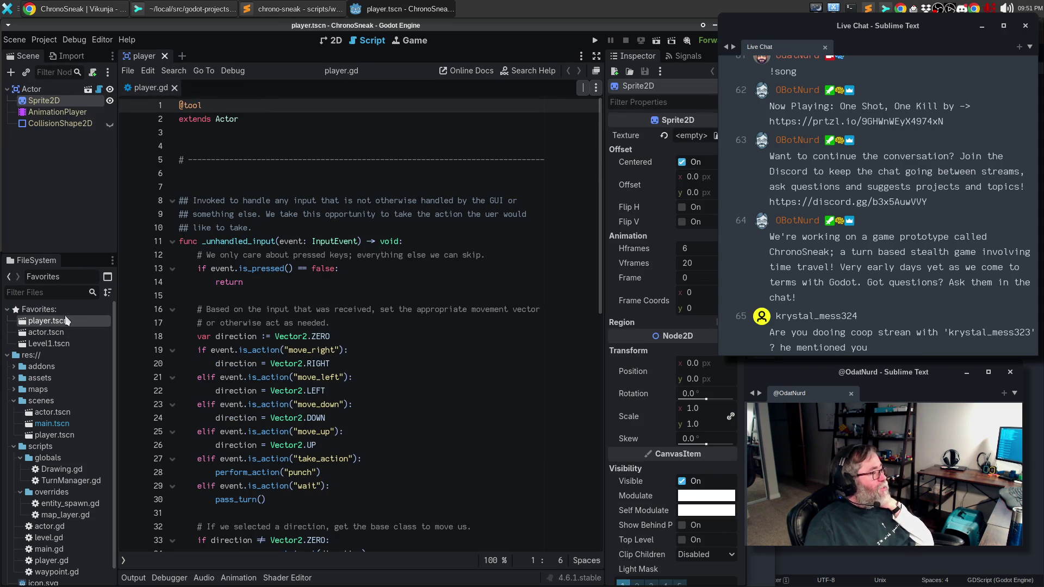
pyautogui.click(30, 90)
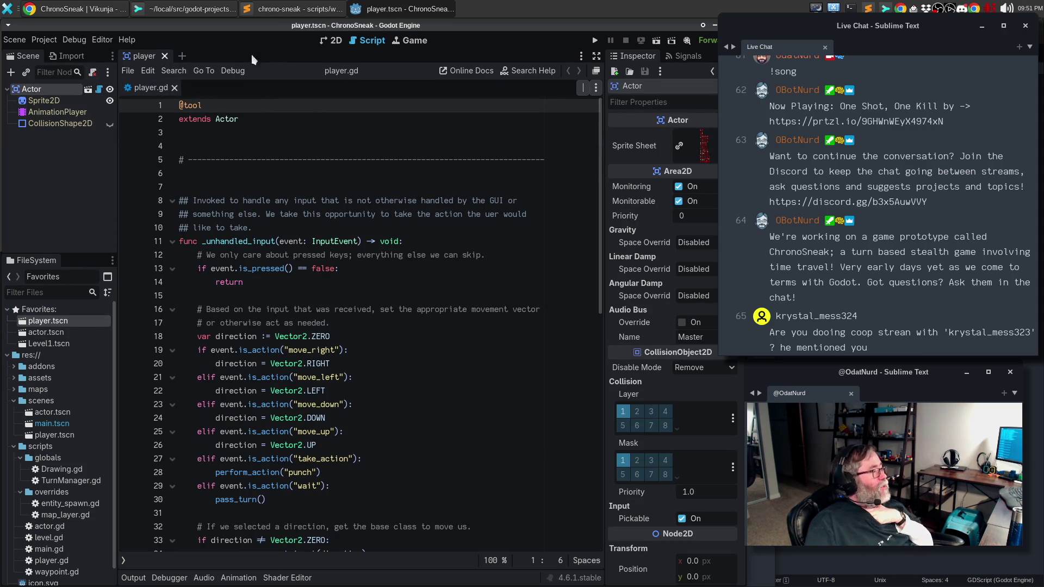
pyautogui.click(332, 42)
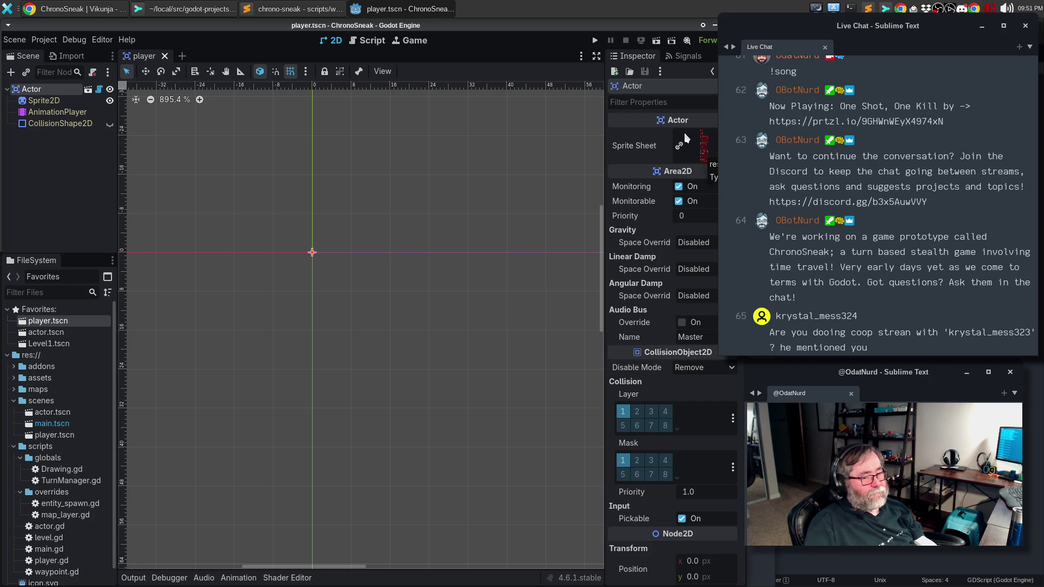
pyautogui.click(729, 146)
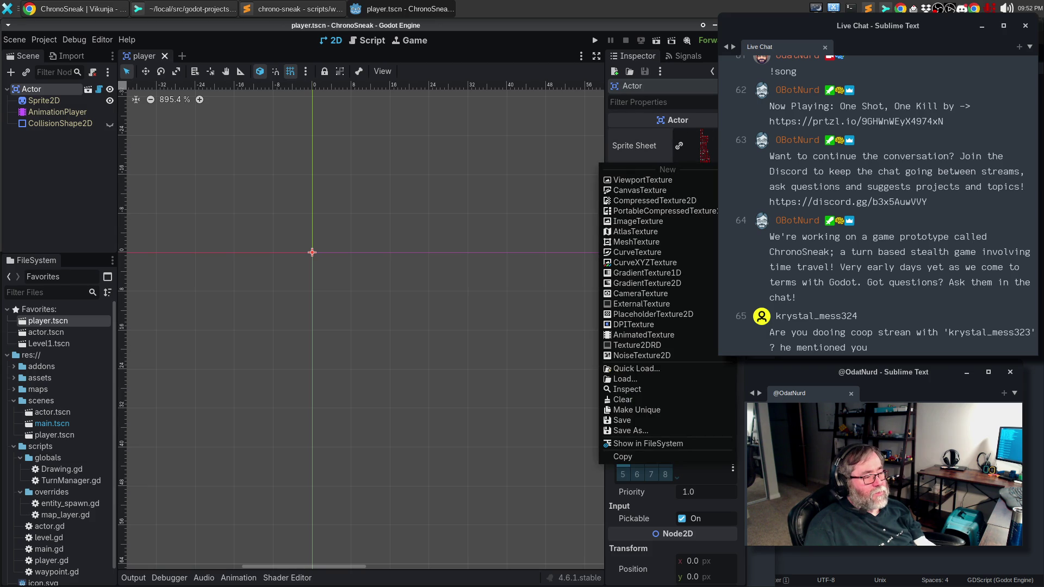
# - Quick Load a character PNG as the Actor's sprite sheet and briefly run the game
pyautogui.click(684, 370)
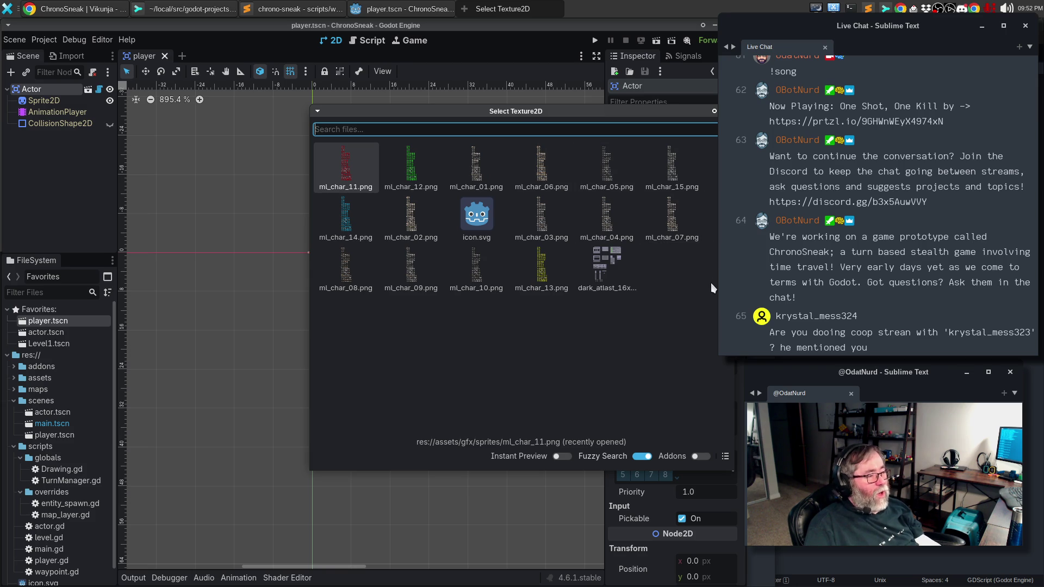
pyautogui.doubleClick(478, 166)
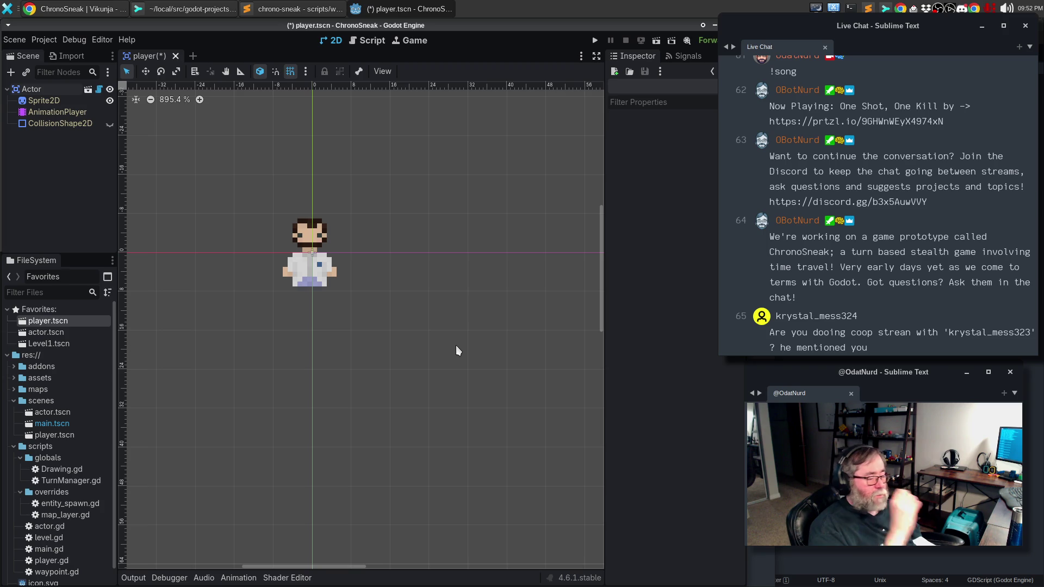
pyautogui.press('F5')
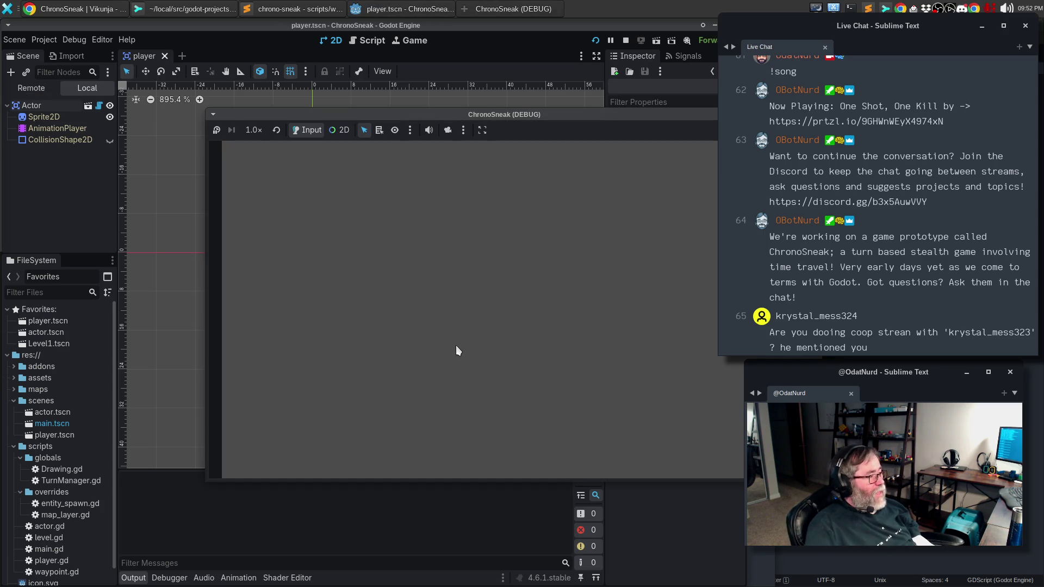
pyautogui.press('F8')
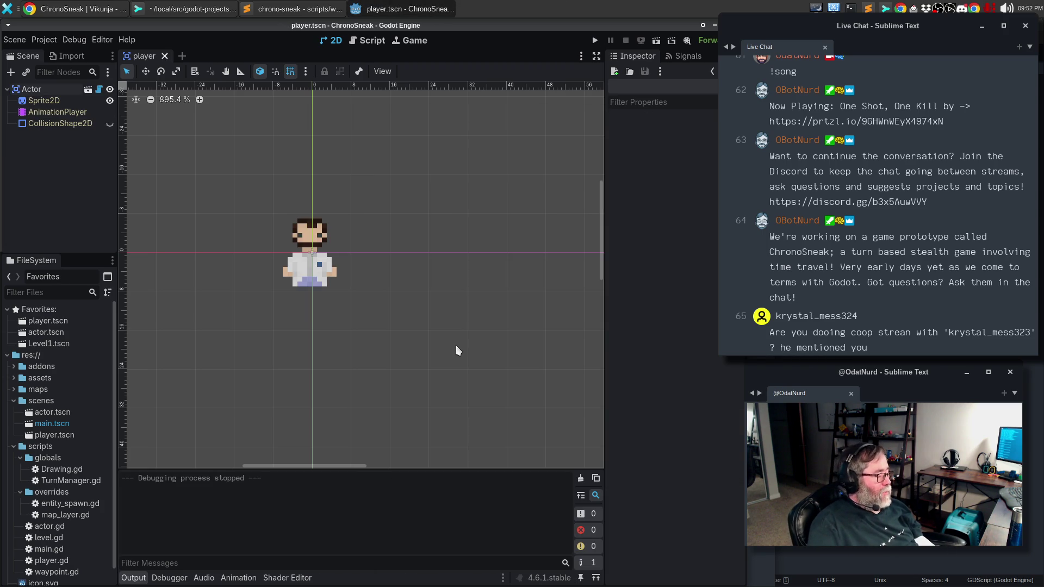
# - Relaunch the game, walk the player into the top-left room, then stop it
pyautogui.press('F5')
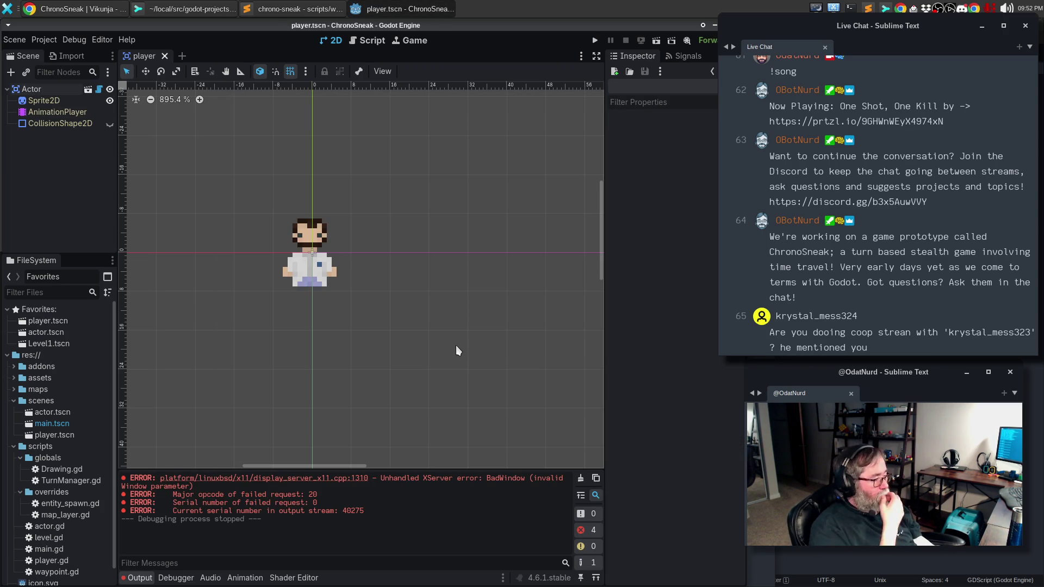
pyautogui.press('F5')
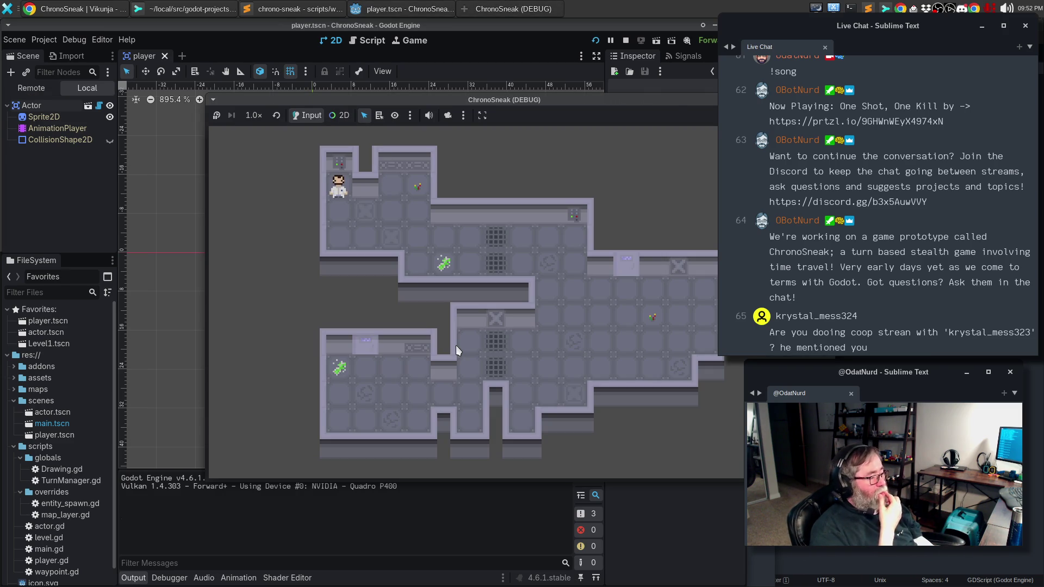
pyautogui.press('Down')
pyautogui.press('Right')
pyautogui.press('Left')
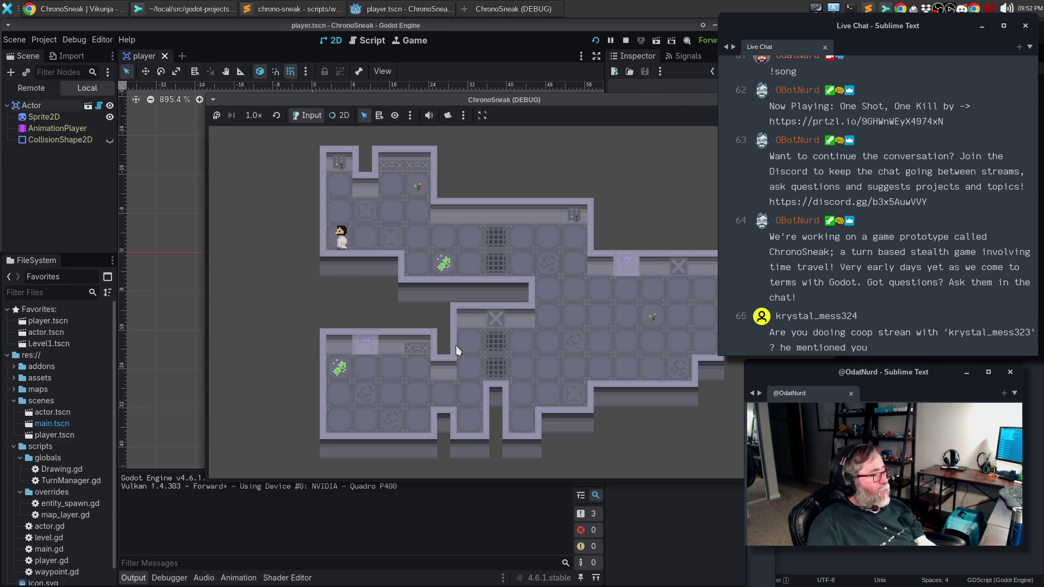
pyautogui.press('Up')
pyautogui.press('Up')
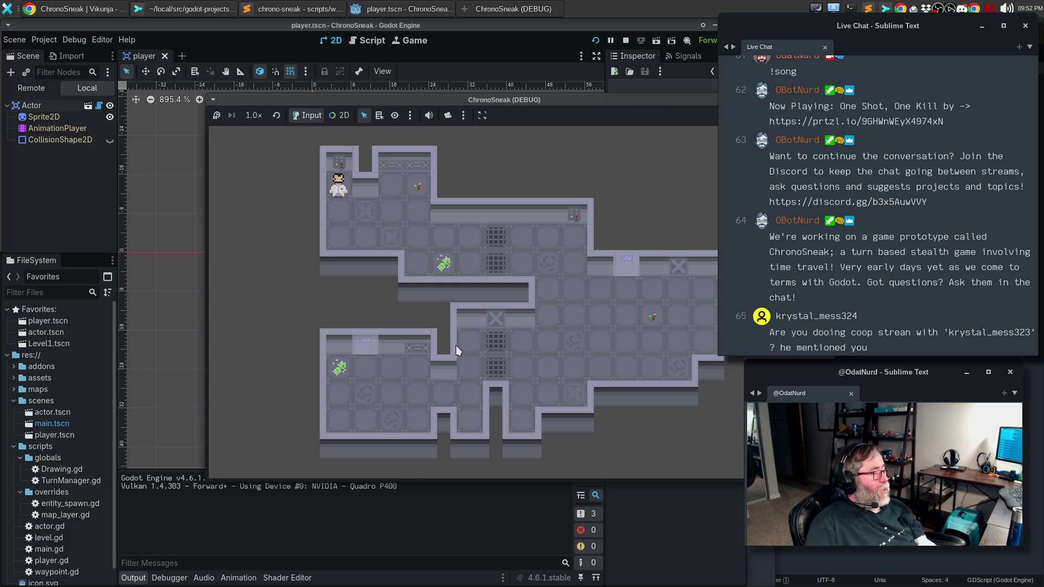
pyautogui.press('F8')
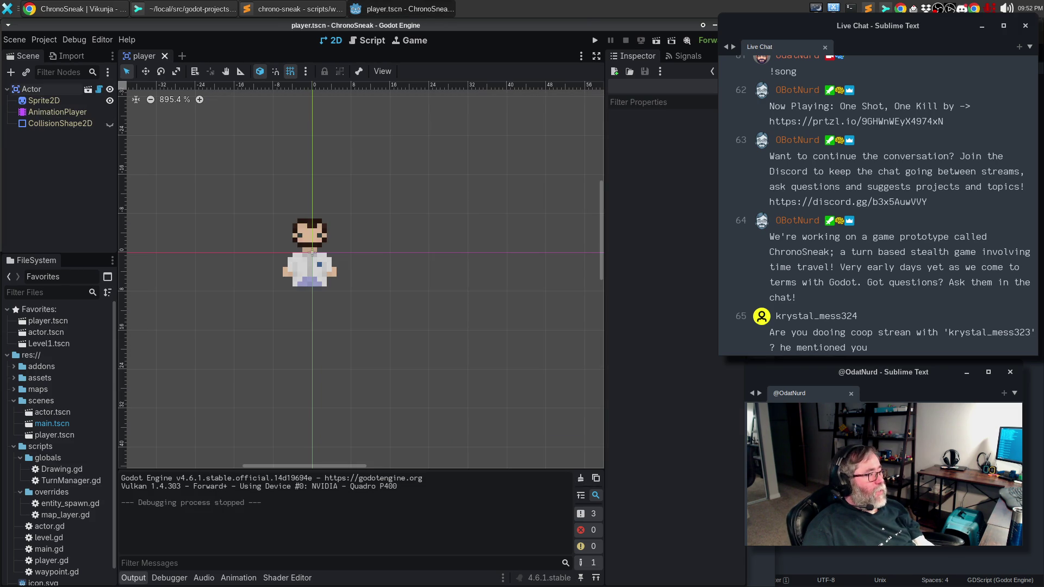
# - Quick Load ml_char_08.png as the player Actor's sprite sheet
pyautogui.click(43, 90)
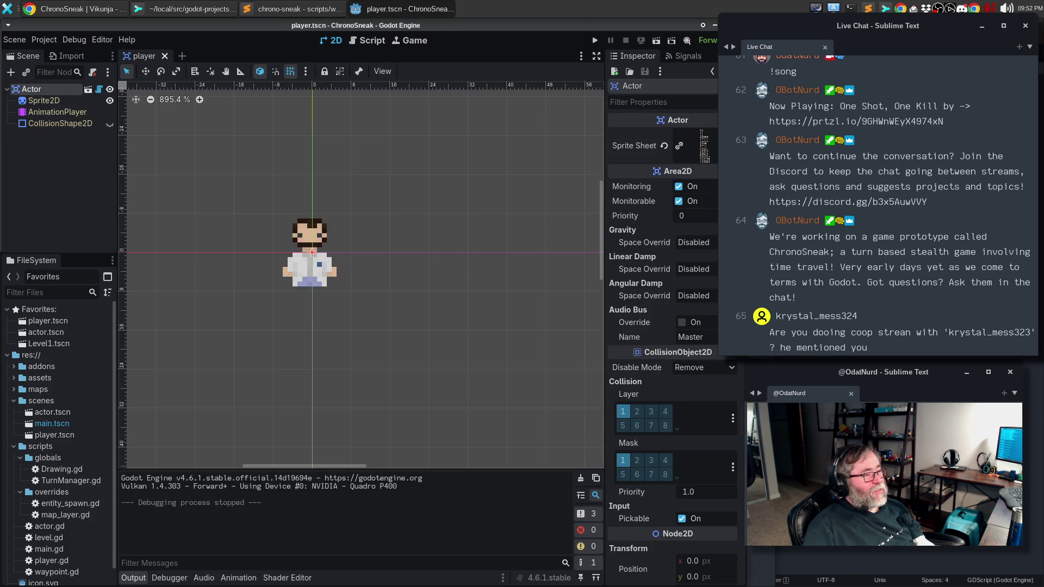
pyautogui.click(704, 146)
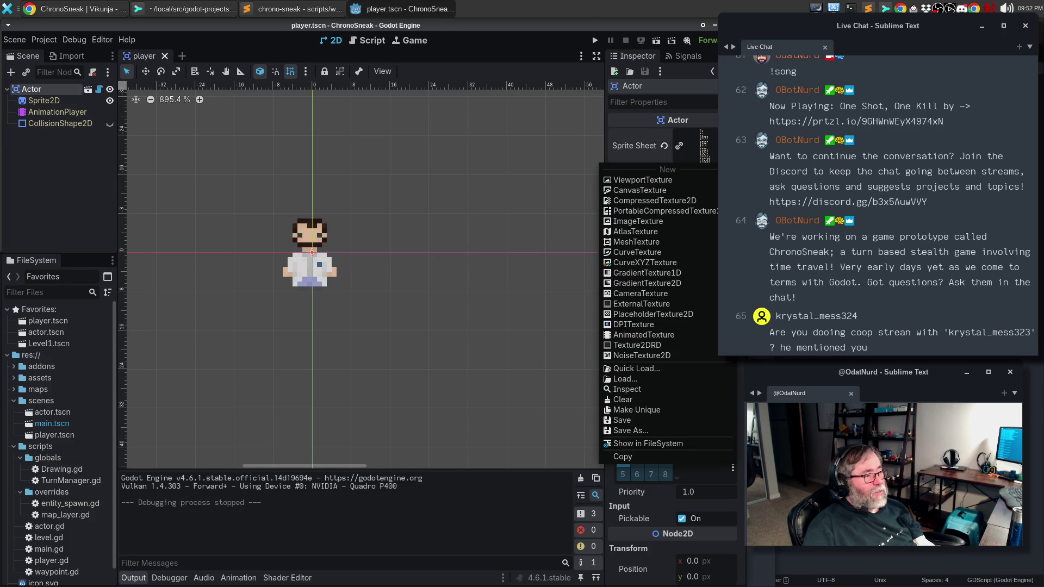
pyautogui.click(679, 368)
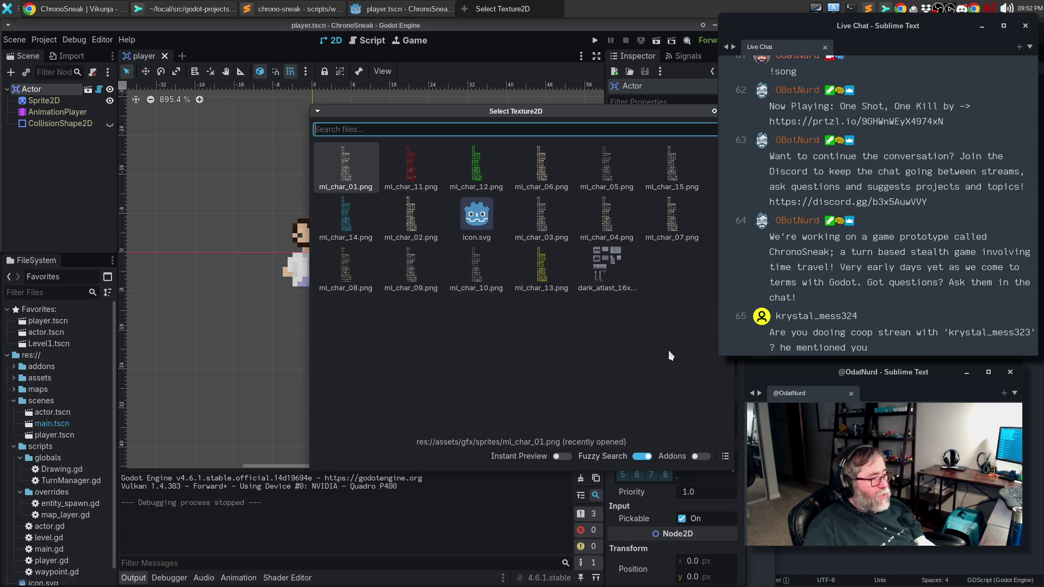
pyautogui.click(347, 275)
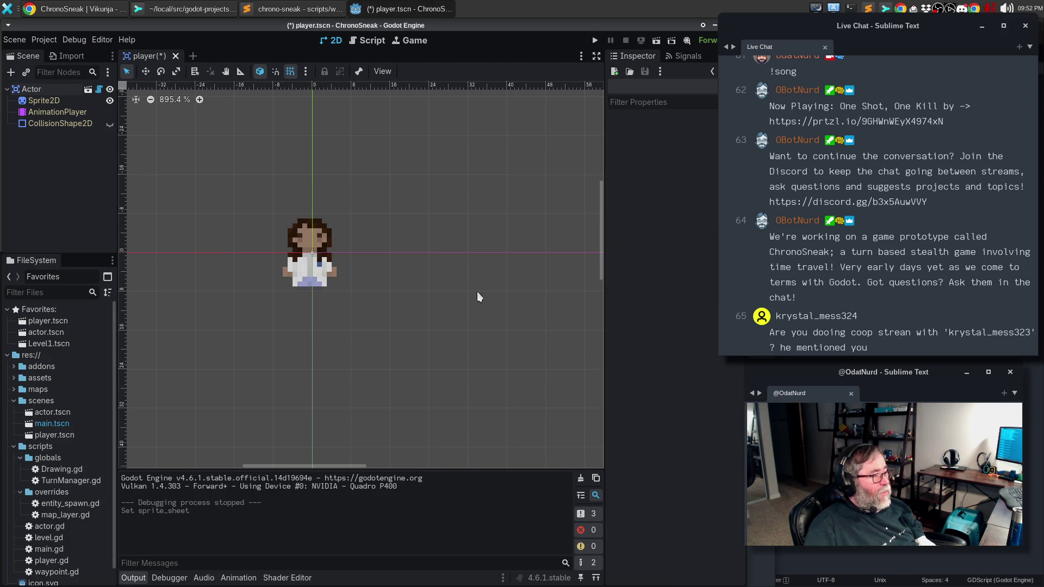
# - Inspect an enlarged preview of the ml_char_08.png sprite sheet, then save and run with F5
pyautogui.click(42, 90)
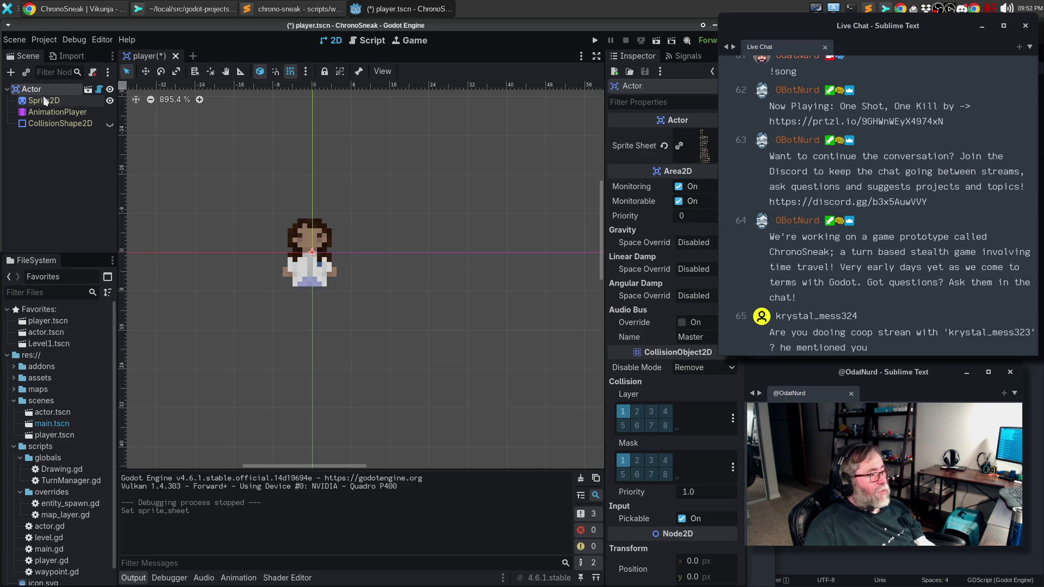
pyautogui.click(705, 146)
pyautogui.click(691, 179)
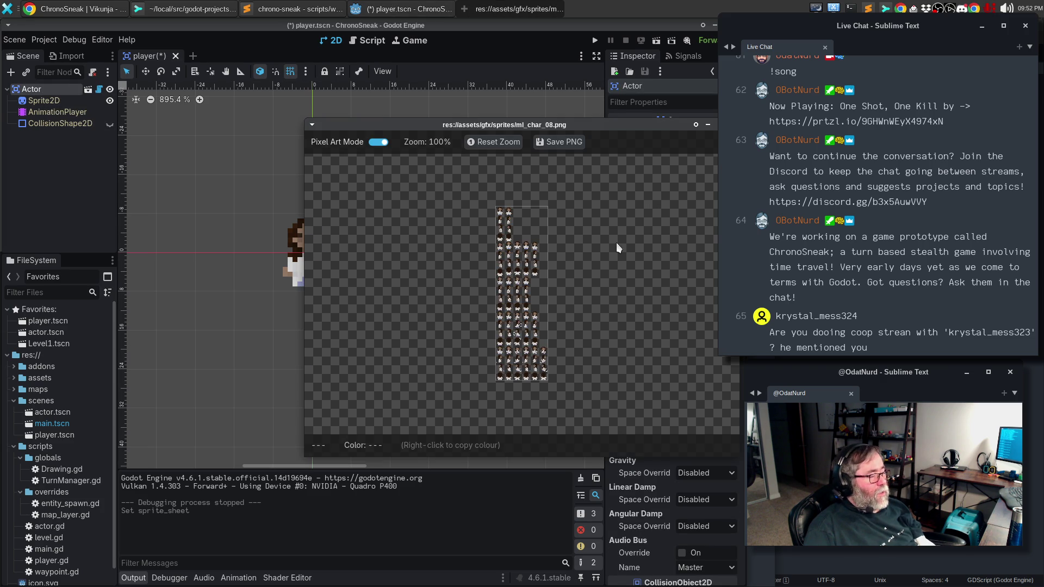
pyautogui.scroll(8, 521, 291)
pyautogui.moveTo(521, 292); pyautogui.dragTo(517, 395)
pyautogui.press('Escape')
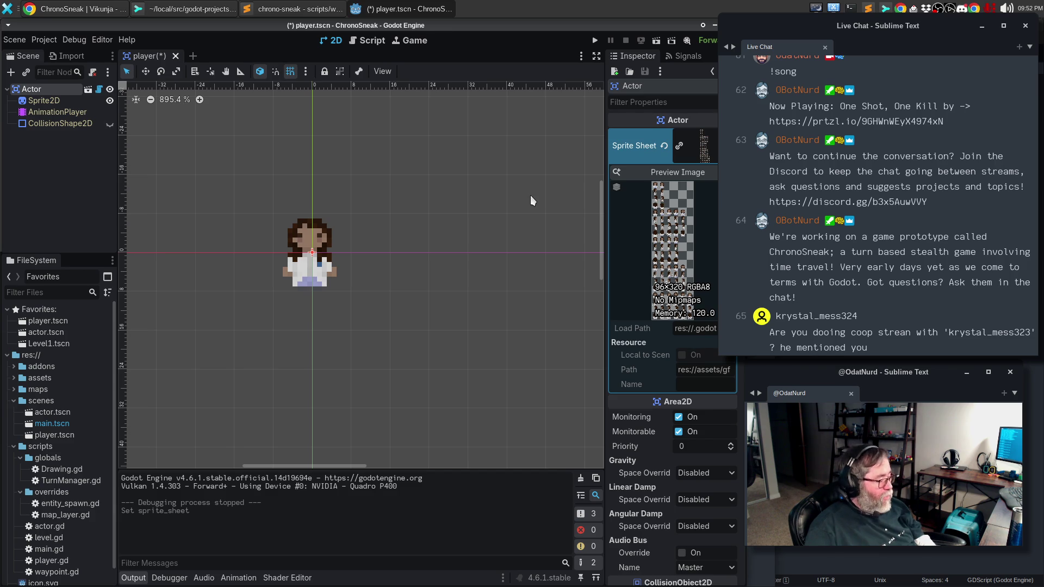
pyautogui.press('F5')
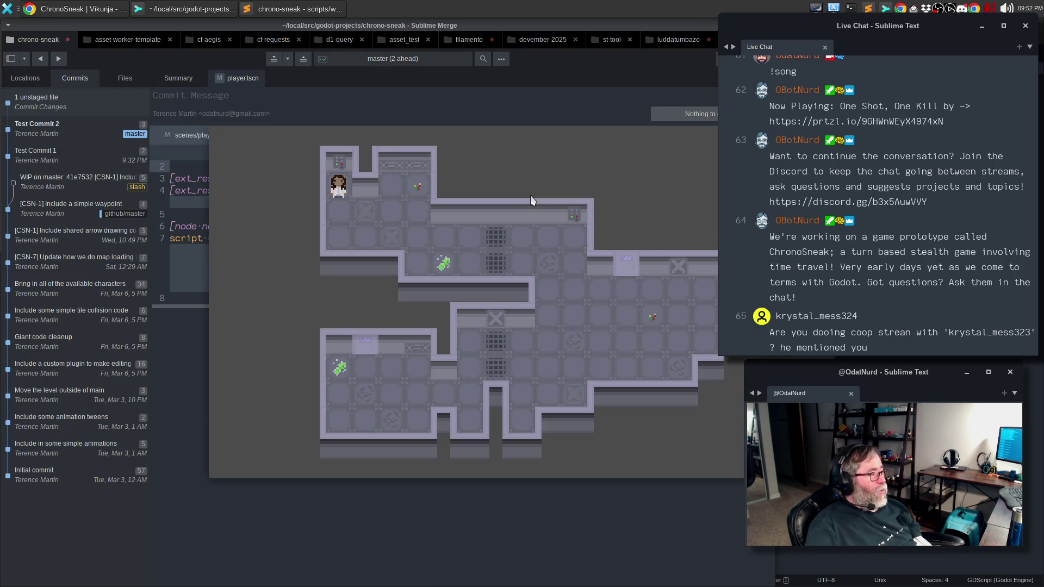
# - Walk the player around the level with the arrow keys to check the new sprite
pyautogui.press('Right')
pyautogui.press('Down')
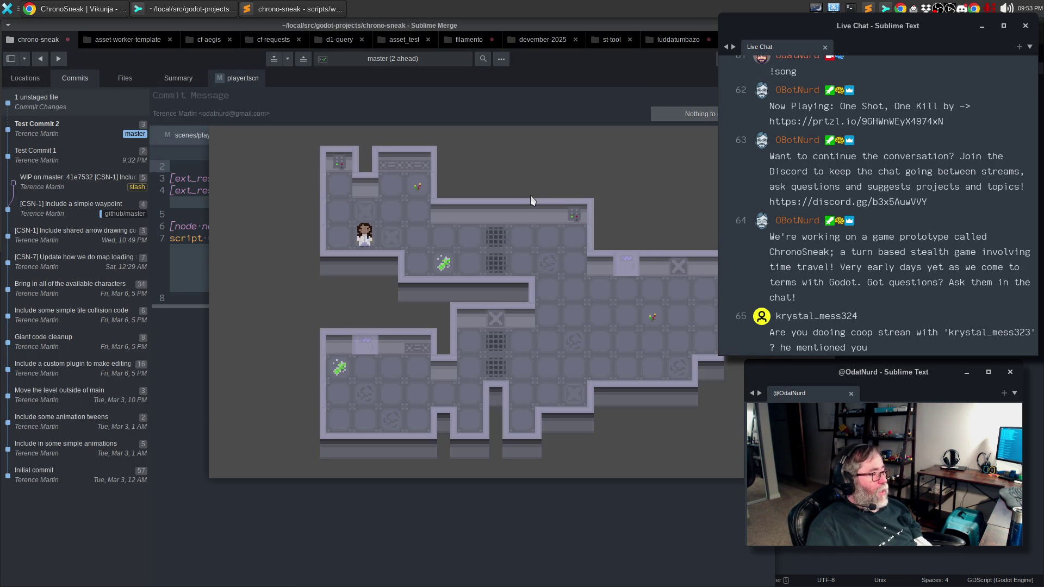
pyautogui.press('Right')
pyautogui.press('Right')
pyautogui.press('Up')
pyautogui.press('Up')
pyautogui.press('Left')
pyautogui.press('Down')
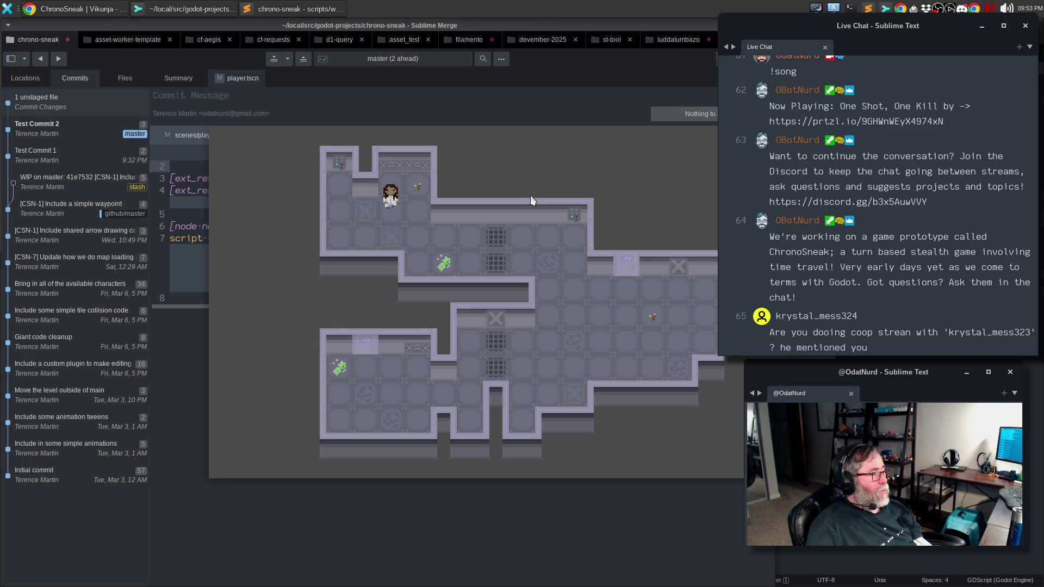
pyautogui.press('Left')
pyautogui.press('Left')
pyautogui.press('Up')
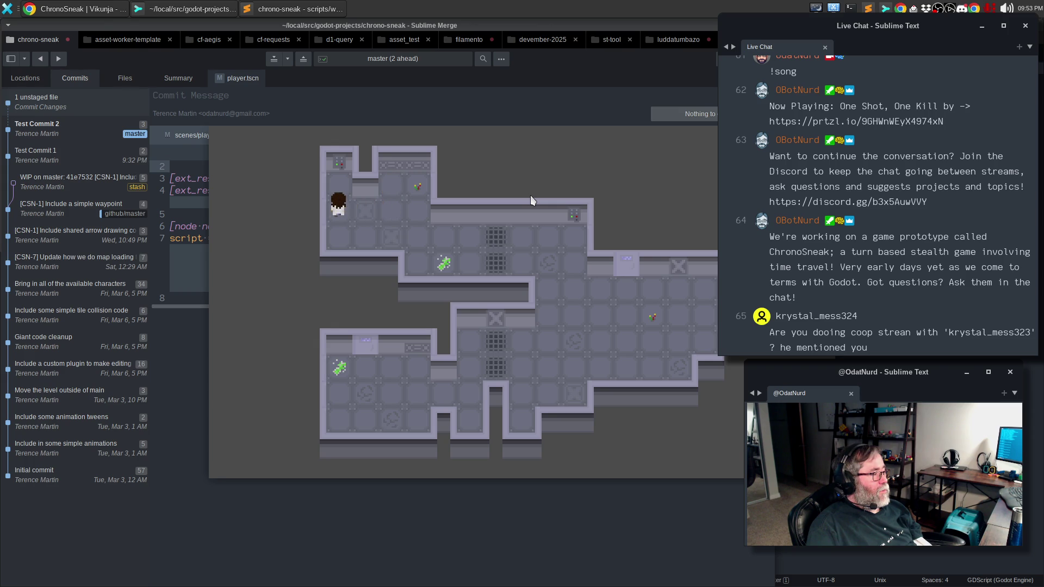
pyautogui.press('Down')
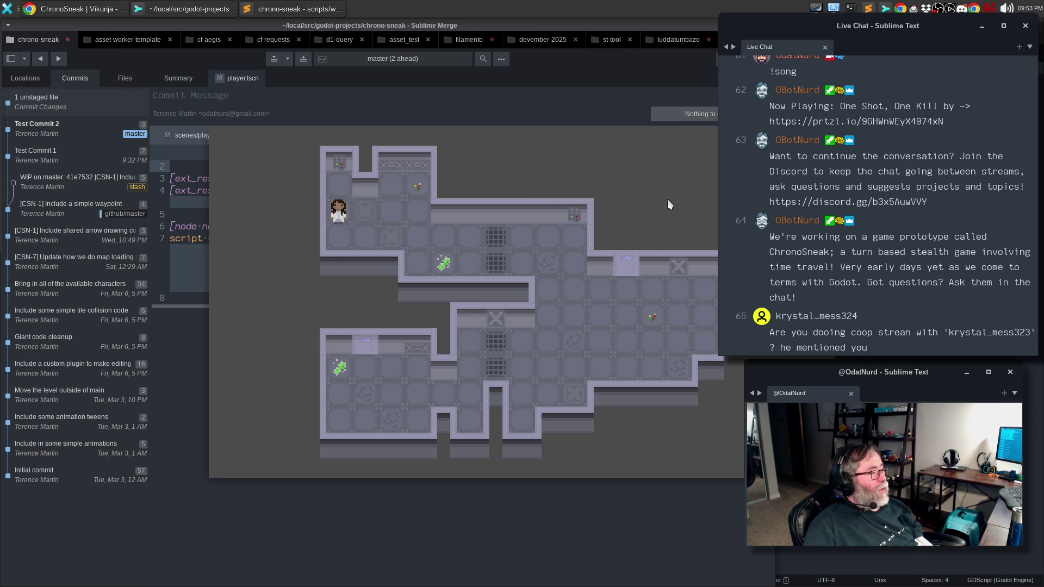
# - Refocus the game window, move the player right, down, left and up, then open a terminal
pyautogui.click(629, 113)
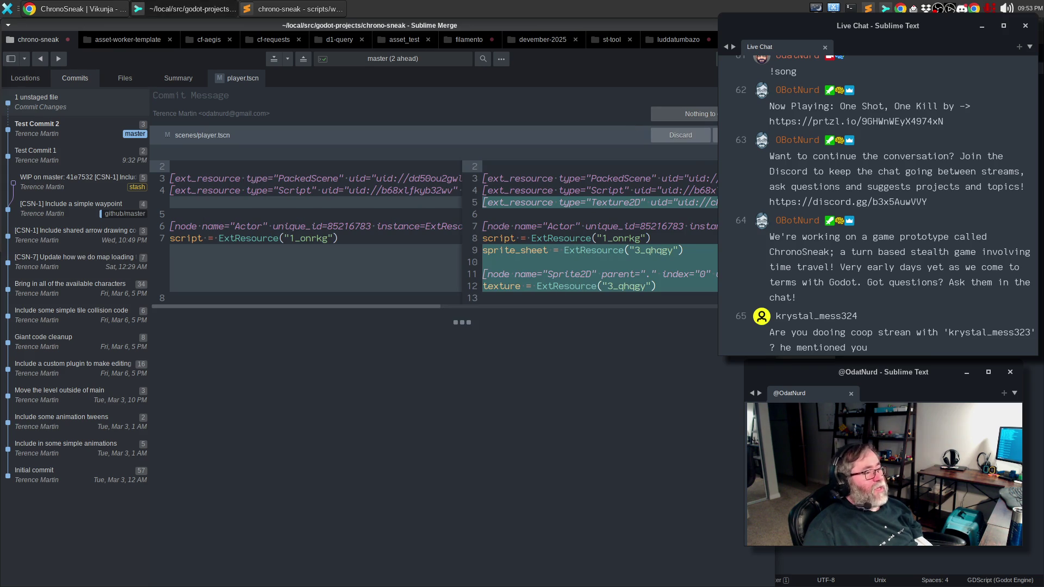
pyautogui.hotkey('alt', 'Tab')
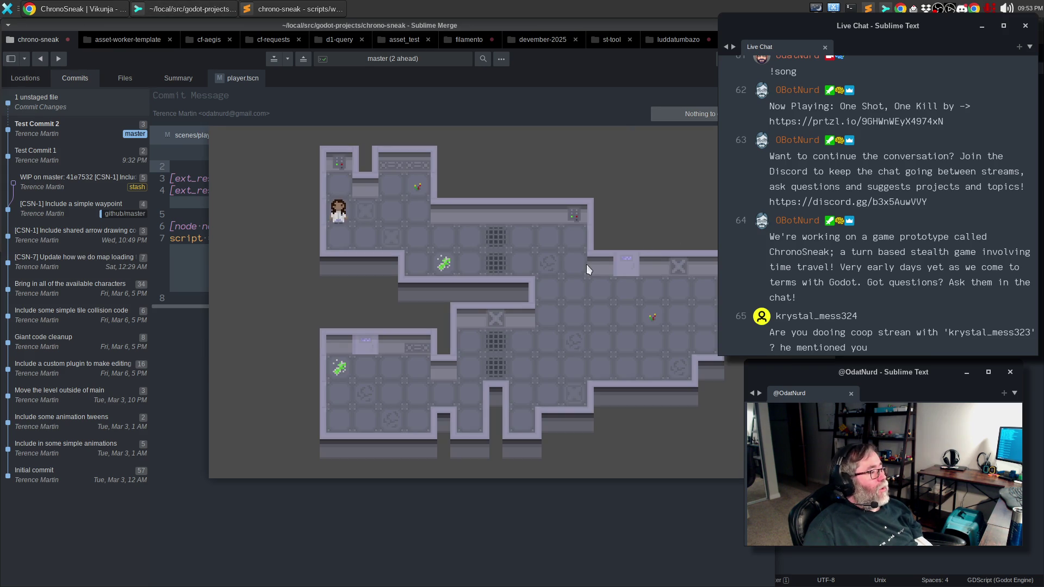
pyautogui.press('Right')
pyautogui.press('Down')
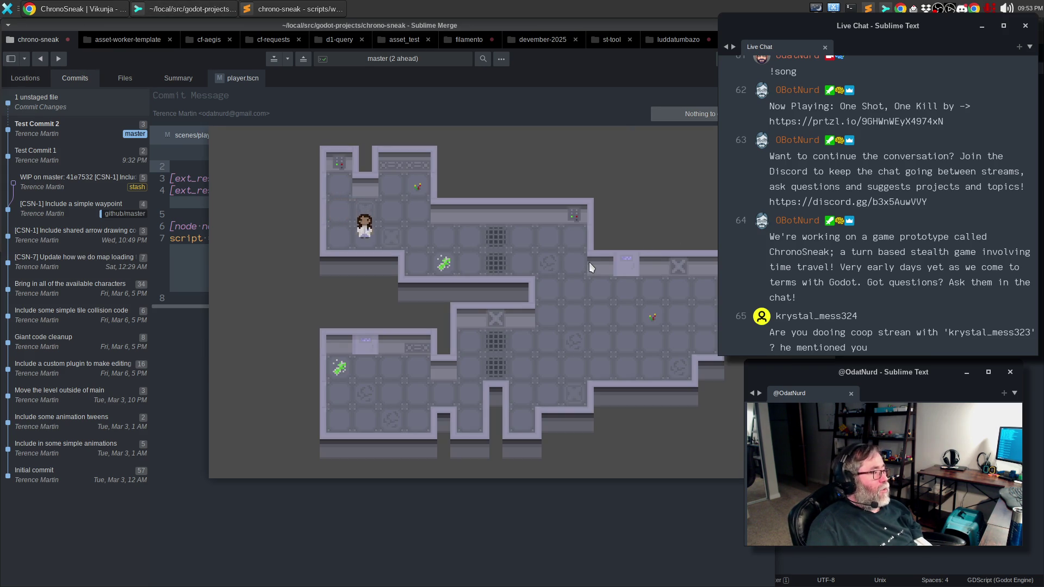
pyautogui.press('Left')
pyautogui.press('Up')
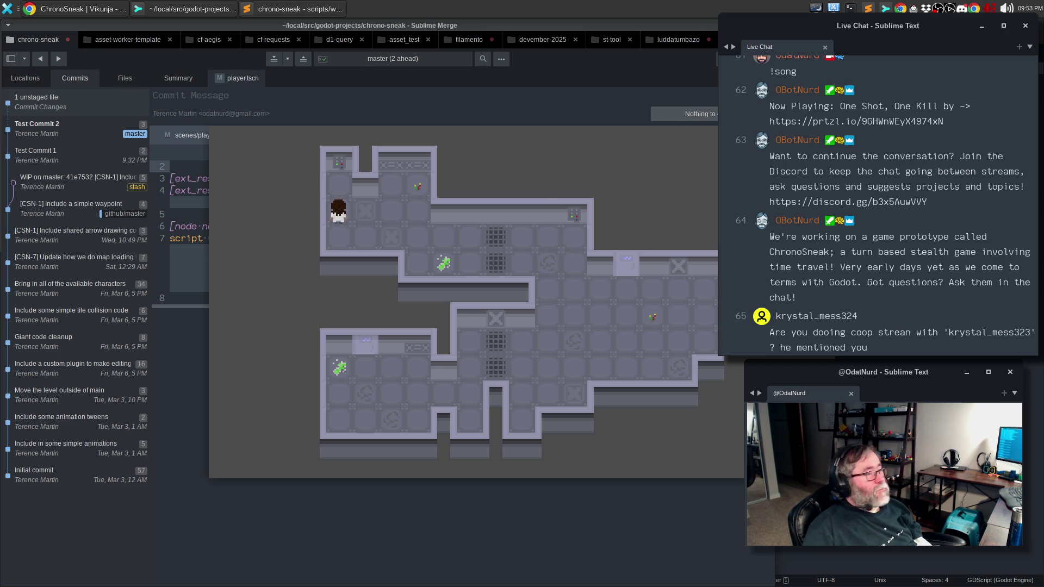
pyautogui.hotkey('ctrl', 'alt', 't')
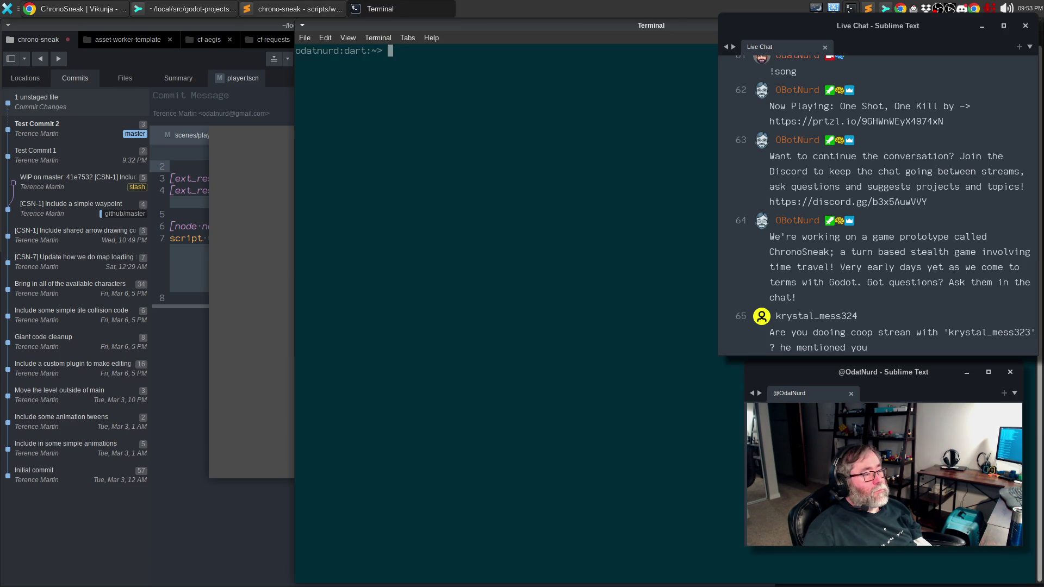
# - List processes with 'ps auxgww | grep godot', kill Godot PID 5795, and close the terminal
pyautogui.write('ps aux')
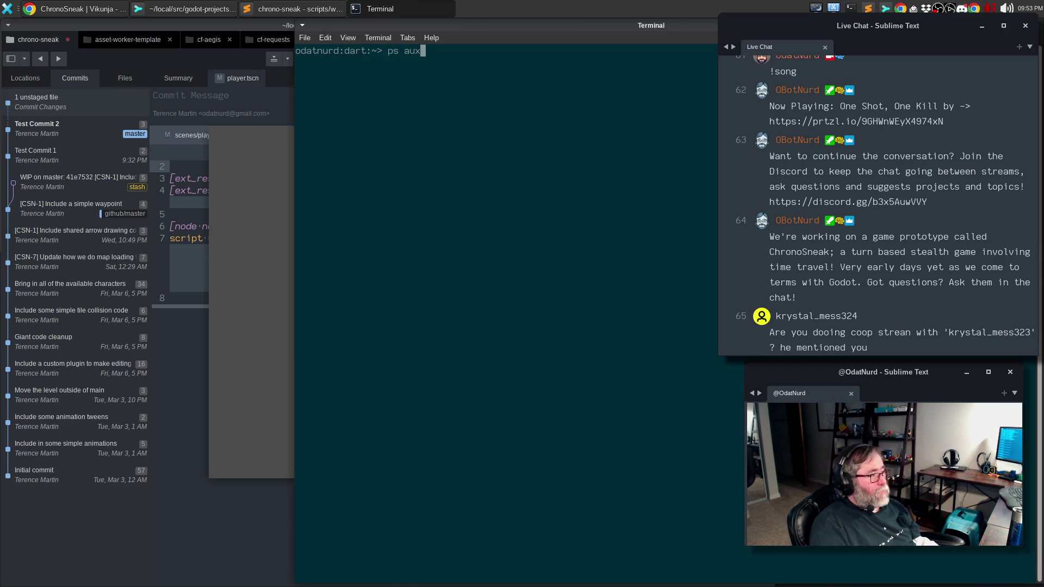
pyautogui.write('gww | grep god')
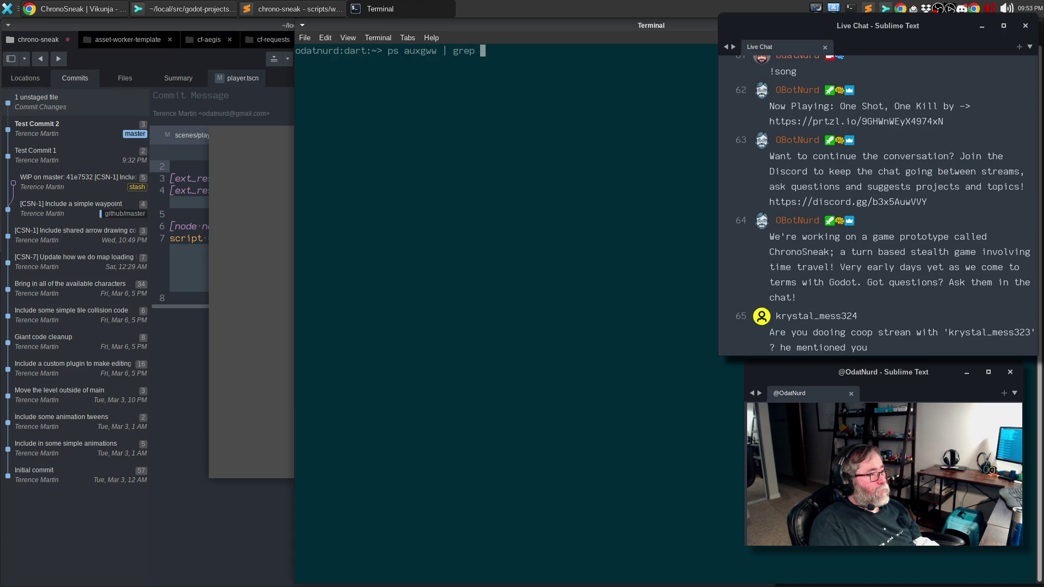
pyautogui.write('ot')
pyautogui.press('Return')
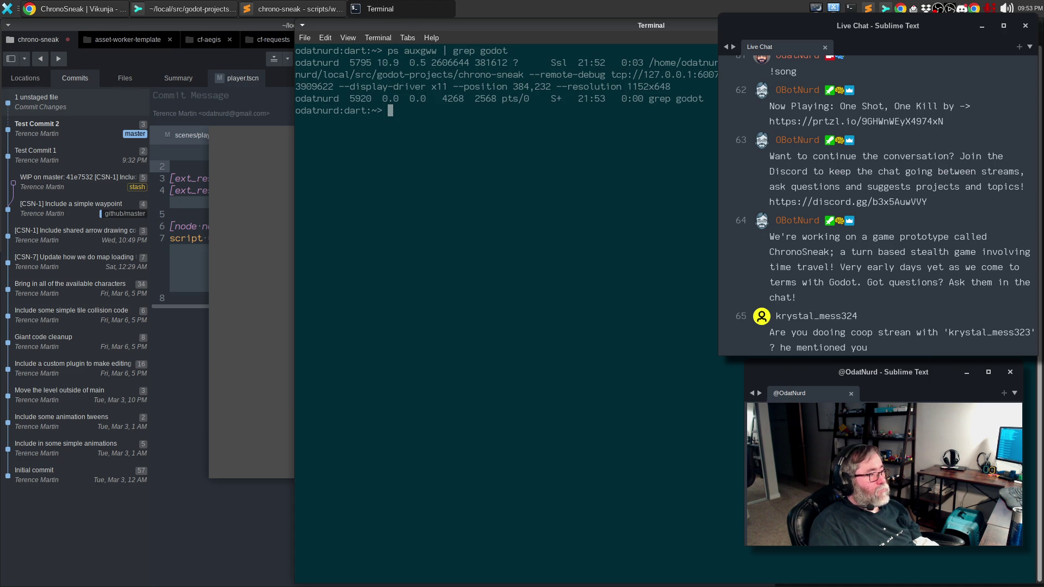
pyautogui.write('kill')
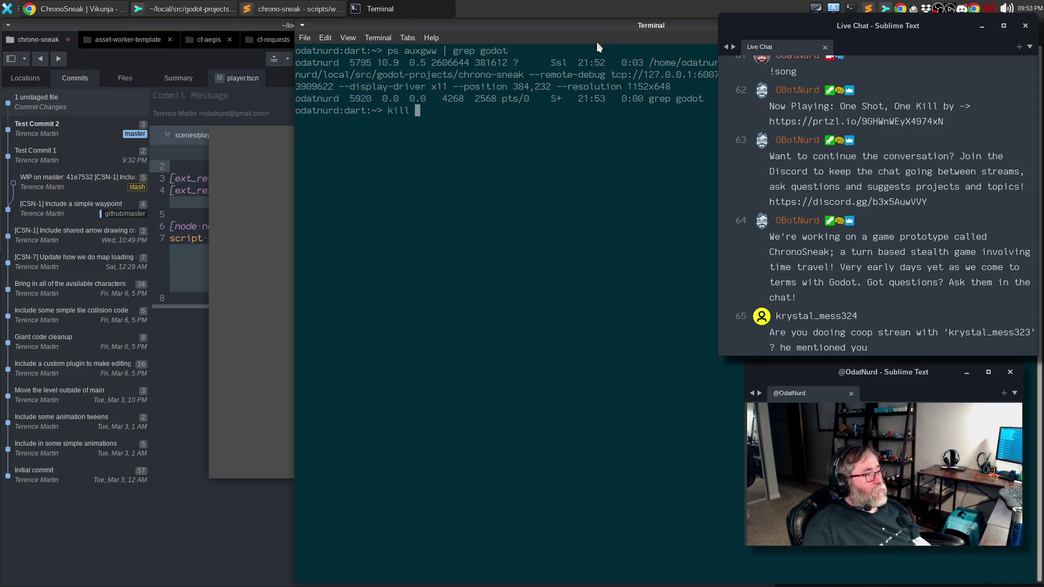
pyautogui.doubleClick(361, 62)
pyautogui.middleClick(649, 218)
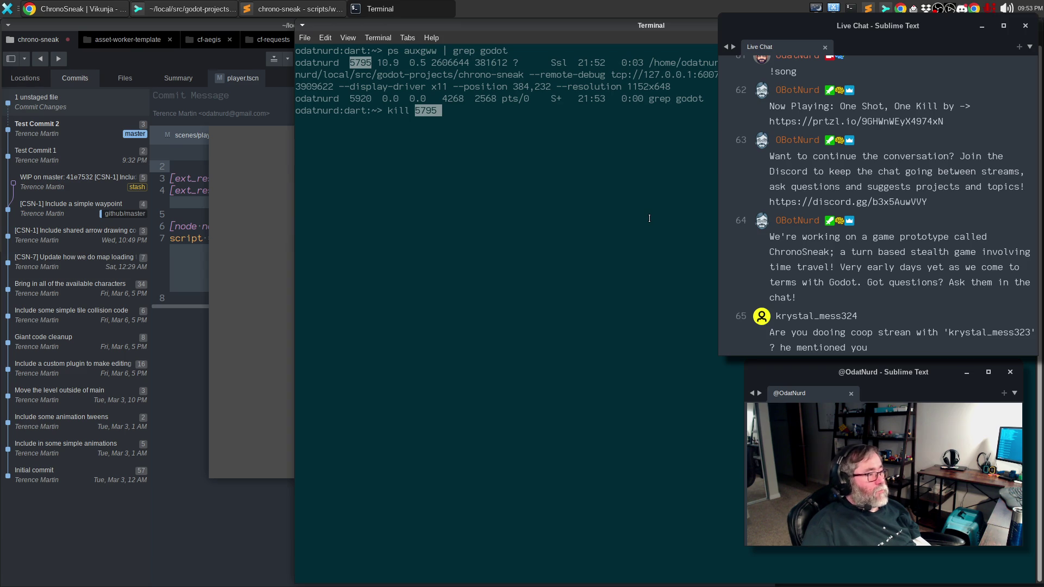
pyautogui.press('Return')
pyautogui.click(648, 218)
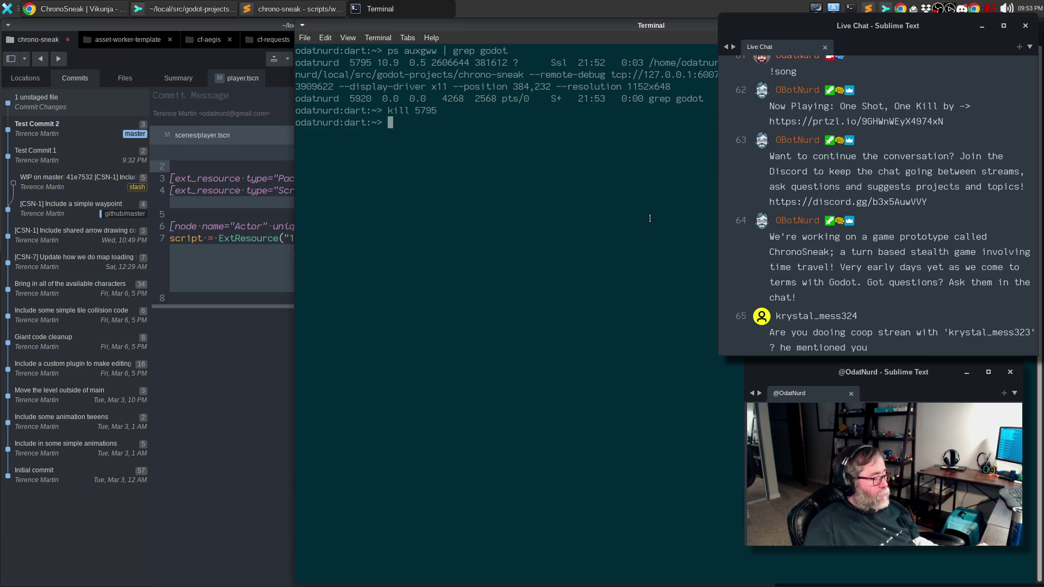
pyautogui.hotkey('ctrl', 'd')
# - Relaunch Godot, run ChronoSneak with F5, and walk the player down, up, right and left
pyautogui.moveTo(23, 153)
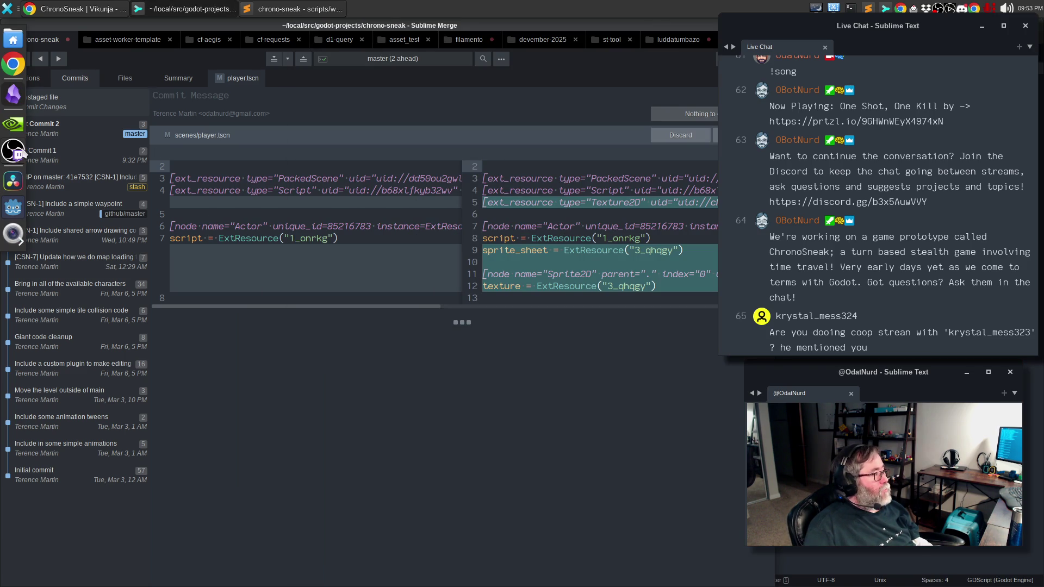
pyautogui.click(12, 208)
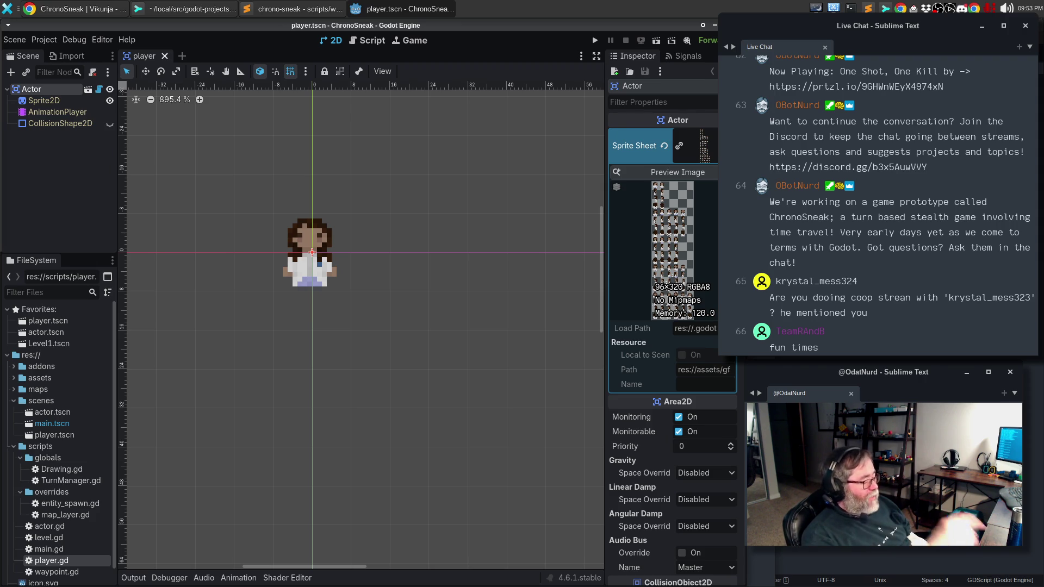
pyautogui.press('F5')
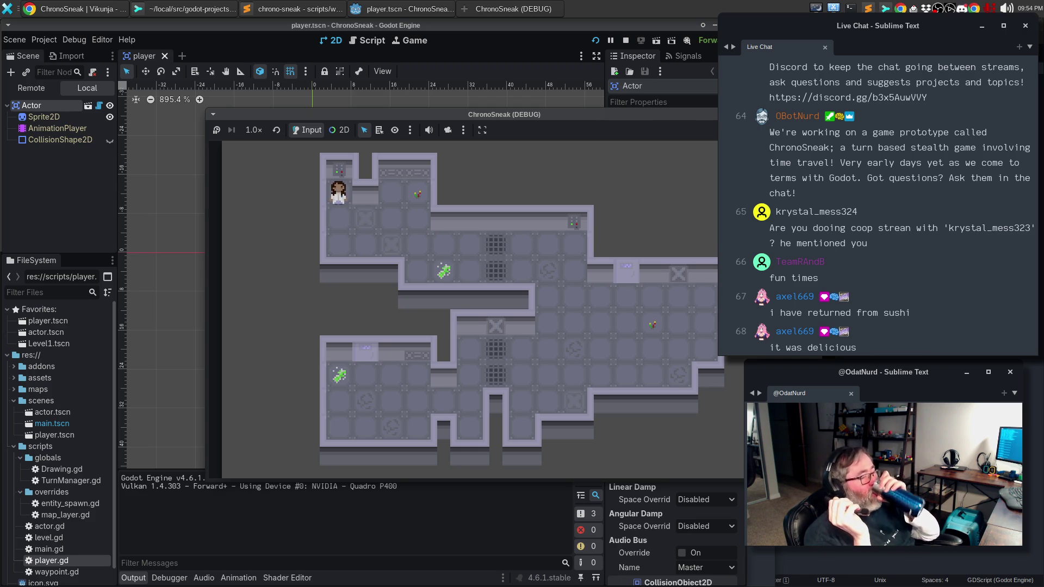
pyautogui.press('Down')
pyautogui.press('Up')
pyautogui.press('Up')
pyautogui.press('Down')
pyautogui.press('Right')
pyautogui.press('Right')
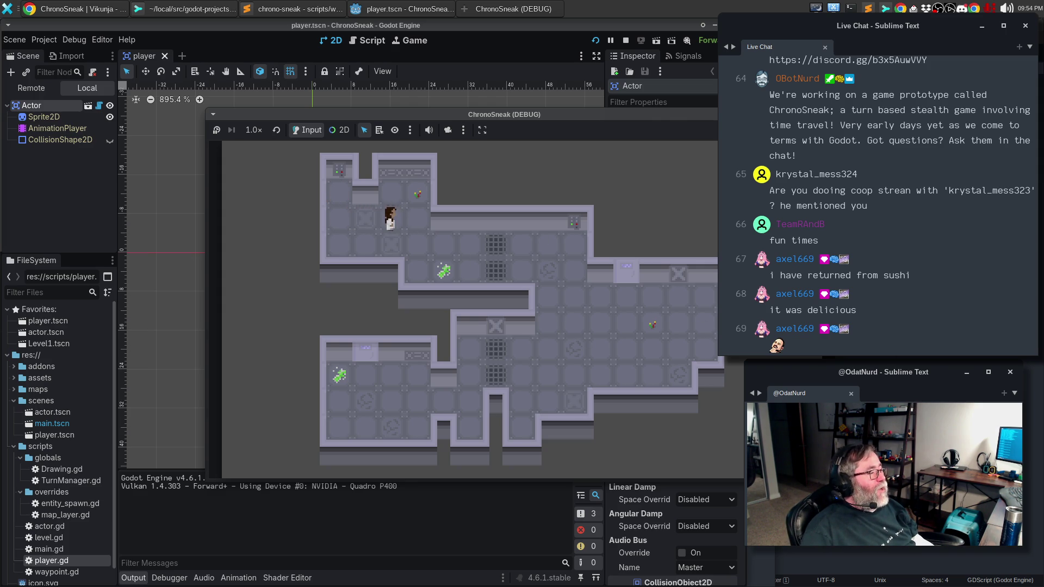
pyautogui.press('Left')
pyautogui.press('Left')
pyautogui.press('Down')
pyautogui.press('Up')
pyautogui.press('Down')
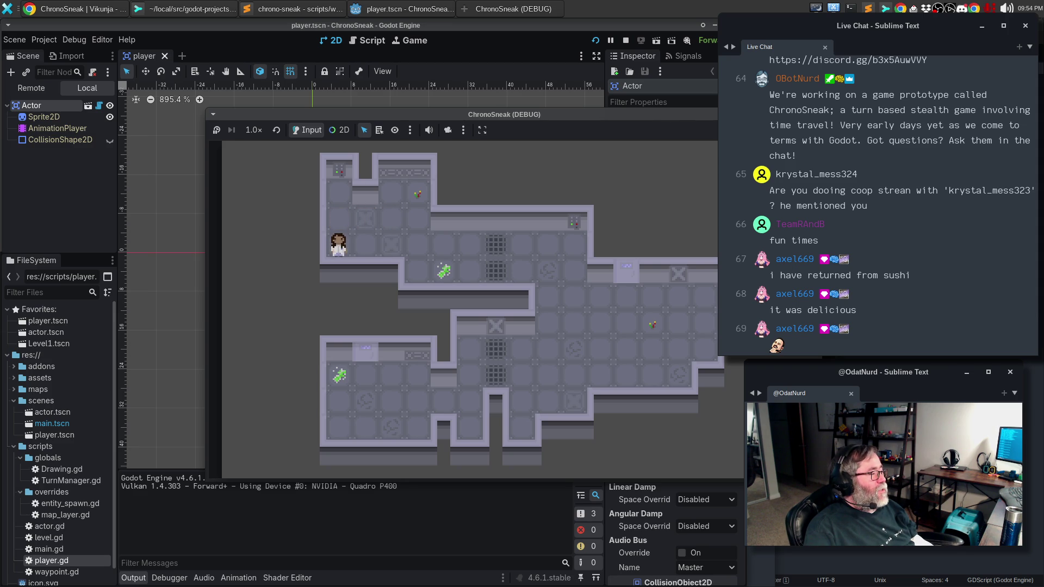
pyautogui.press('Up')
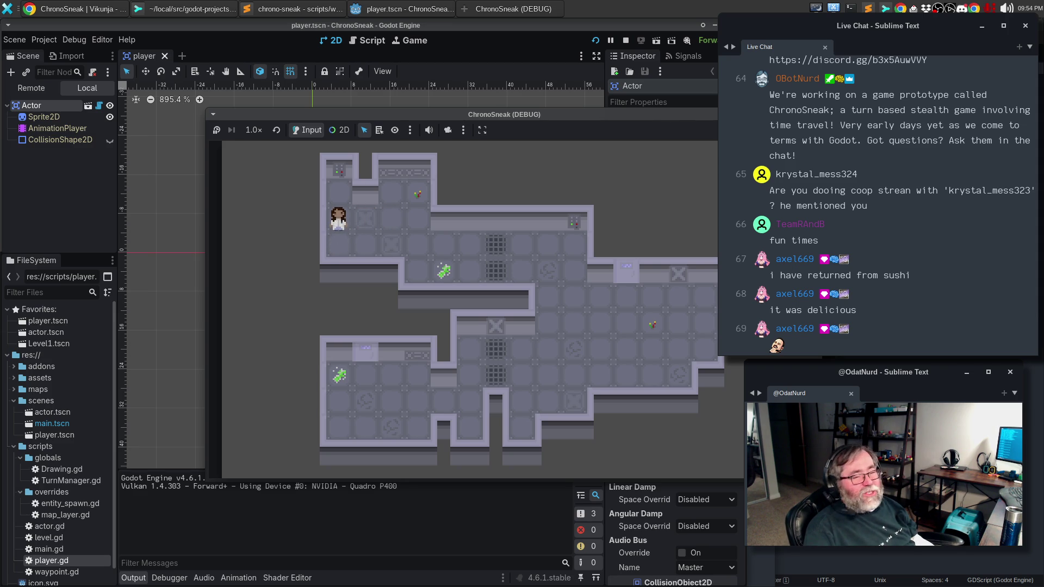
# - Stop the game with Escape, rerun it, and move the player down and up
pyautogui.press('Escape')
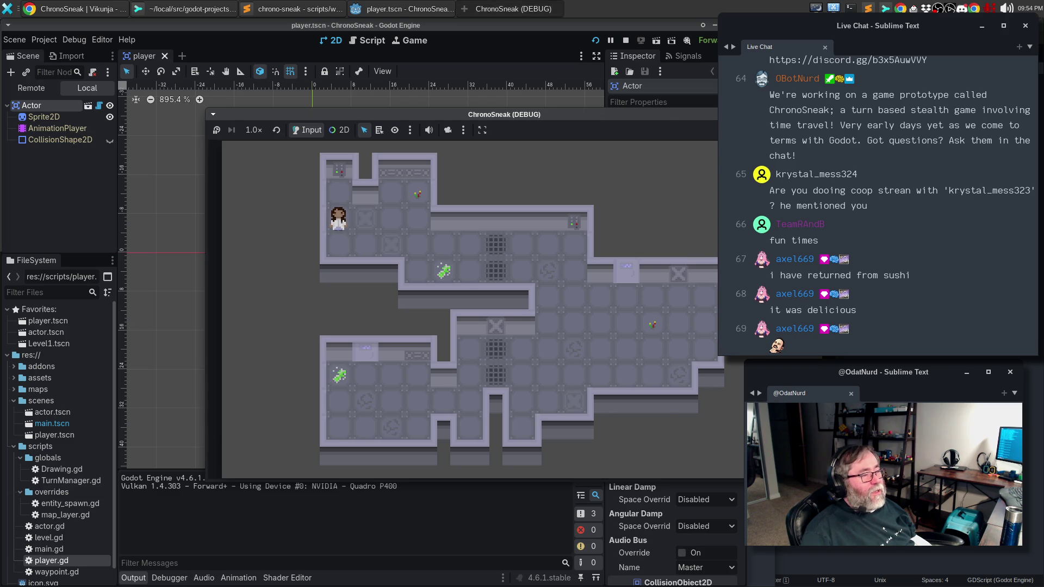
pyautogui.press('F5')
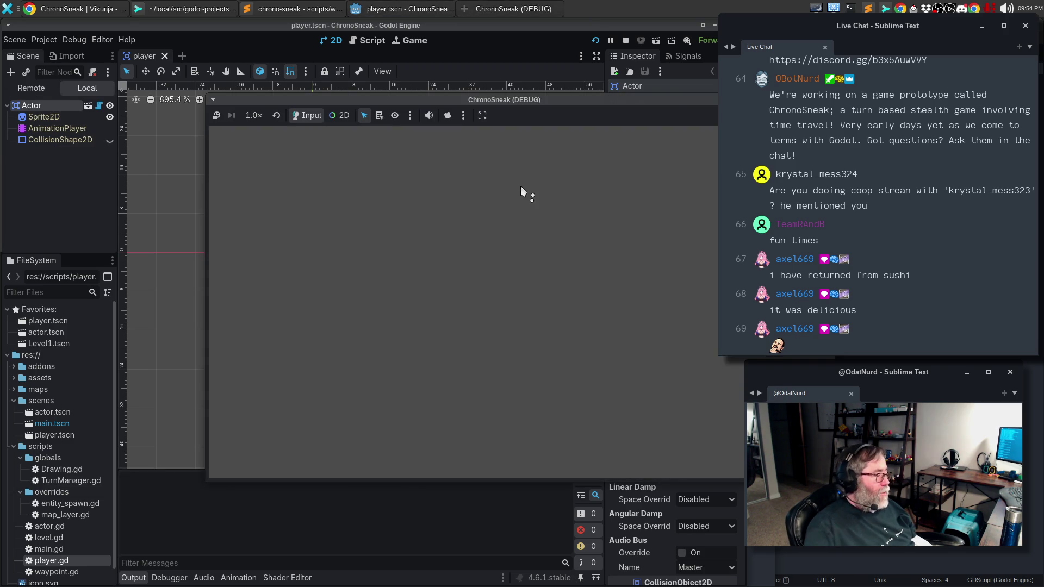
pyautogui.press('Down')
pyautogui.press('Down')
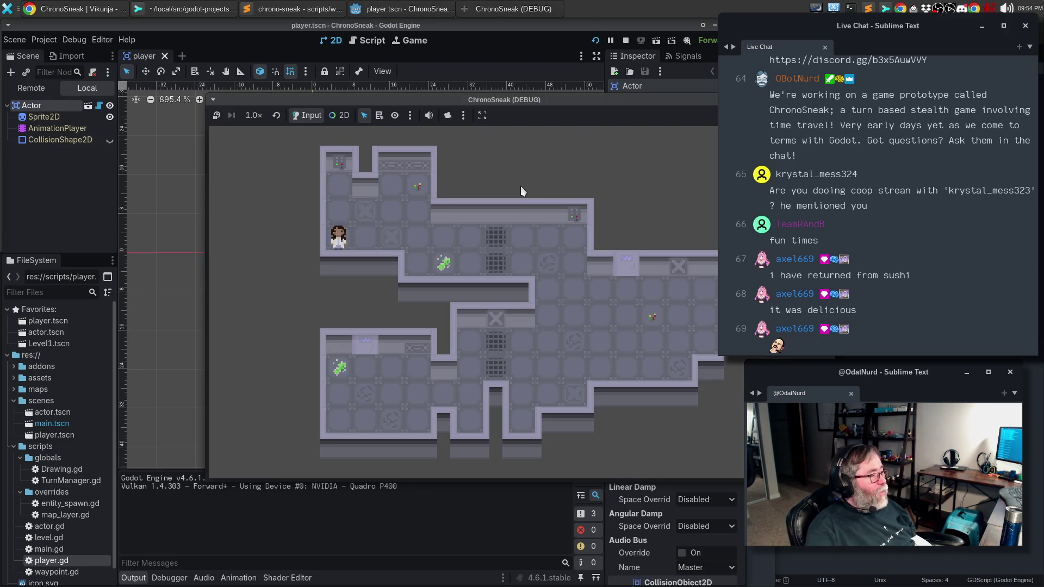
pyautogui.press('Up')
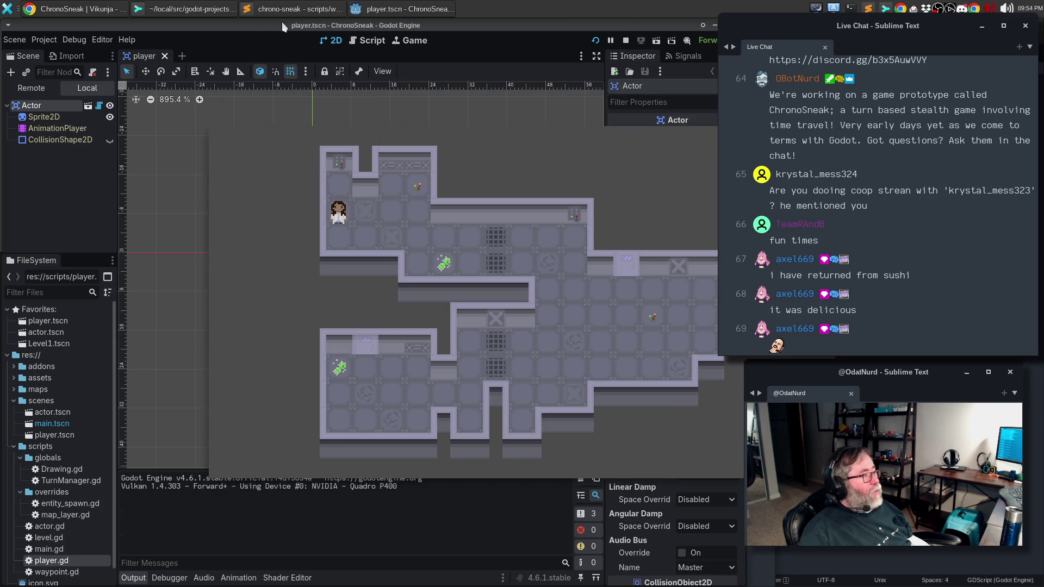
# - In Chrome, close the Reddit Node3D question tab
pyautogui.click(76, 9)
pyautogui.click(633, 33)
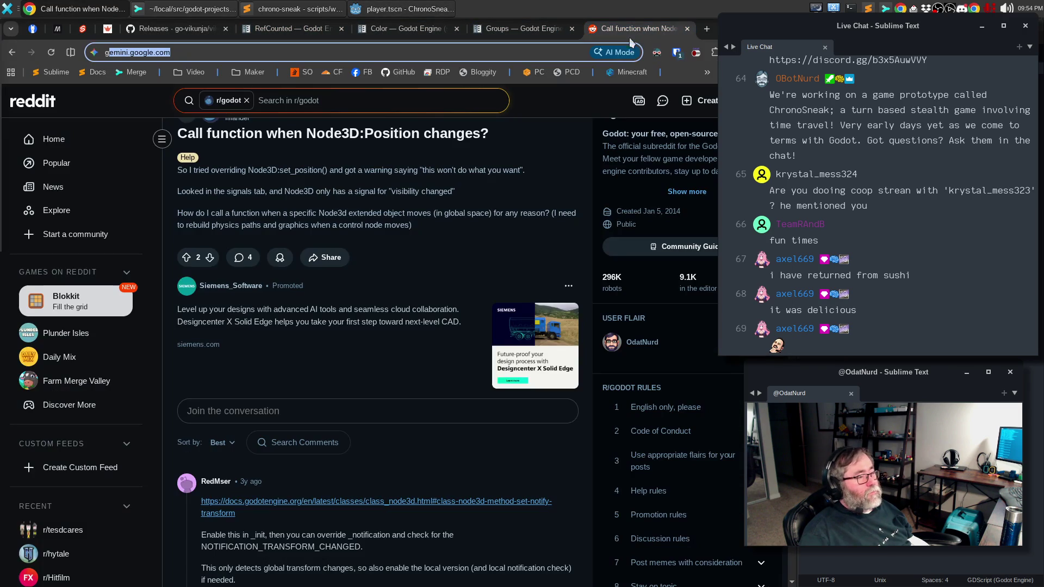
pyautogui.click(687, 29)
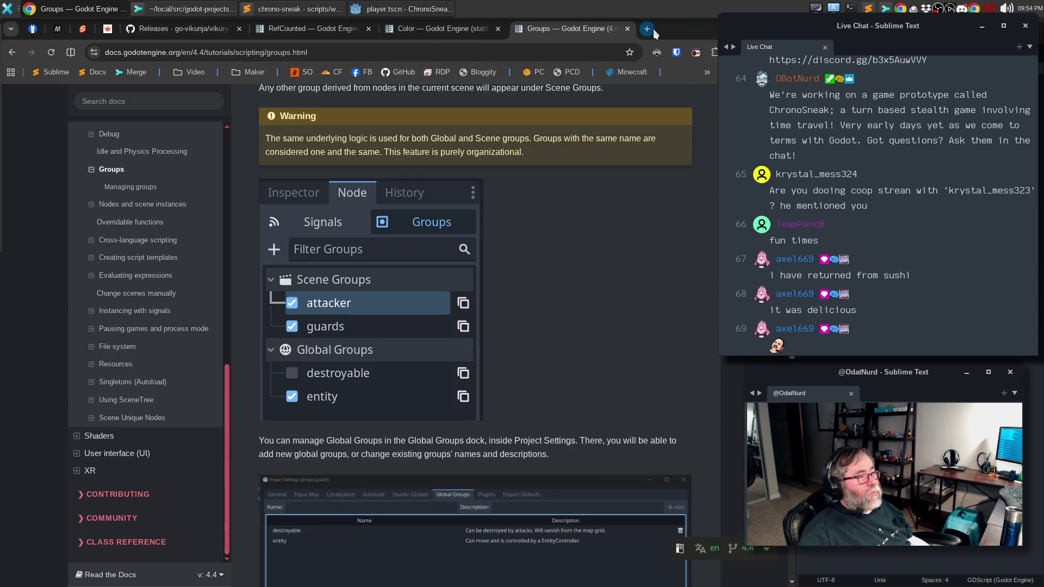
# - Search the web for 'godot download' and open the Download Godot 4 for Windows page
pyautogui.click(653, 29)
pyautogui.write('godot')
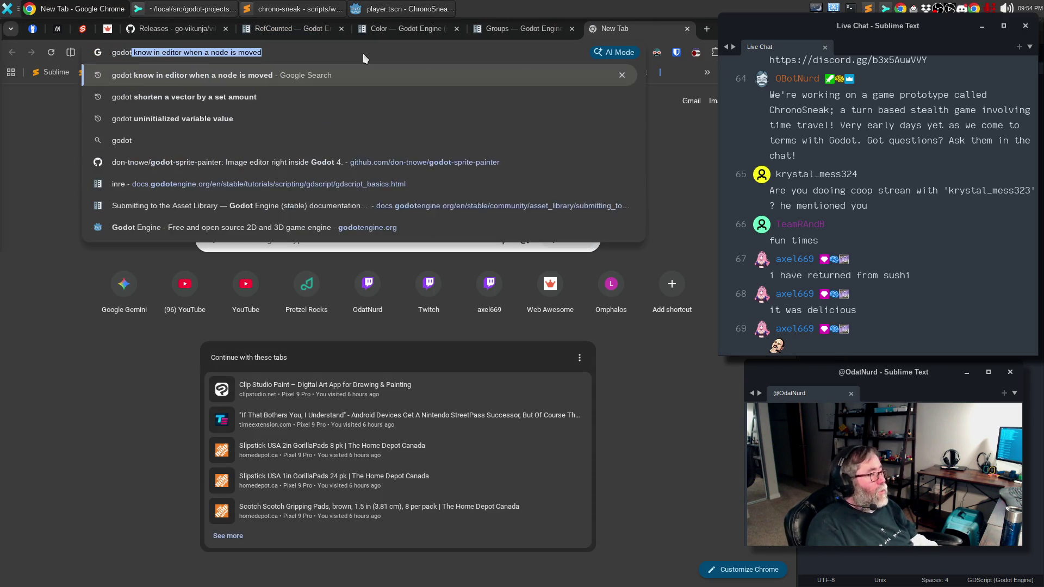
pyautogui.write(' download')
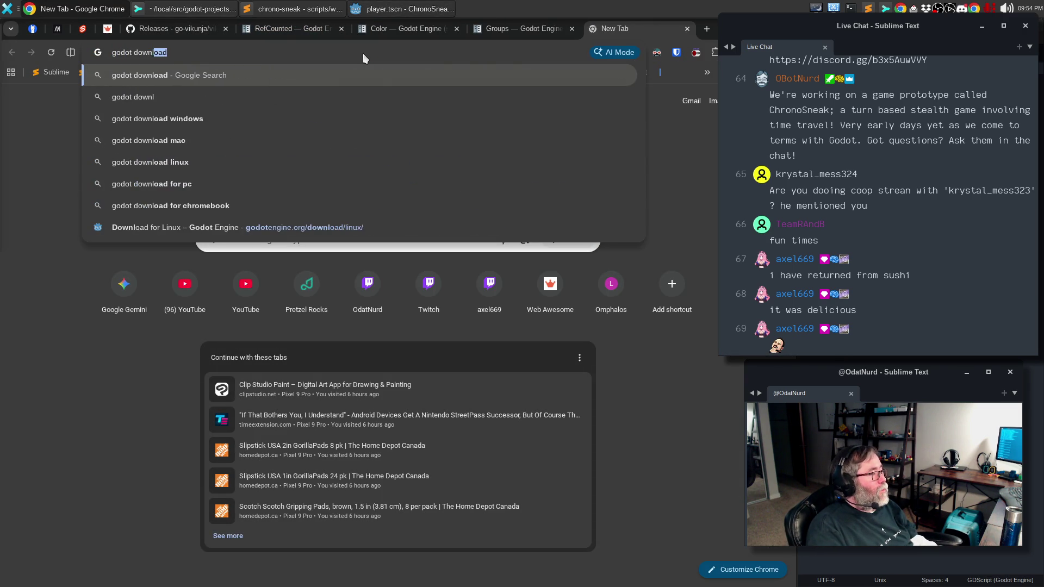
pyautogui.press('Return')
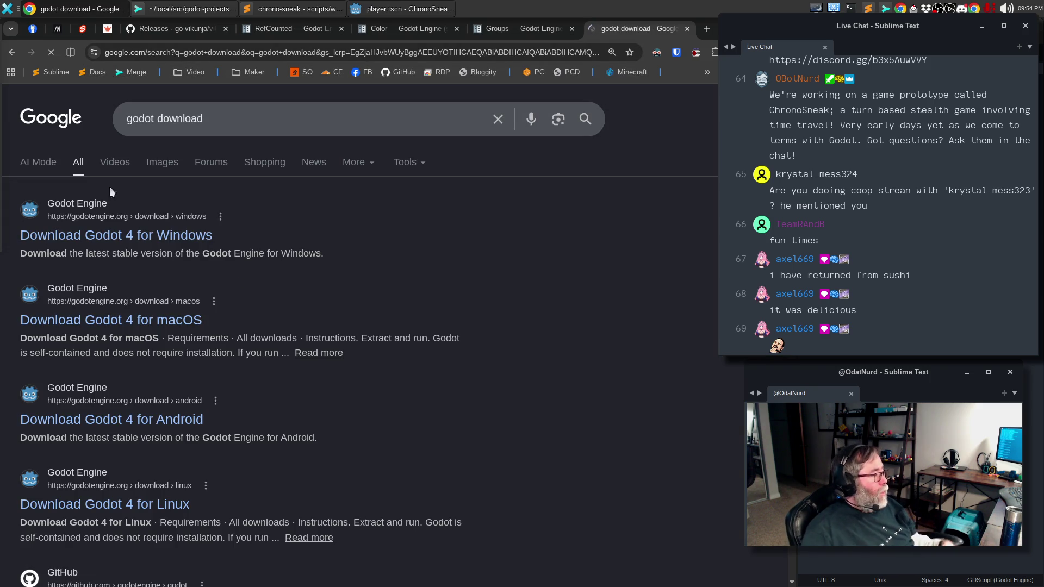
pyautogui.click(62, 238)
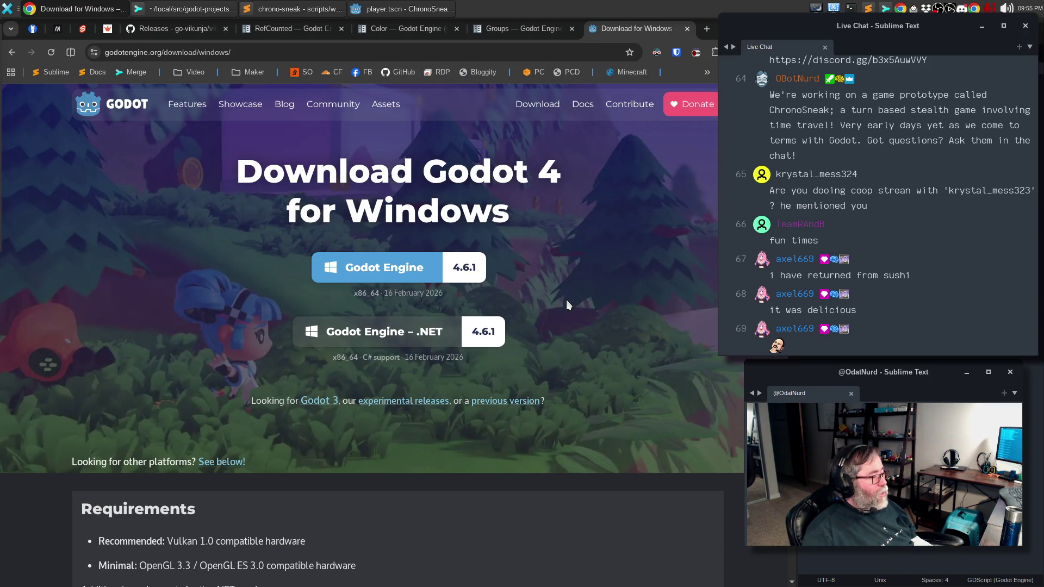
# - Open the experimental releases list and then the 4.6.2-rc1 changelog
pyautogui.scroll(-7, 567, 299)
pyautogui.scroll(7, 566, 300)
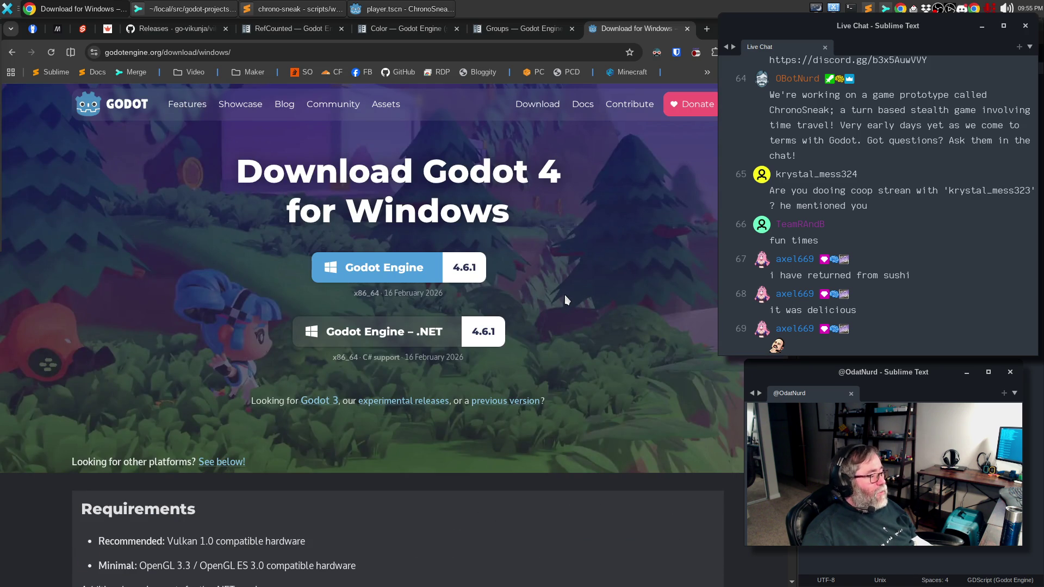
pyautogui.click(419, 401)
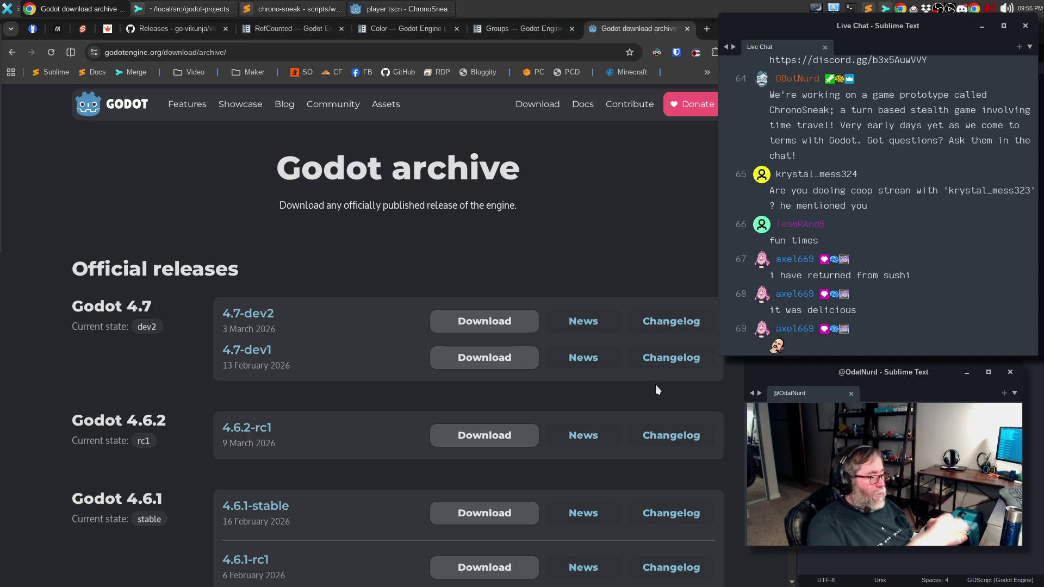
pyautogui.click(661, 442)
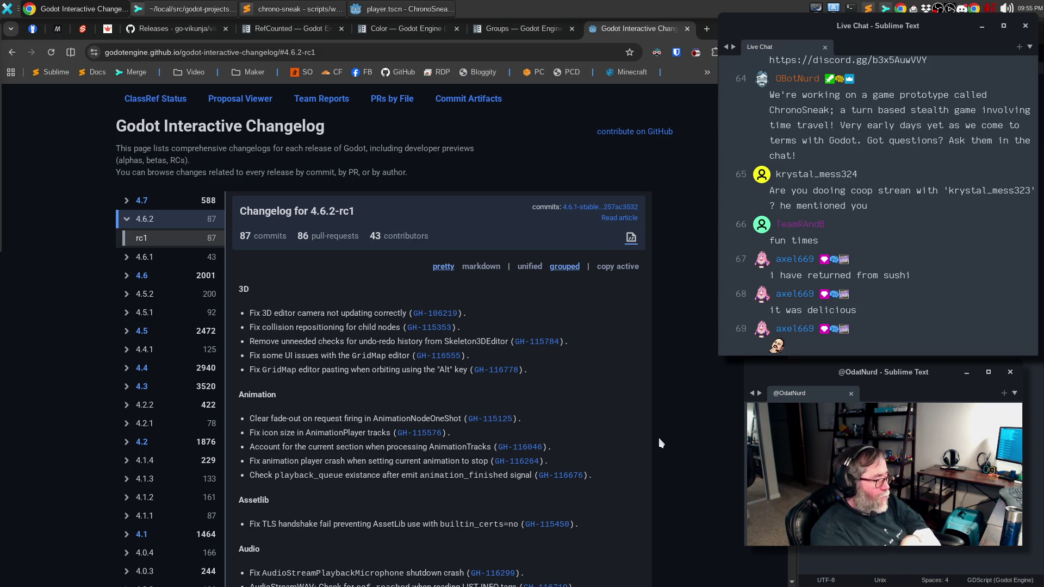
pyautogui.scroll(-3, 627, 426)
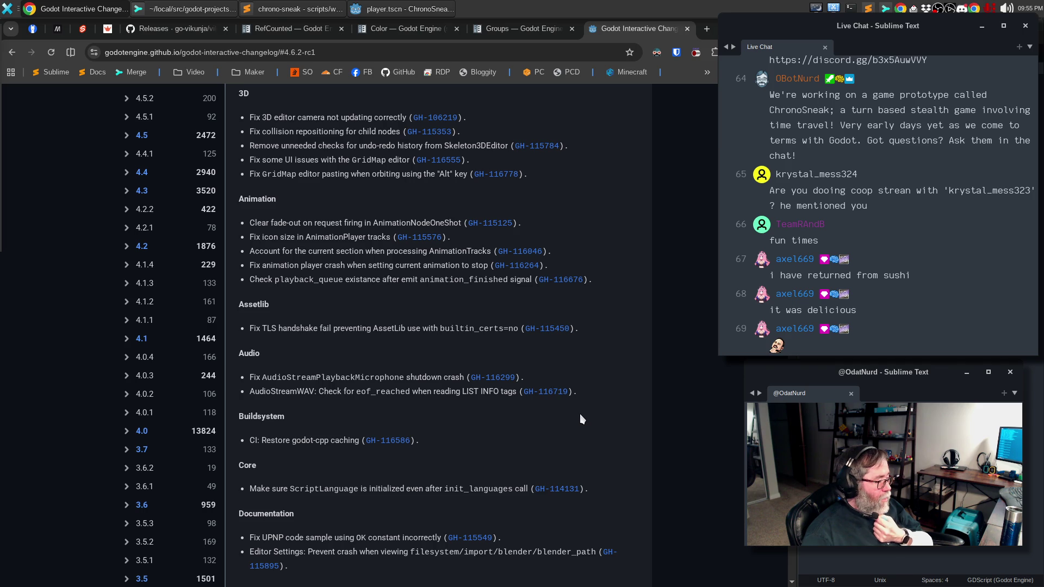
pyautogui.scroll(-2, 575, 411)
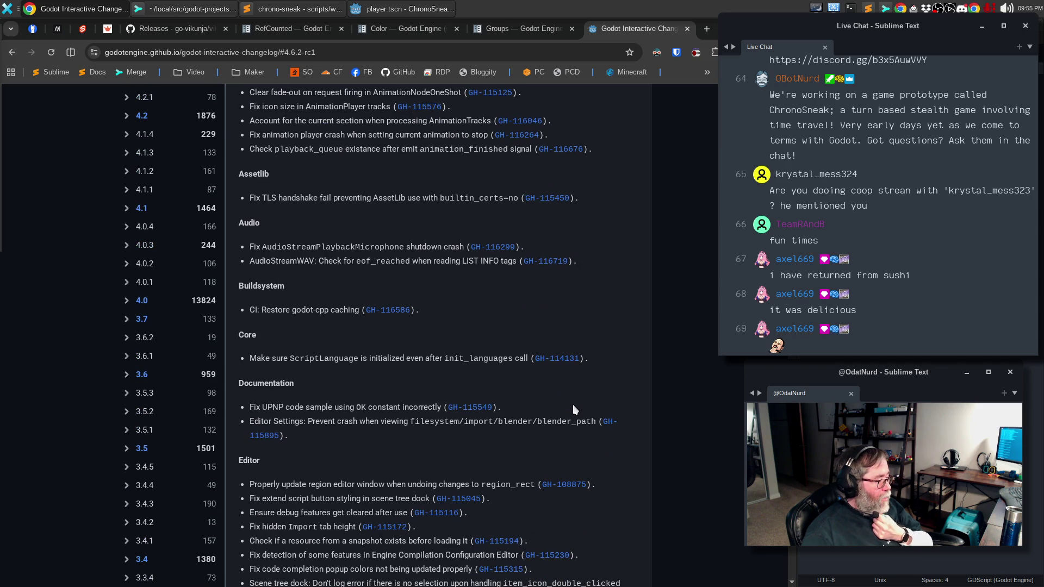
pyautogui.scroll(-4, 573, 405)
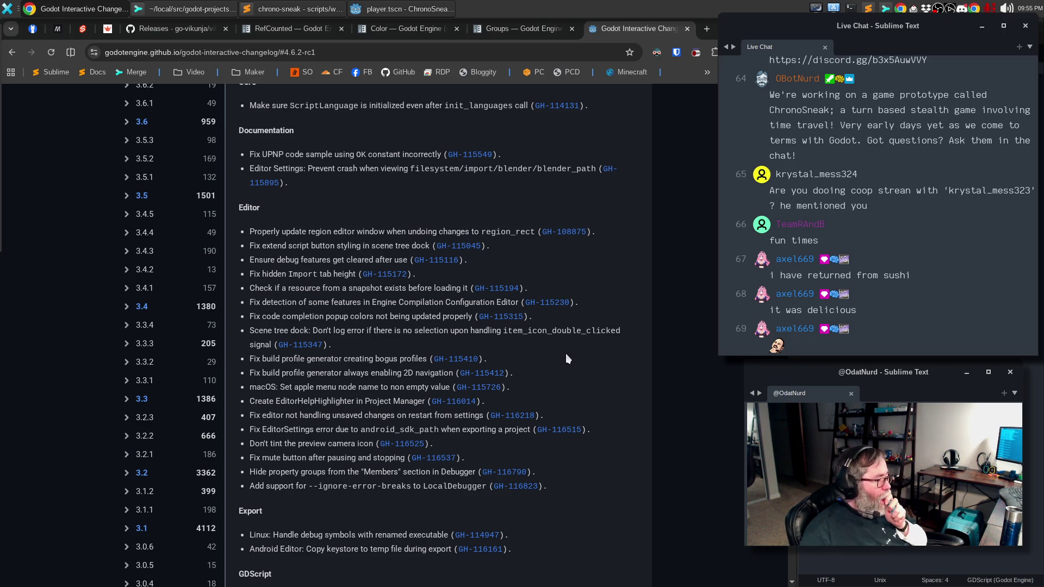
pyautogui.scroll(-1, 566, 353)
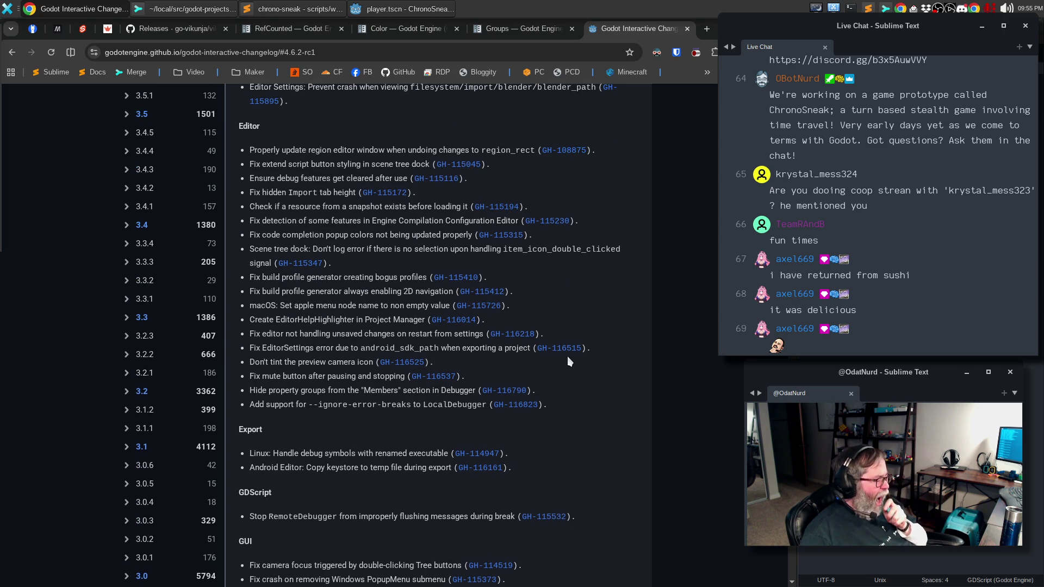
pyautogui.scroll(-5, 567, 359)
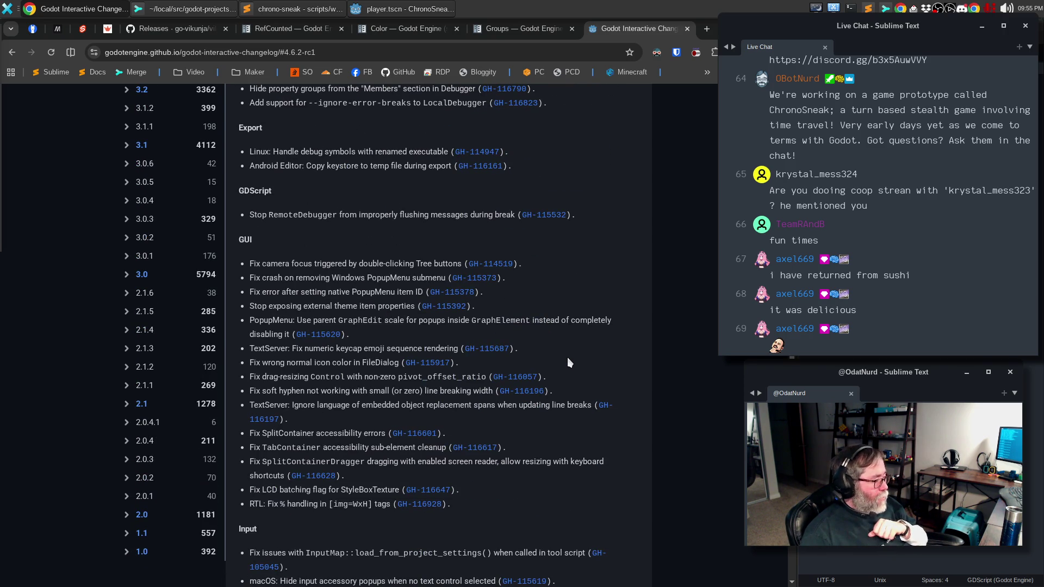
pyautogui.scroll(-3, 568, 362)
pyautogui.scroll(-1, 569, 363)
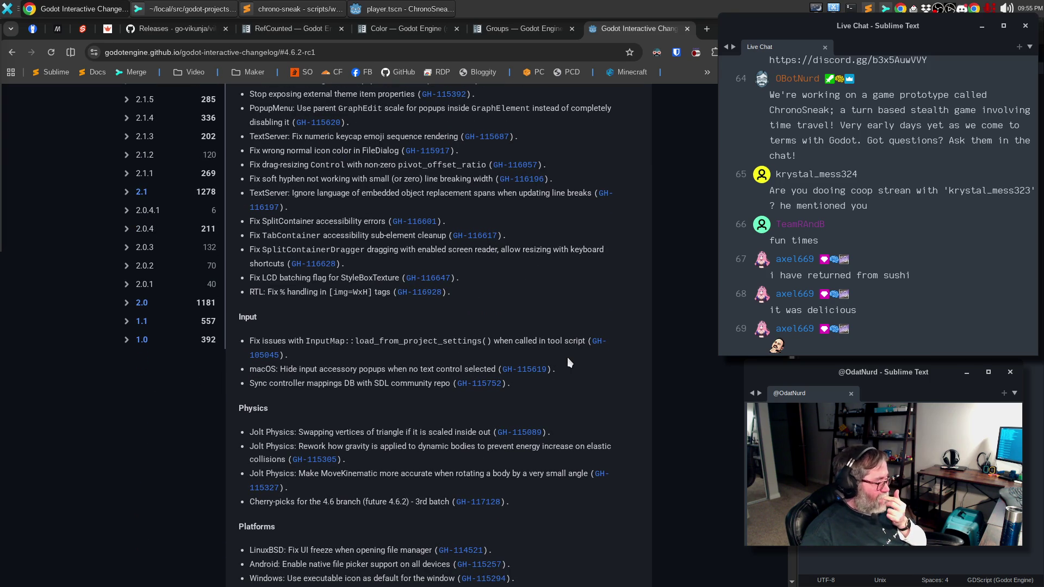
pyautogui.scroll(-2, 569, 362)
pyautogui.scroll(-3, 570, 362)
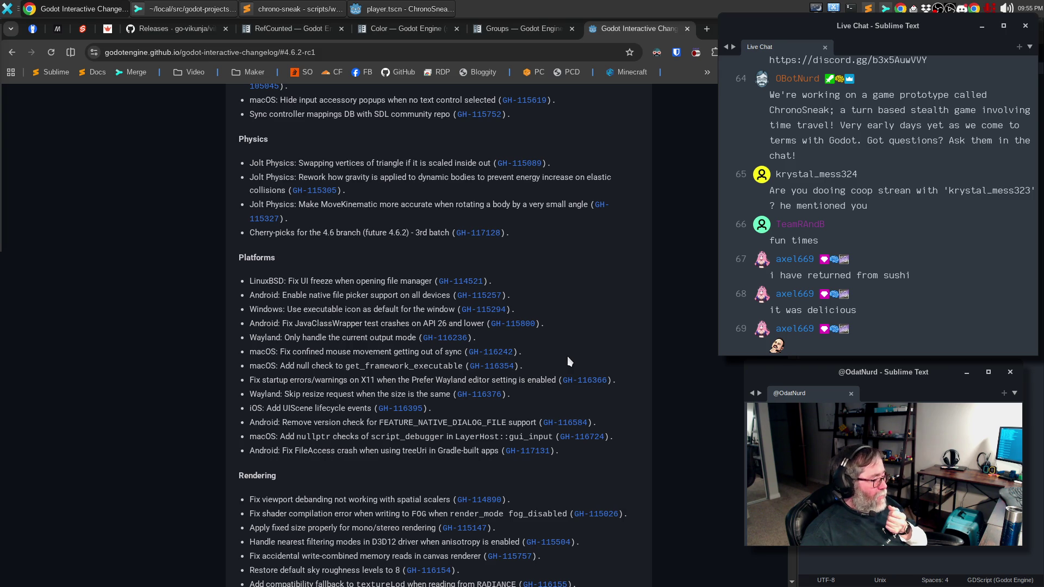
pyautogui.scroll(-2, 568, 358)
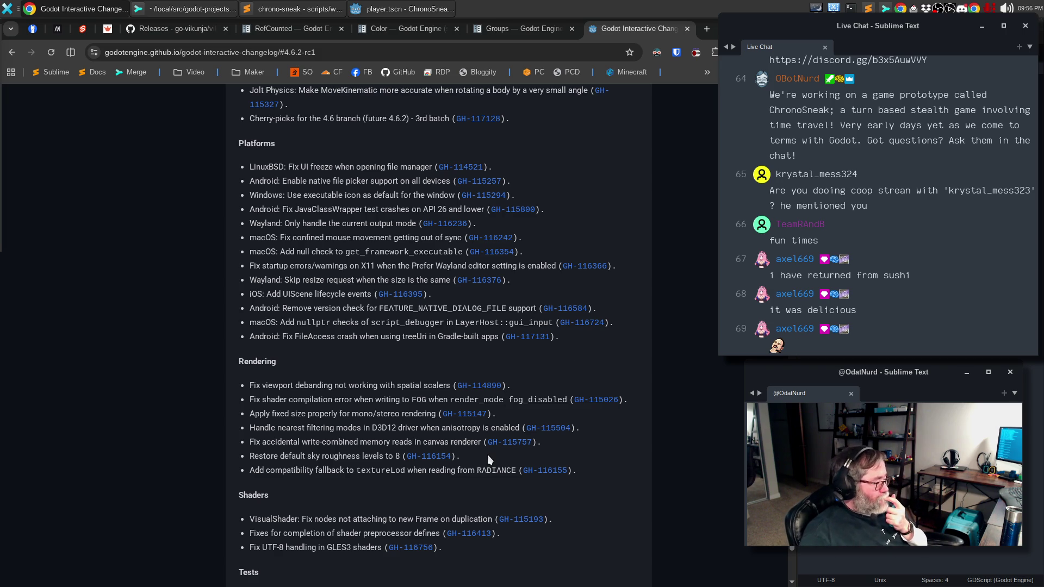
pyautogui.scroll(-3, 487, 454)
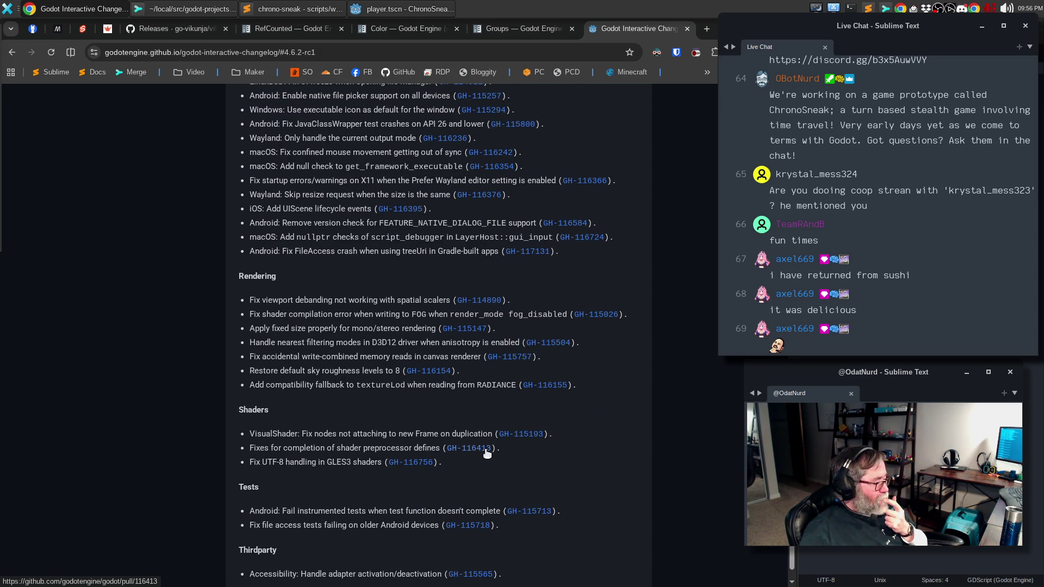
pyautogui.scroll(-1, 499, 352)
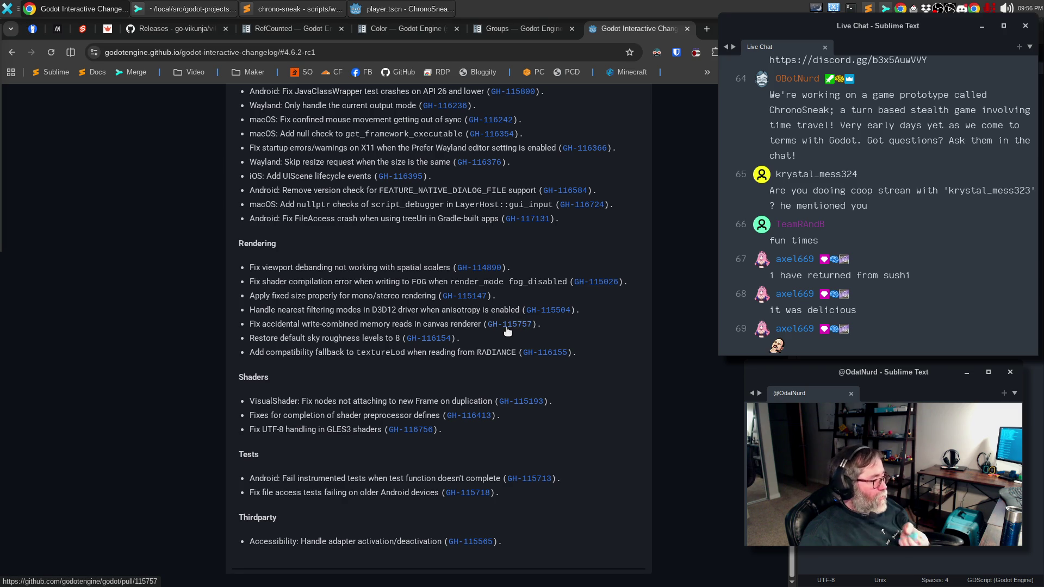
pyautogui.click(507, 328)
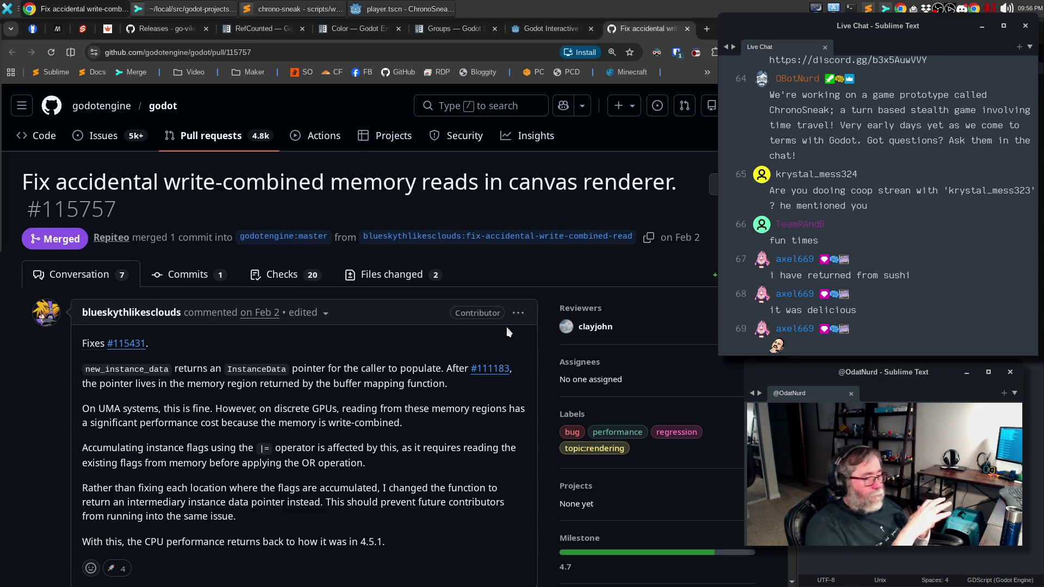
pyautogui.click(688, 28)
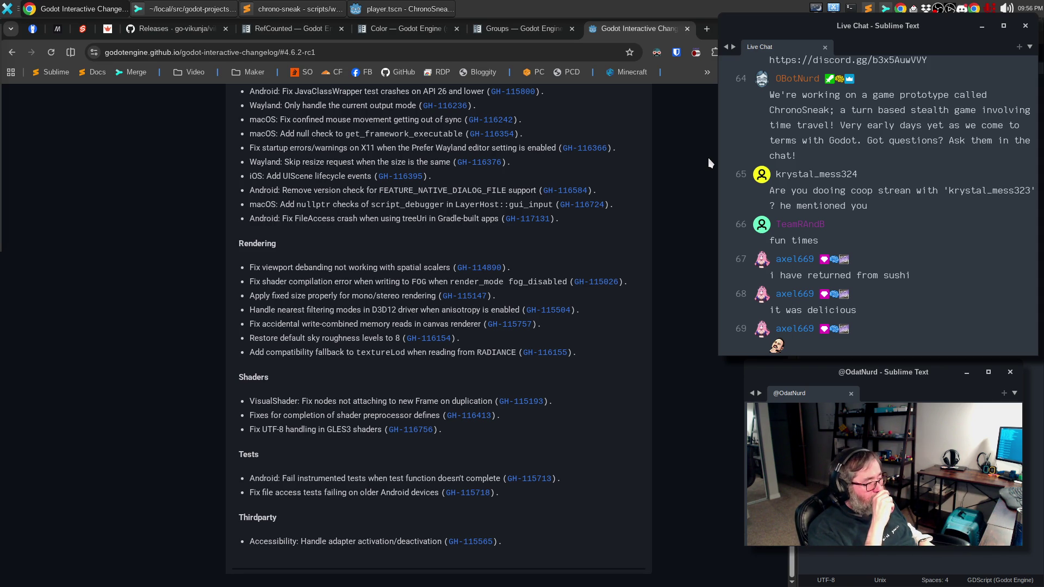
pyautogui.click(166, 9)
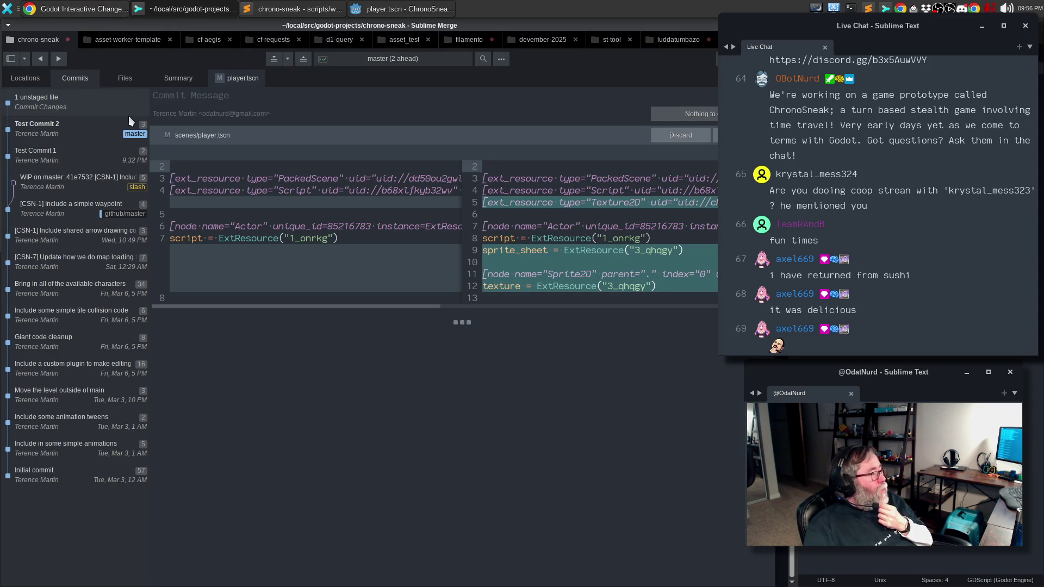
# - Check Test Commit 2 and the uncommitted player.tscn changes, then bring Godot back to front
pyautogui.click(100, 131)
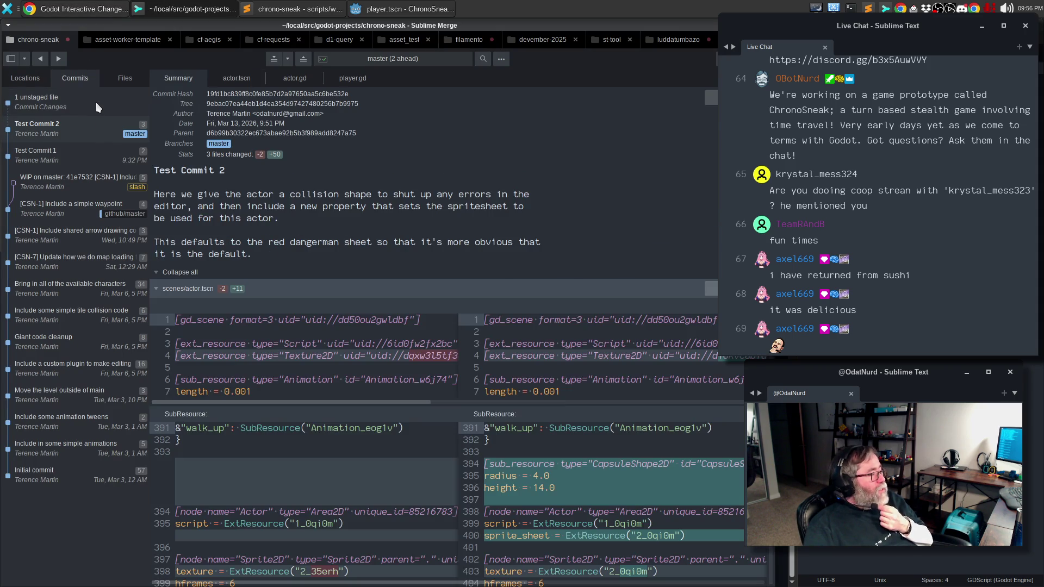
pyautogui.click(96, 106)
pyautogui.moveTo(450, 214)
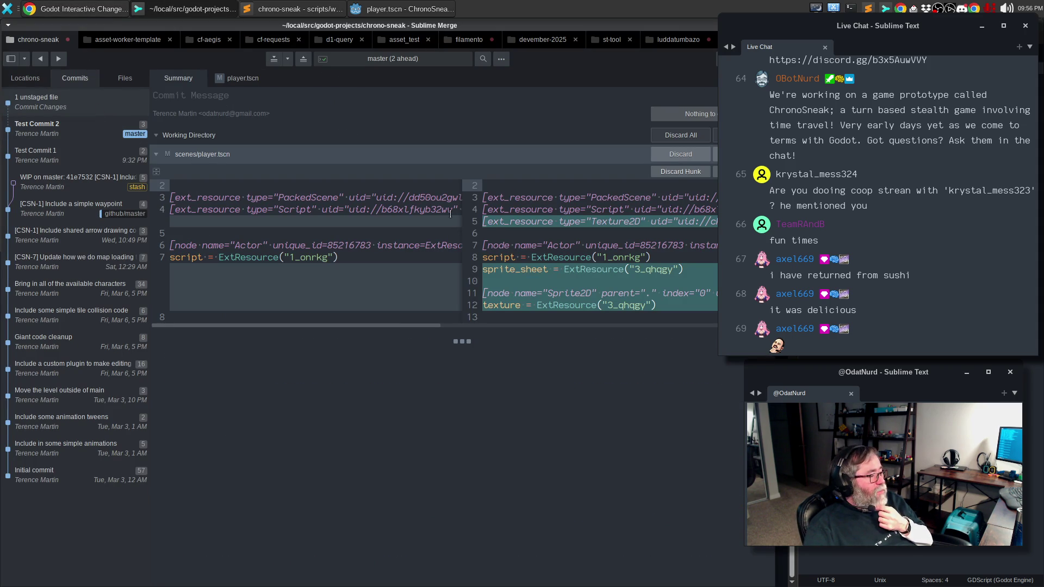
pyautogui.click(382, 8)
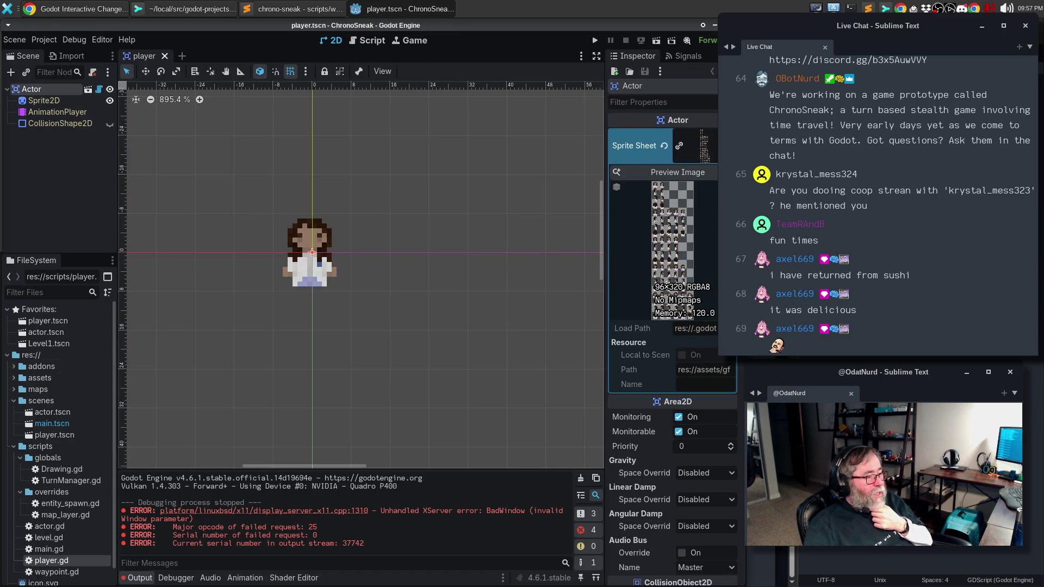
# - Quick-load ml_char_01.png as the player Actor's Sprite Sheet texture in the Inspector
pyautogui.rightClick(669, 170)
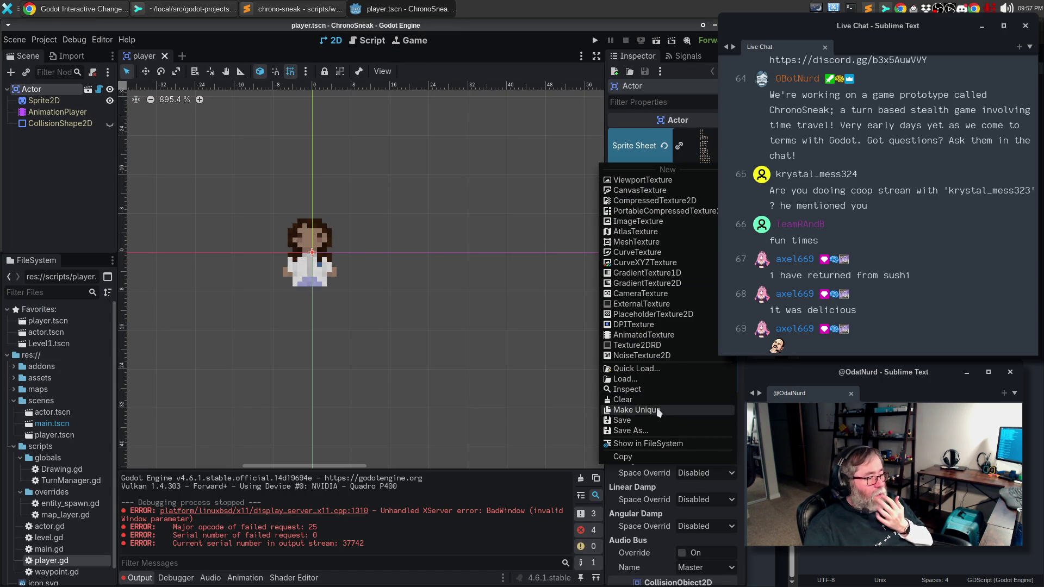
pyautogui.click(652, 369)
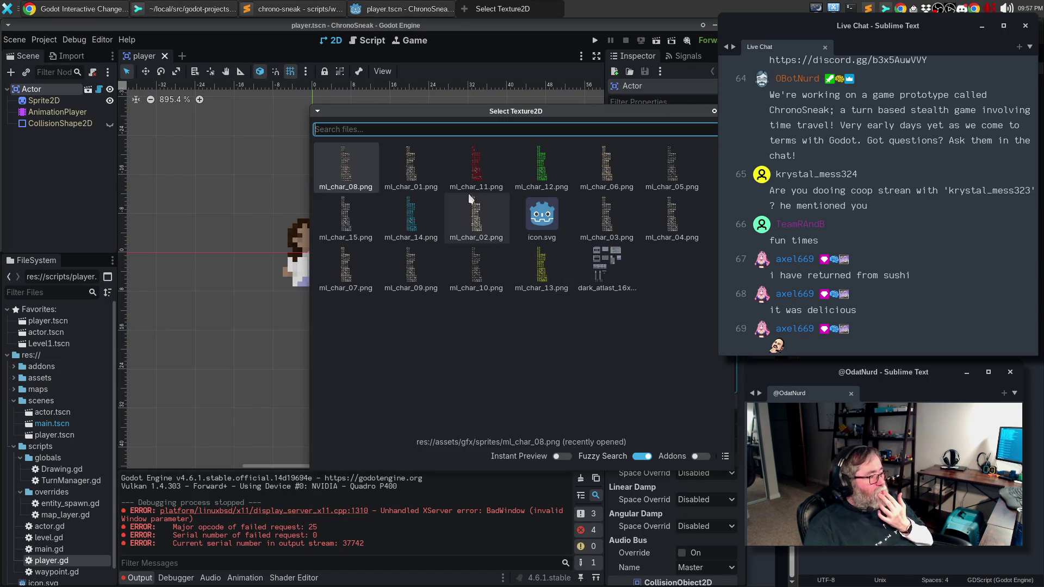
pyautogui.doubleClick(428, 170)
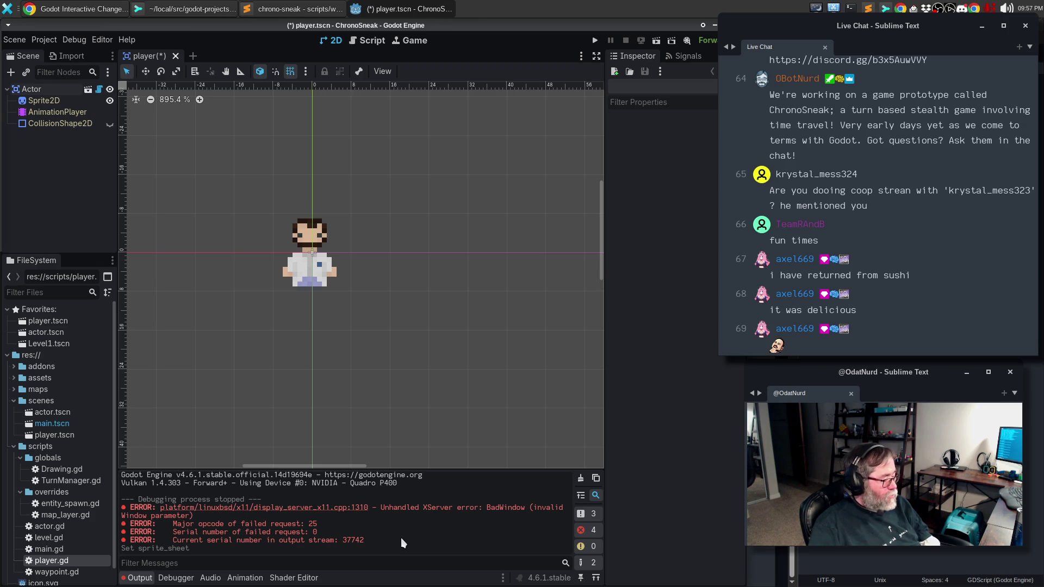
# - Save and run the game, walk the player down, right, up and left, then stop it
pyautogui.press('F5')
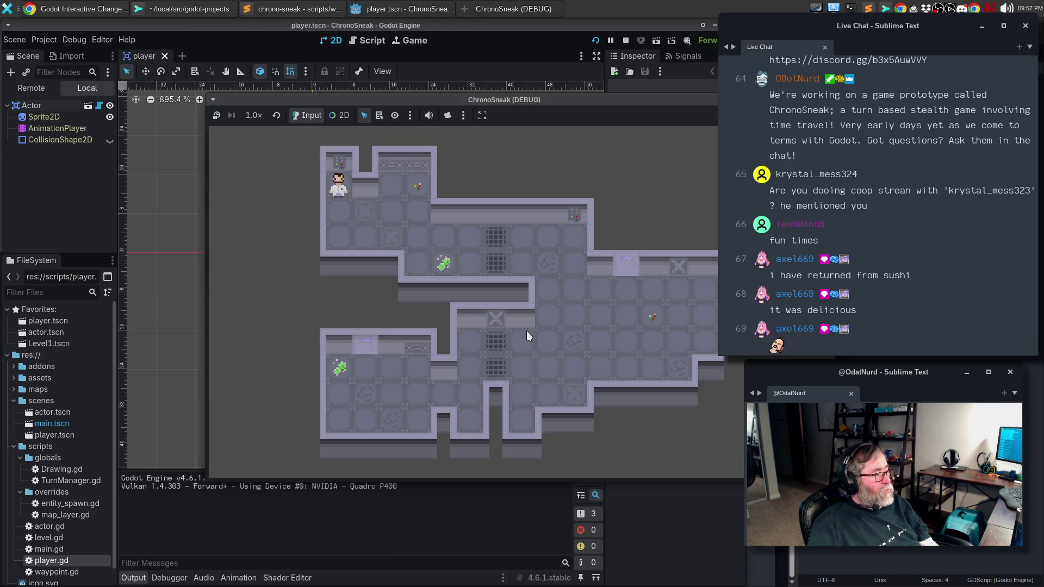
pyautogui.press('Down')
pyautogui.press('Down')
pyautogui.press('Right')
pyautogui.press('Right')
pyautogui.press('Right')
pyautogui.press('Down')
pyautogui.press('Right')
pyautogui.press('Right')
pyautogui.press('Up')
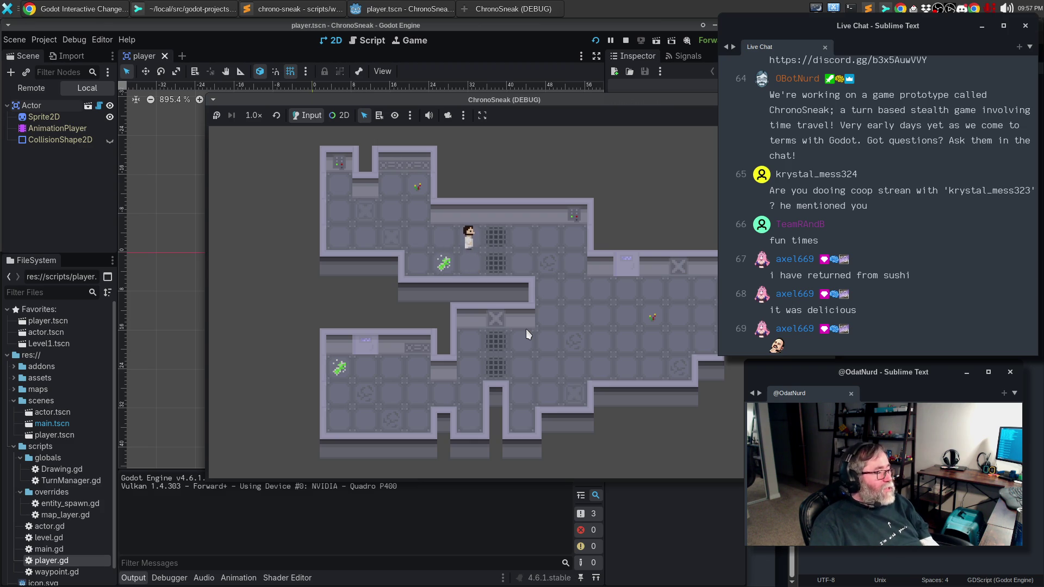
pyautogui.press('Left')
pyautogui.press('Left')
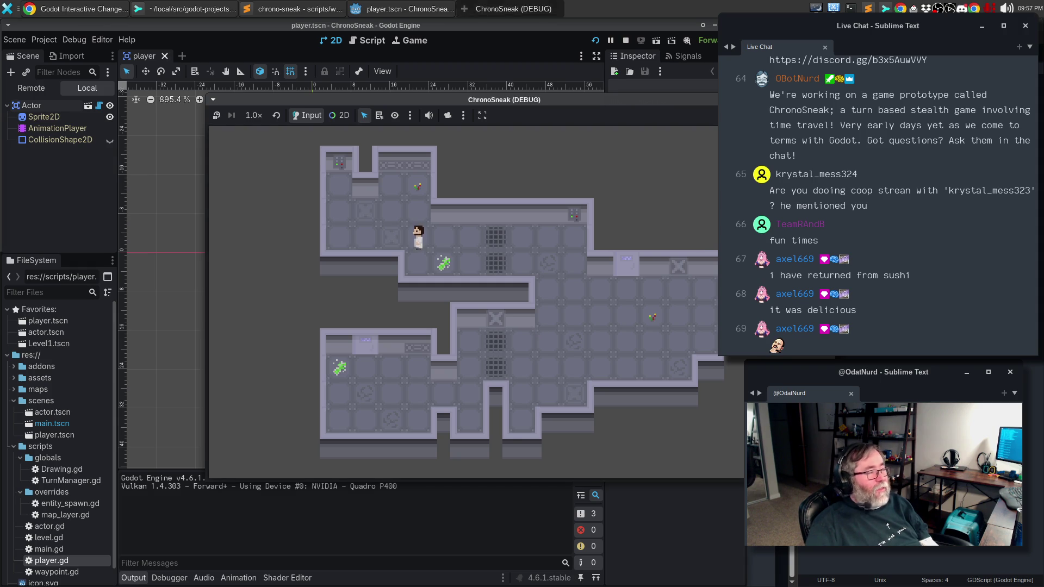
pyautogui.press('F8')
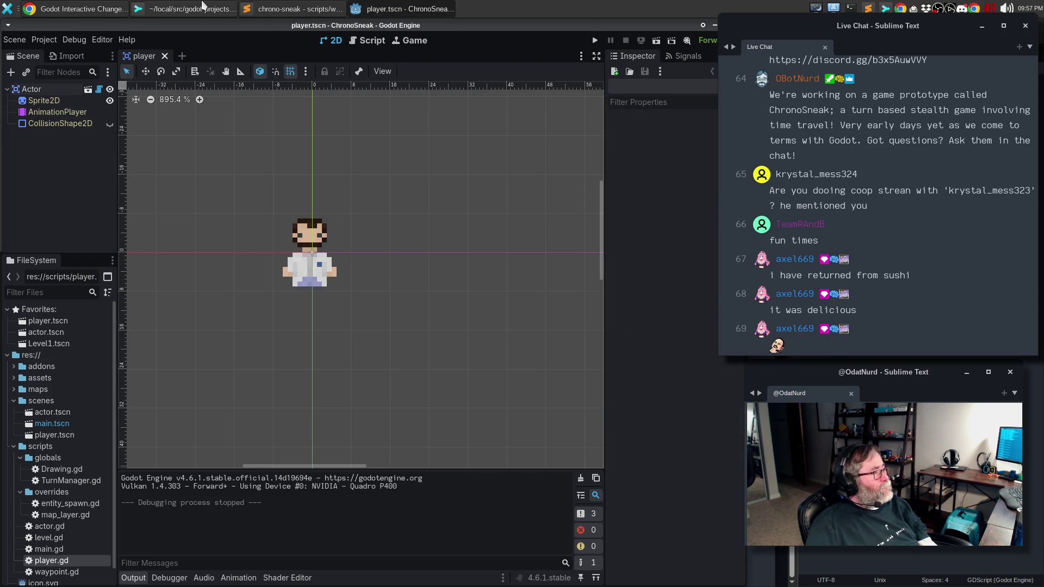
# - Review and stage the modified scenes/player.tscn in the chrono-sneak repository
pyautogui.click(204, 6)
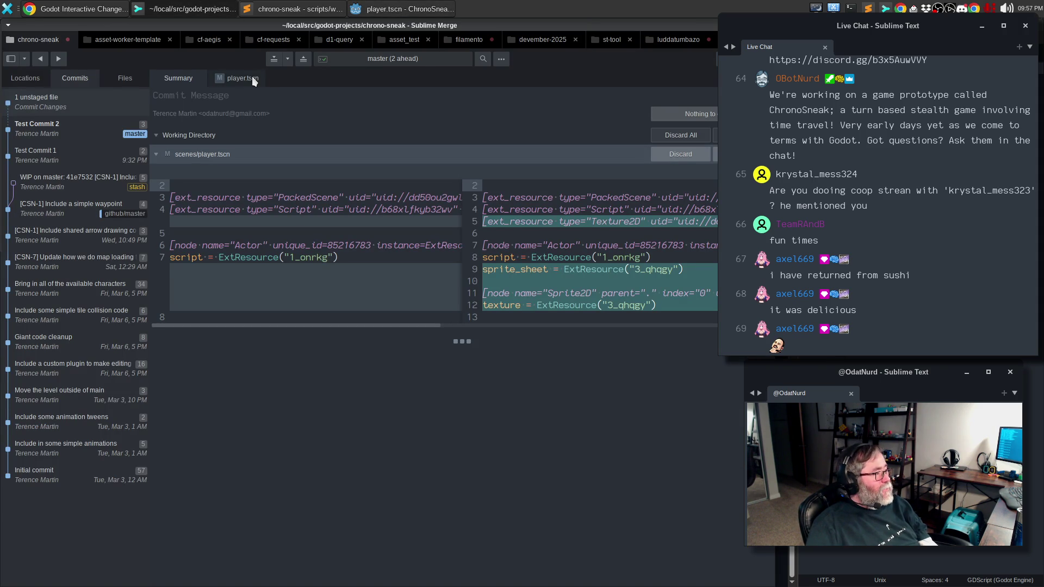
pyautogui.click(254, 78)
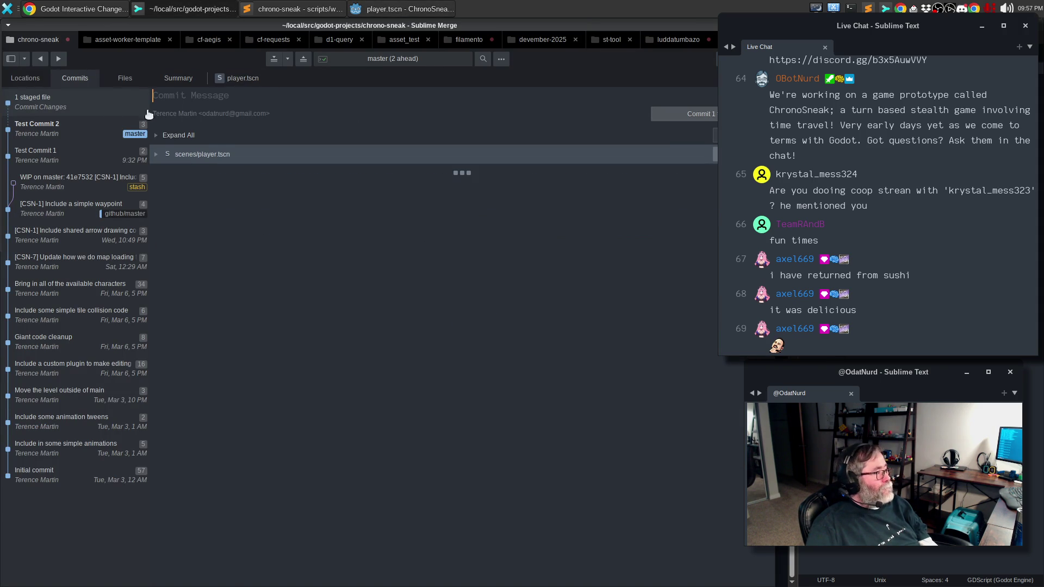
pyautogui.click(71, 129)
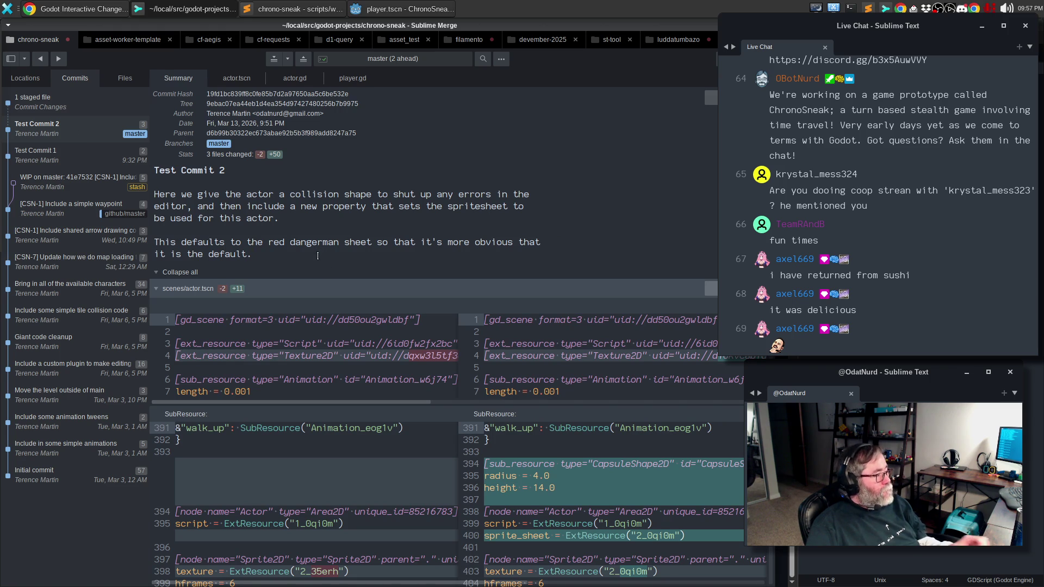
# - Add to Test Commit 2's message that the player sprite was set back to its previous default
pyautogui.click(332, 243)
pyautogui.press('Return')
pyautogui.write('THe p;')
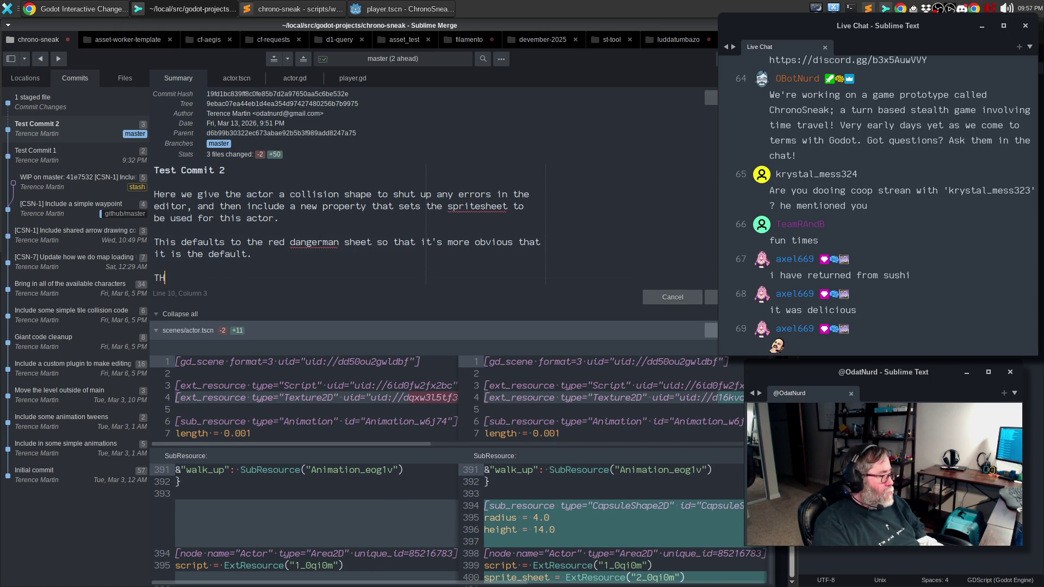
pyautogui.write('player ')
pyautogui.write('faults')
pyautogui.write('he correct')
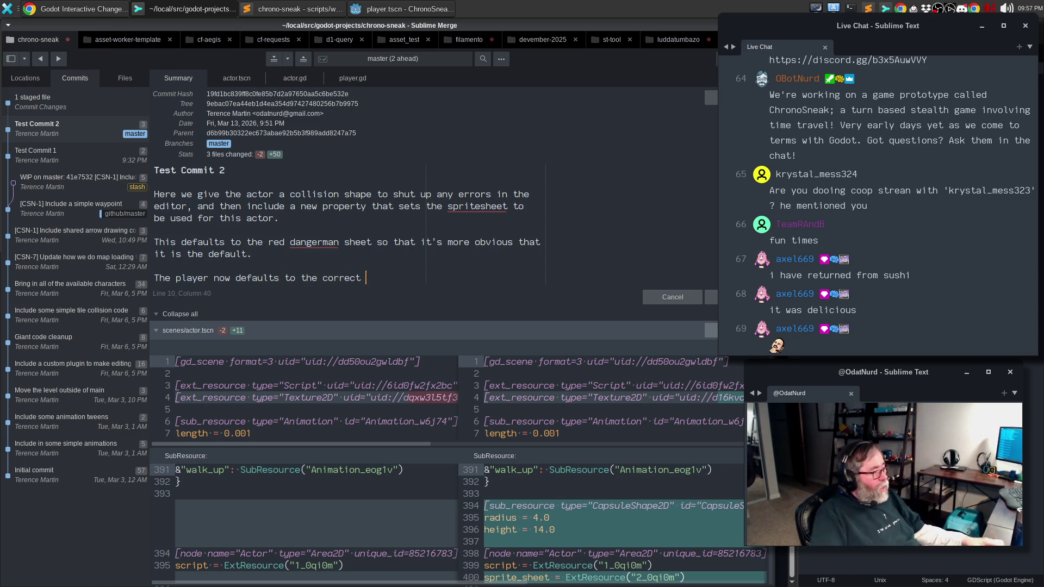
pyautogui.hotkey('ctrl', 'BackSpace')
pyautogui.hotkey('ctrl', 'BackSpace')
pyautogui.hotkey('ctrl', 'BackSpace')
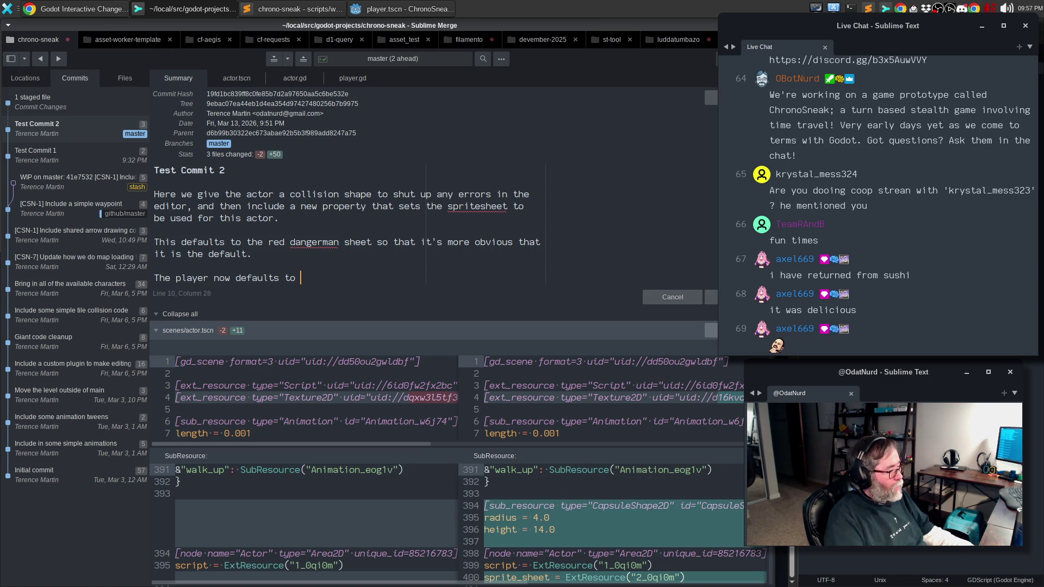
pyautogui.write('was adjusted to set the s')
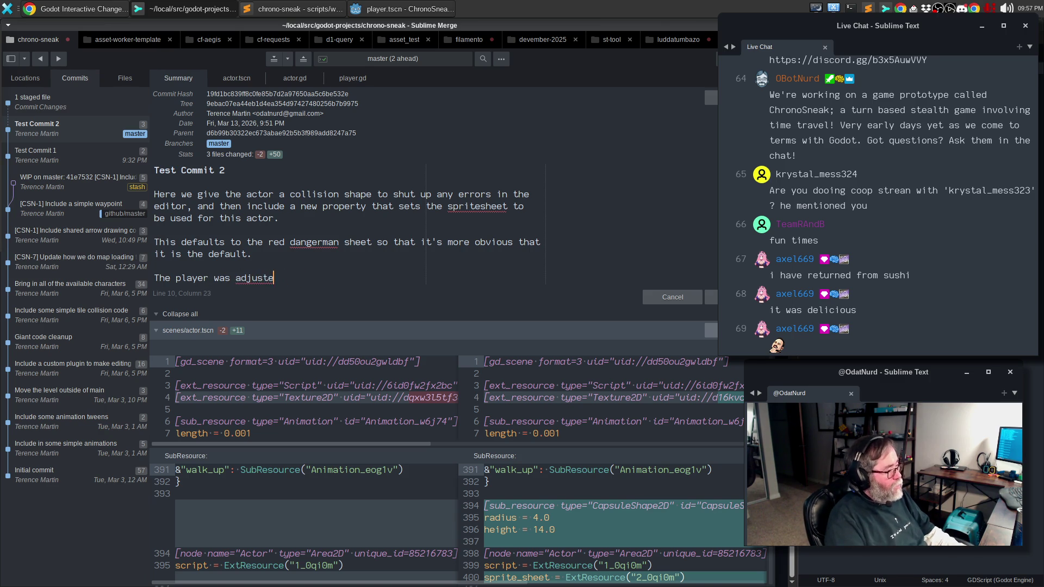
pyautogui.write('prite back to what t')
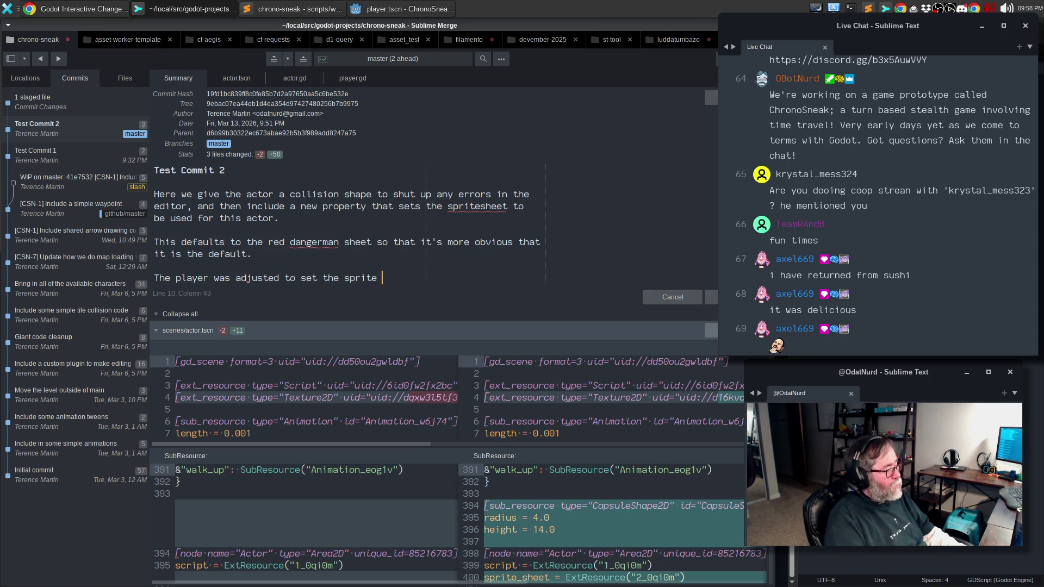
pyautogui.write('he default was.')
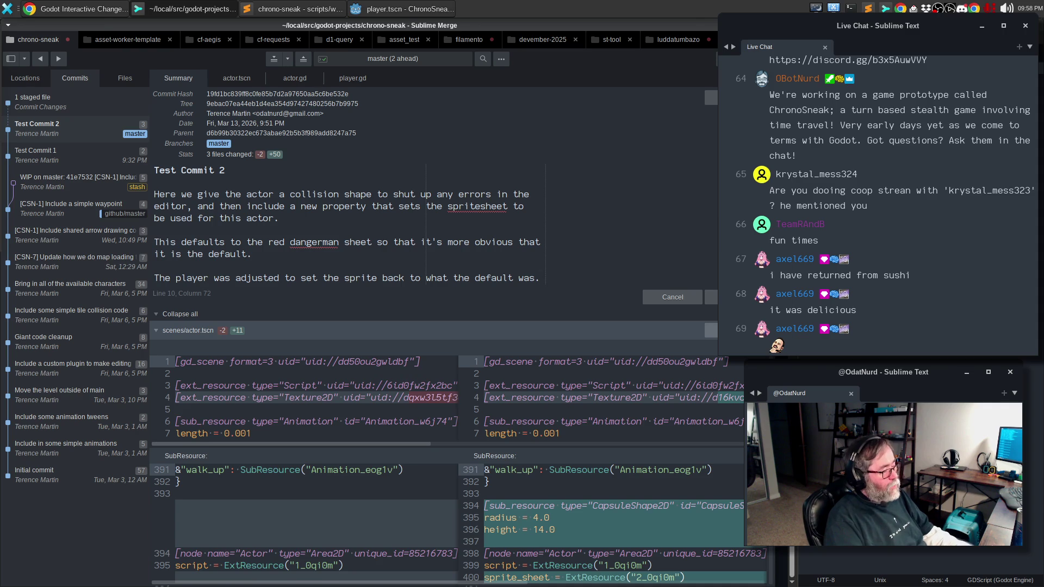
pyautogui.press('BackSpace')
pyautogui.press('Return')
pyautogui.write('previously so that iut lo')
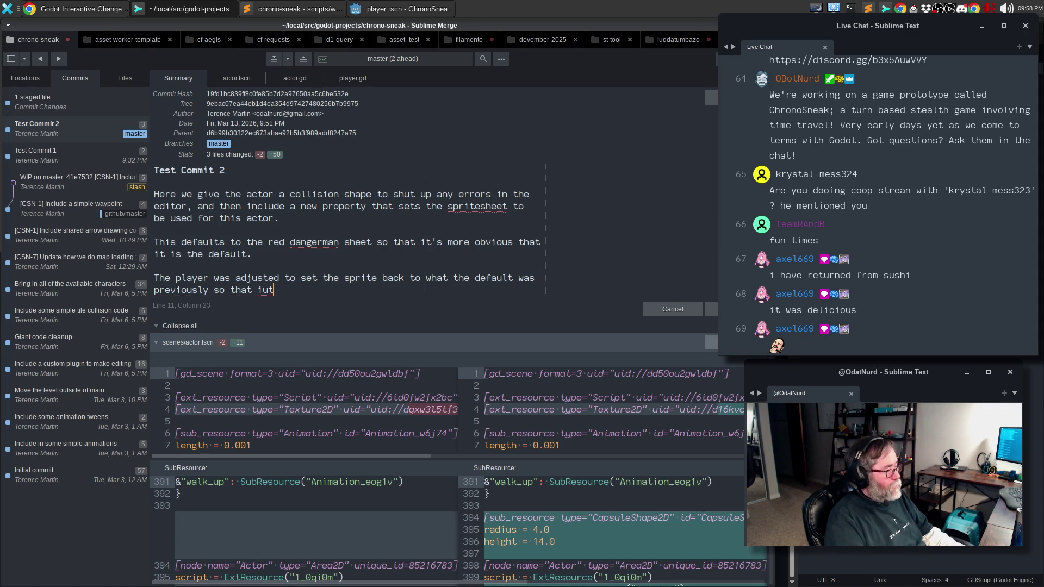
pyautogui.write('lookscorrect.')
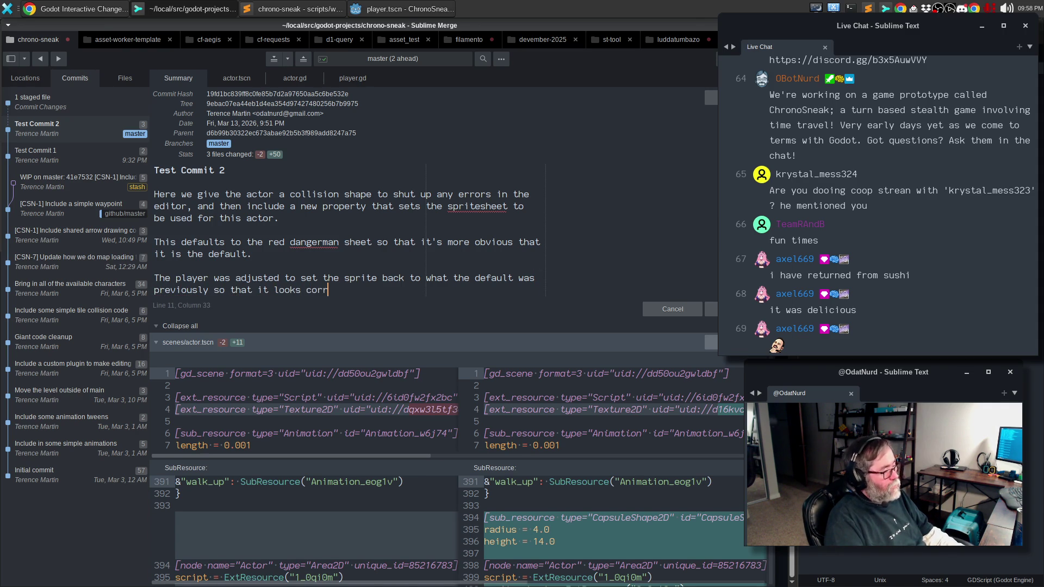
# - Save the edited Test Commit 2 message
pyautogui.hotkey('alt', 'f')
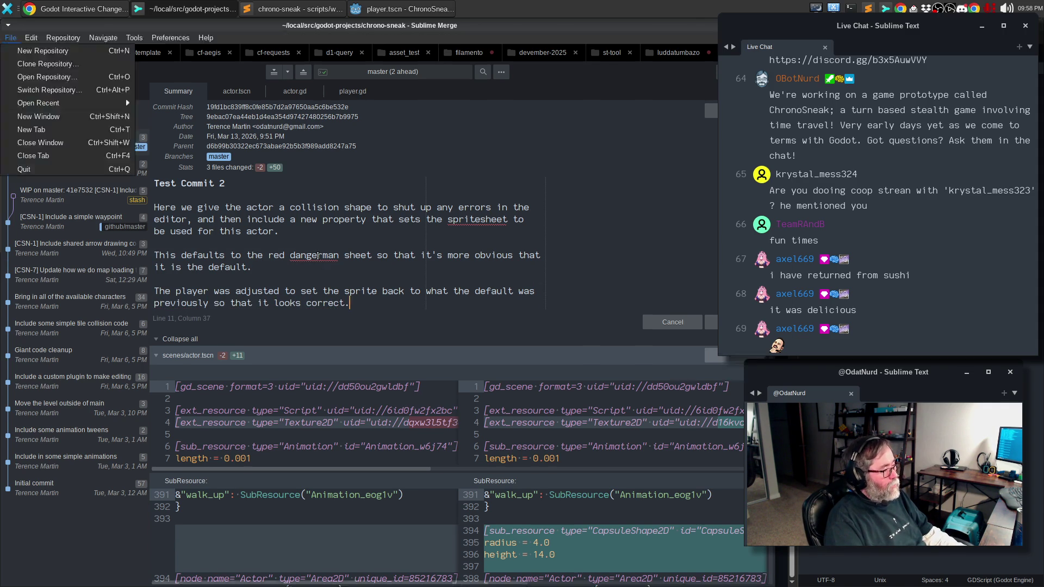
pyautogui.click(333, 303)
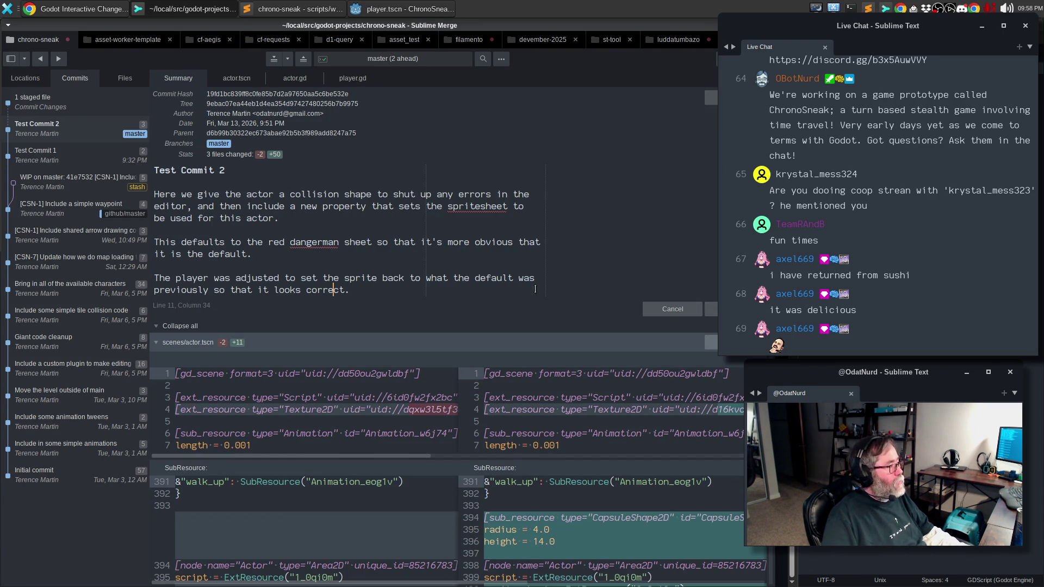
pyautogui.moveTo(440, 248); pyautogui.dragTo(252, 255)
pyautogui.click(66, 97)
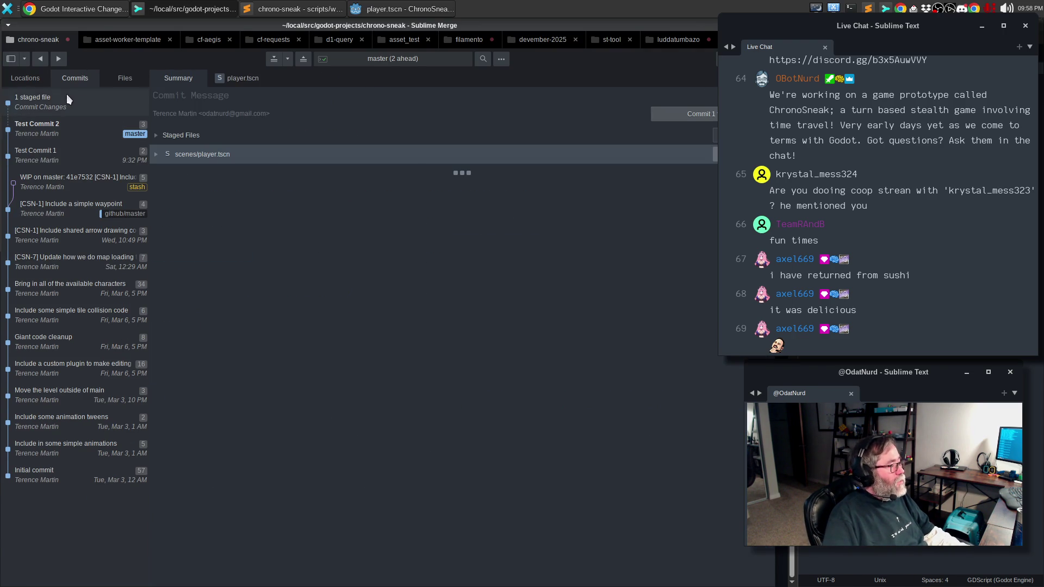
pyautogui.click(68, 125)
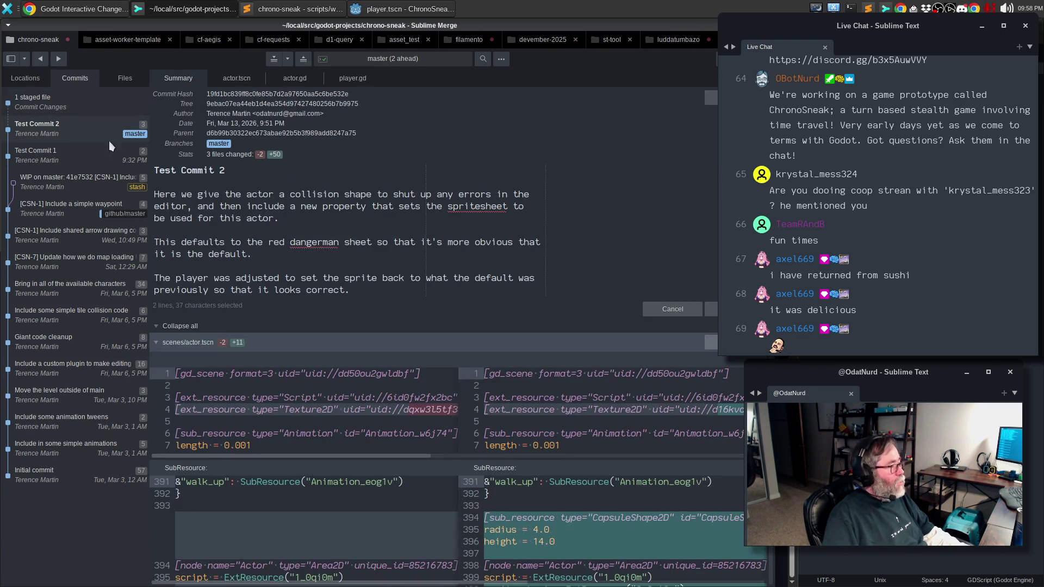
pyautogui.click(712, 309)
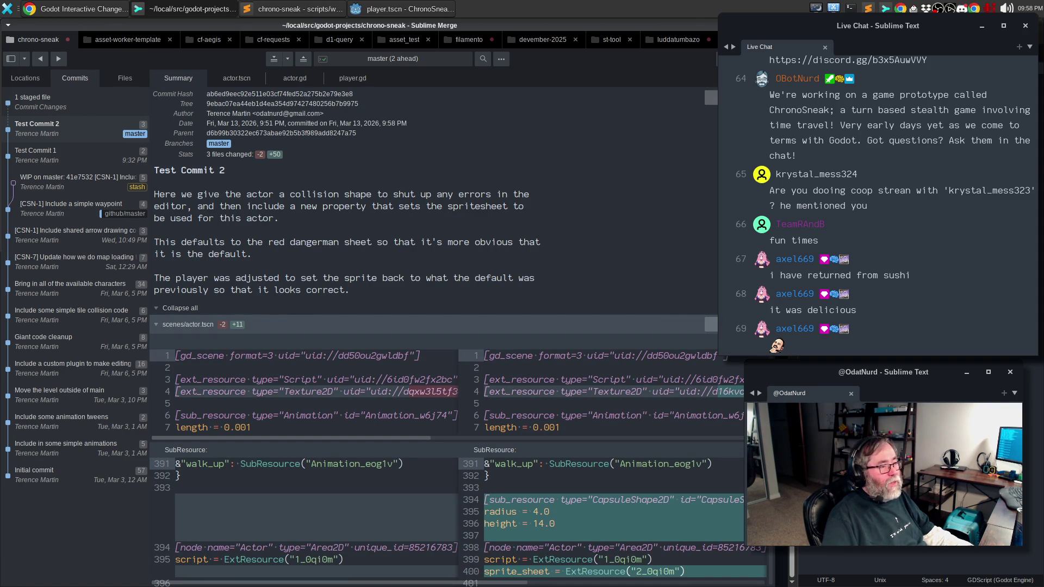
# - Amend the staged player.tscn change into Test Commit 2
pyautogui.click(81, 104)
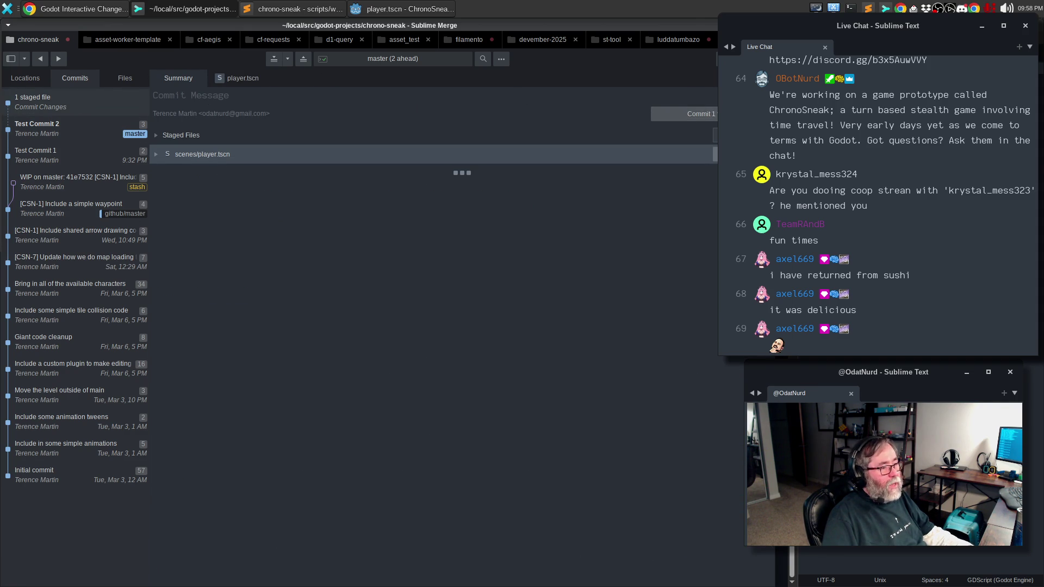
pyautogui.hotkey('ctrl', 'shift', 'Return')
pyautogui.click(36, 125)
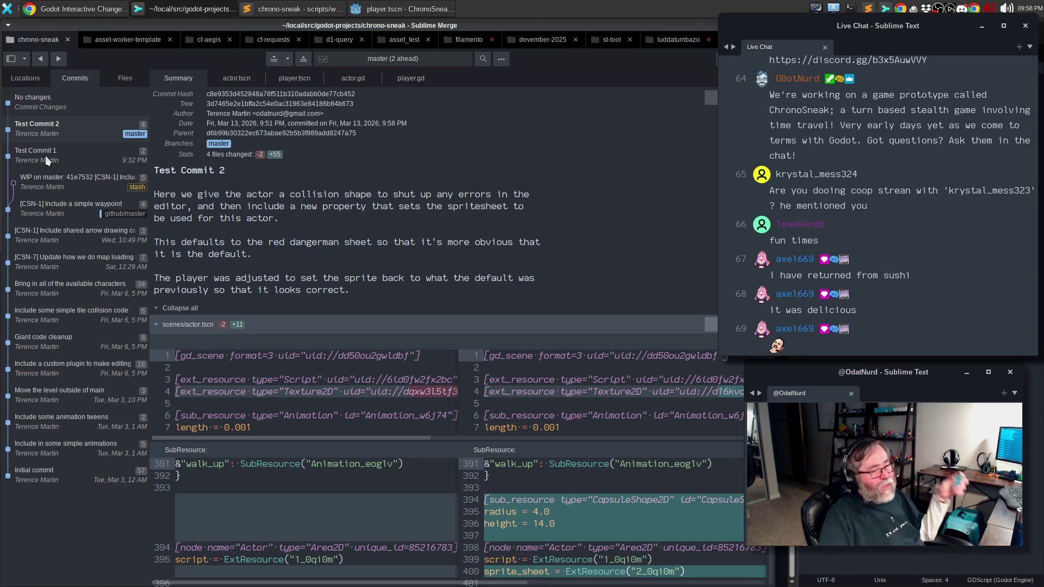
# - Squash Test Commit 2 into Test Commit 1 and note it takes the starting level and player scenes
pyautogui.hotkey('ctrl', 'shift', 's')
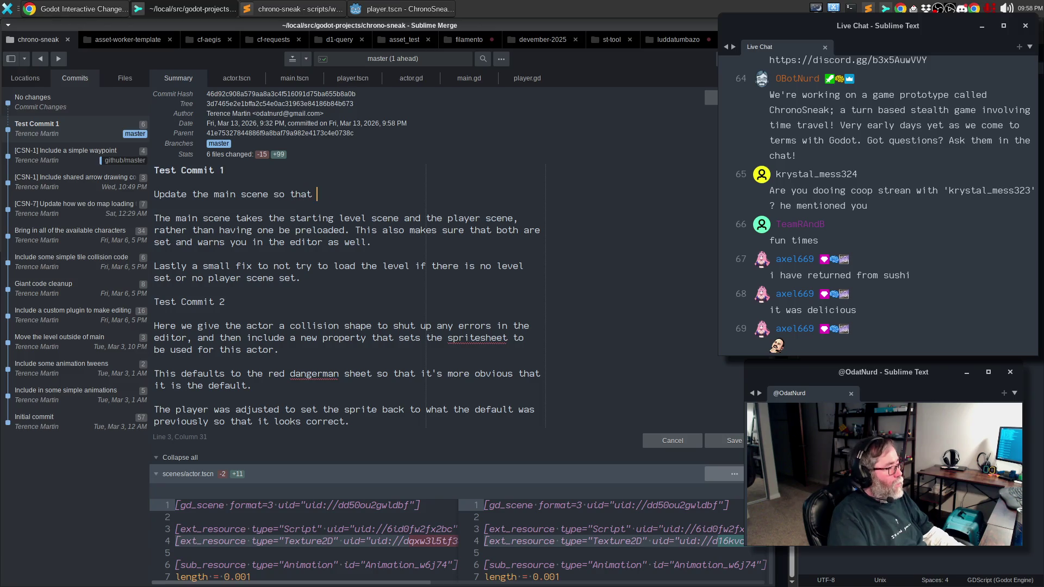
pyautogui.write('a')
pyautogui.press('BackSpace')
pyautogui.press('BackSpace')
pyautogui.press('BackSpace')
pyautogui.write('it takes ')
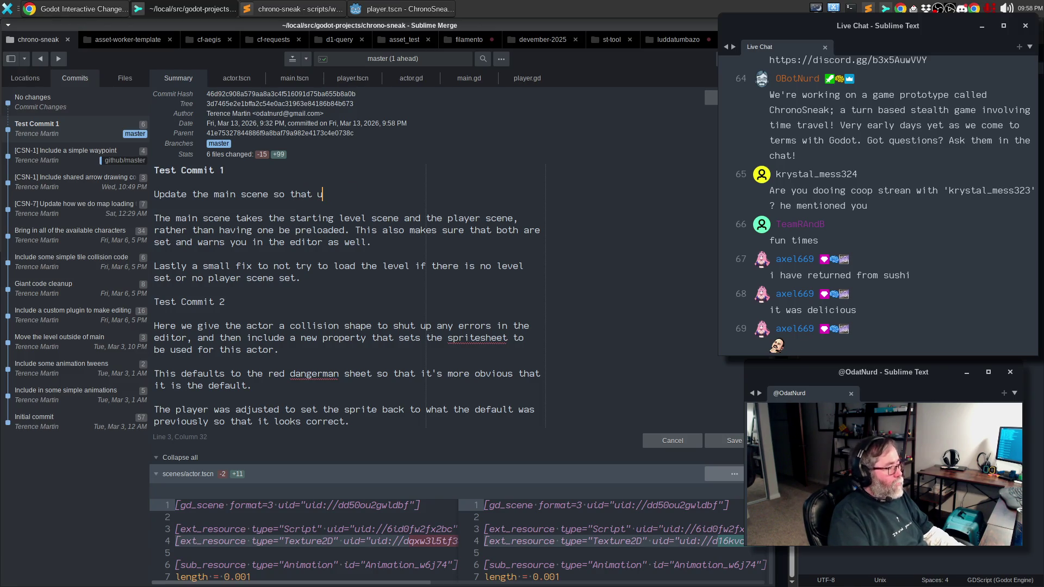
pyautogui.write('the level')
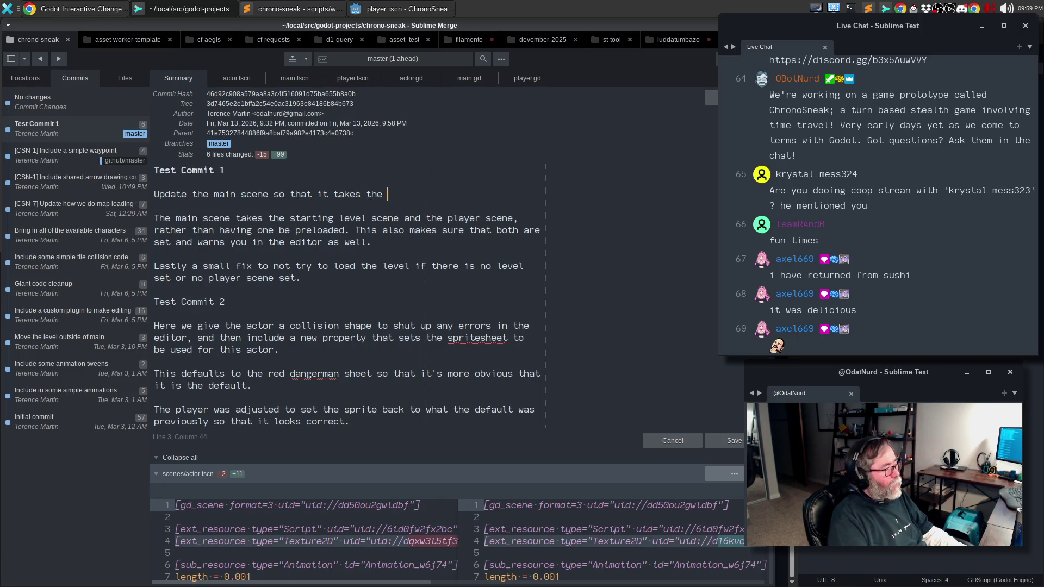
pyautogui.hotkey('ctrl', 'BackSpace')
pyautogui.write('startingh')
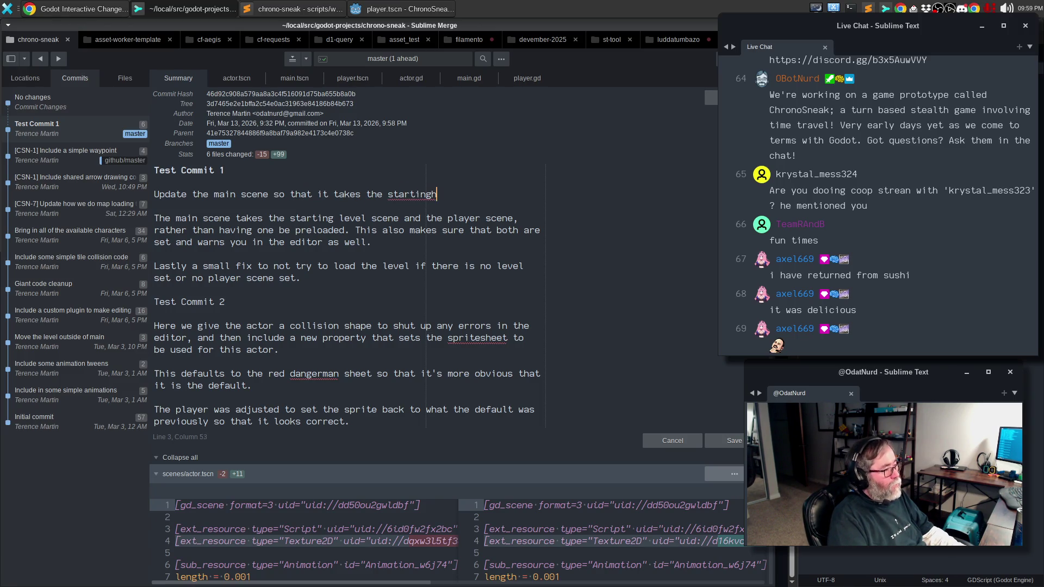
pyautogui.press('BackSpace')
pyautogui.press('BackSpace')
pyautogui.press('BackSpace')
pyautogui.write('level a')
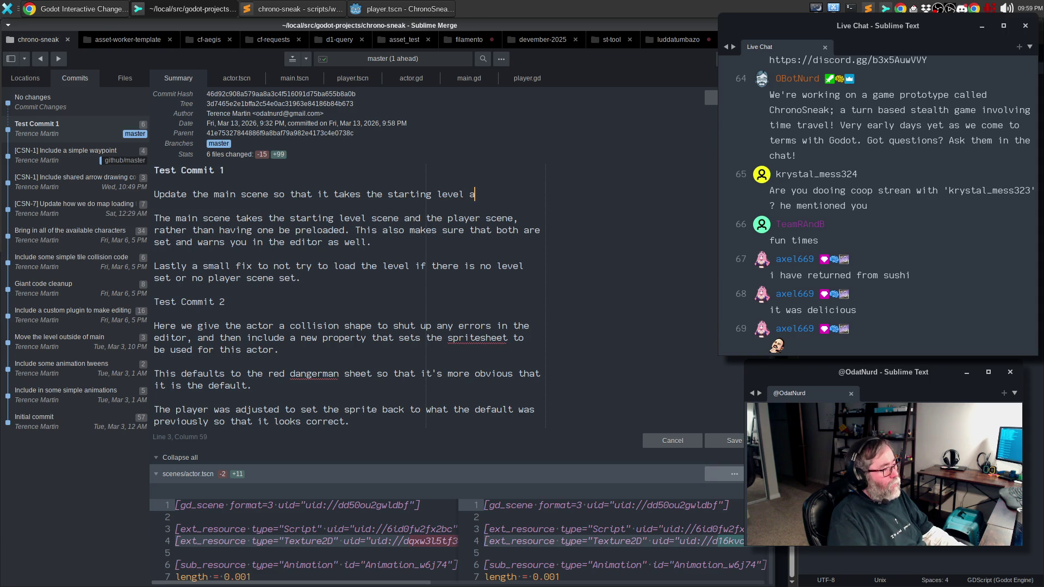
pyautogui.hotkey('ctrl', 'BackSpace')
pyautogui.hotkey('ctrl', 'BackSpace')
pyautogui.hotkey('ctrl', 'BackSpace')
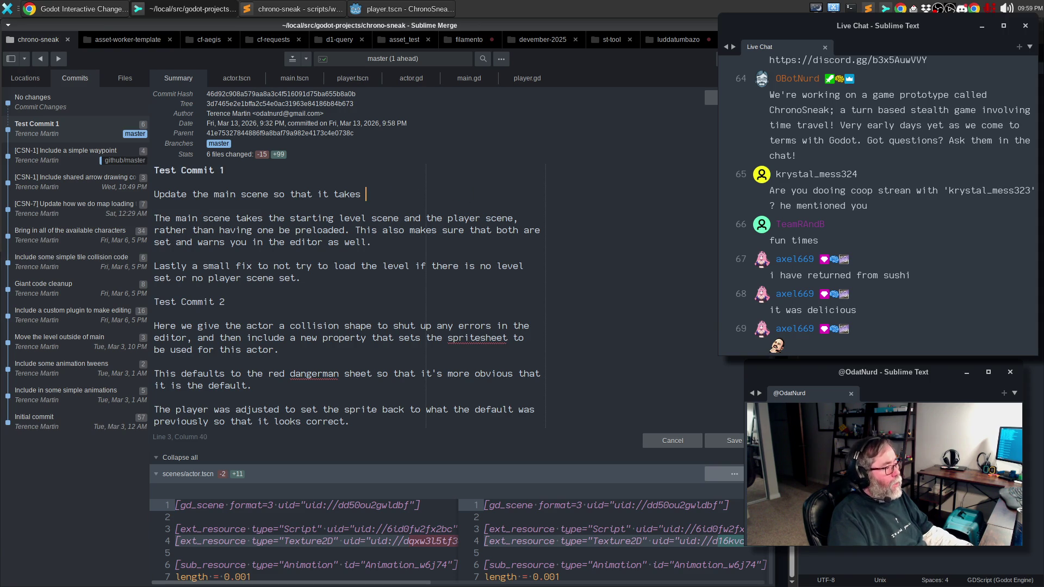
pyautogui.press('BackSpace')
pyautogui.write('tarting level scene ')
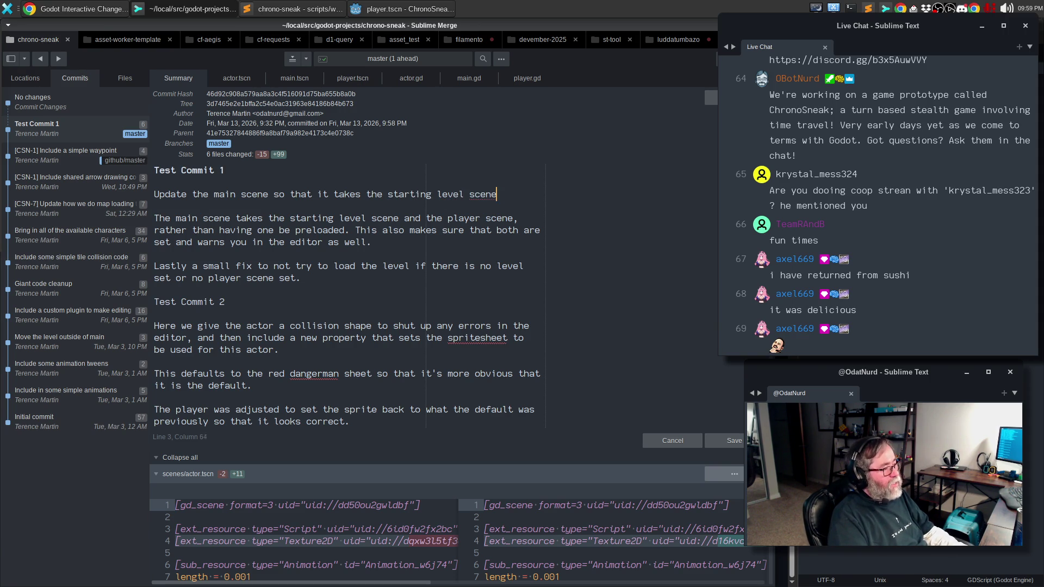
pyautogui.write('and the player scen')
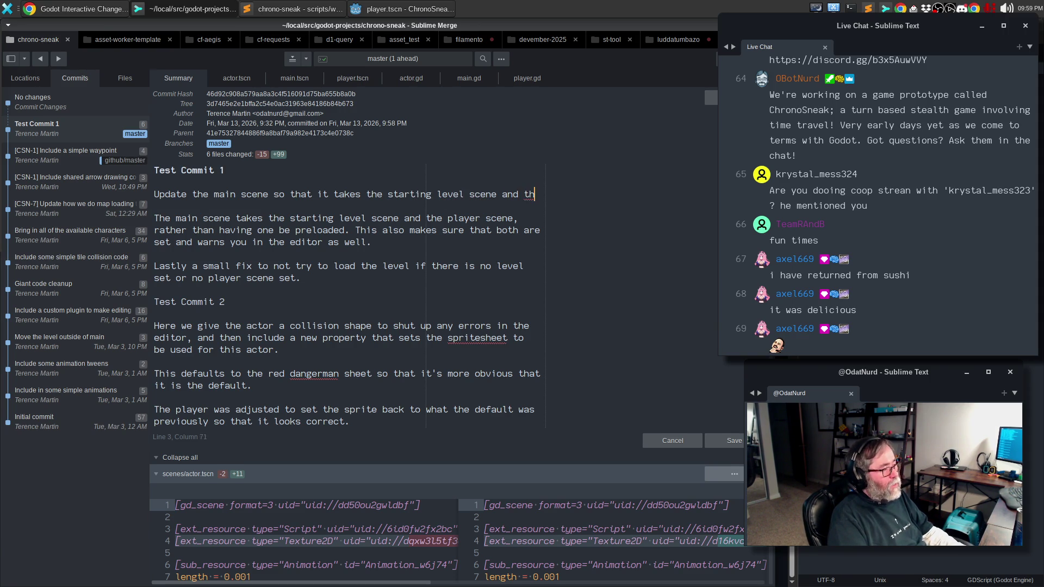
pyautogui.write('e, rather than ')
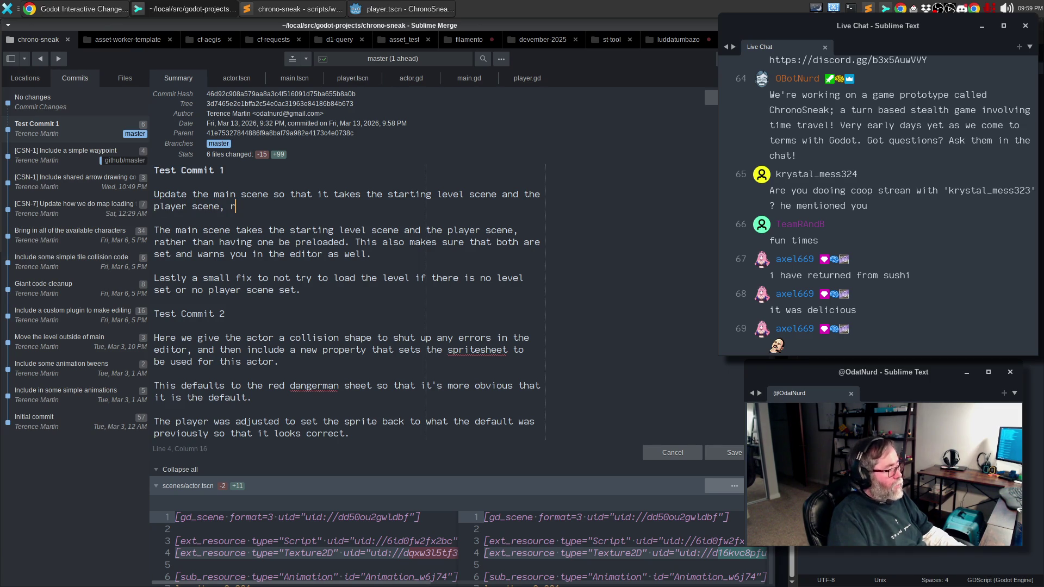
pyautogui.write('a player sprite. We')
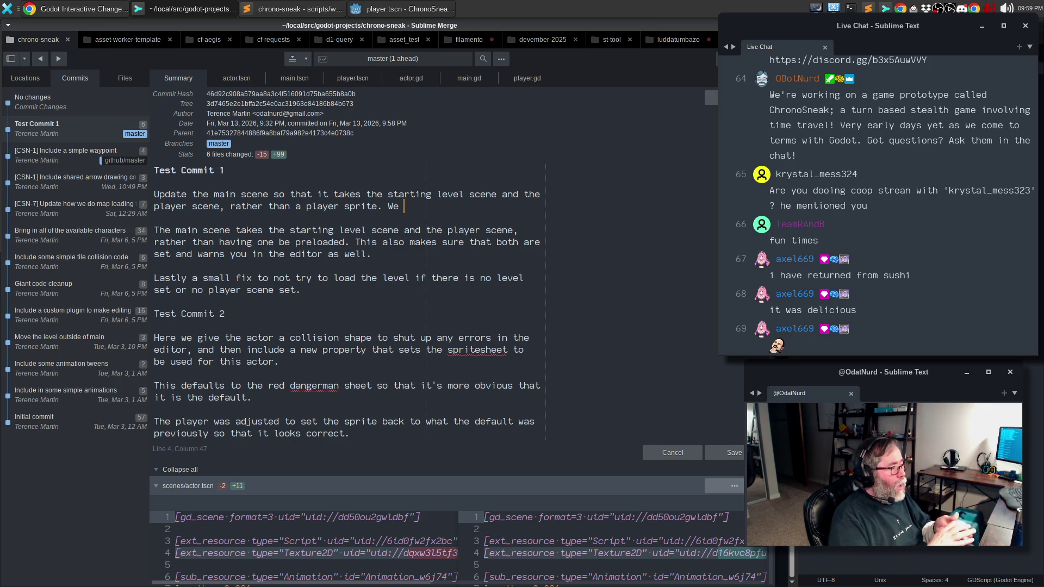
# - Add a paragraph about the actor's new collision shape and spritesheet property carrying over to the sprite
pyautogui.press('BackSpace')
pyautogui.press('BackSpace')
pyautogui.press('BackSpace')
pyautogui.write(', an')
pyautogui.write('d ensure t')
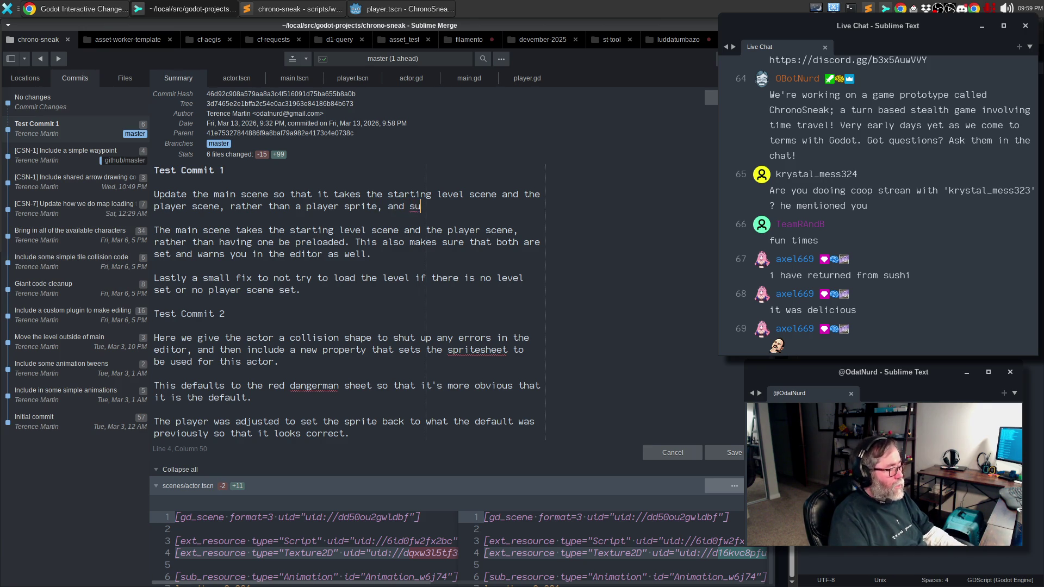
pyautogui.write('hat the editor te')
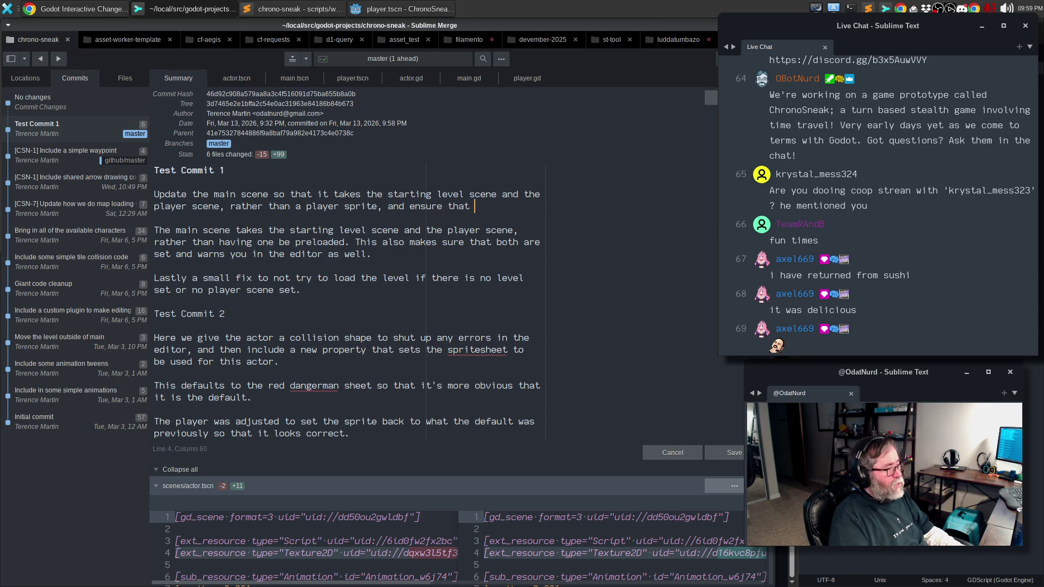
pyautogui.write('lls y')
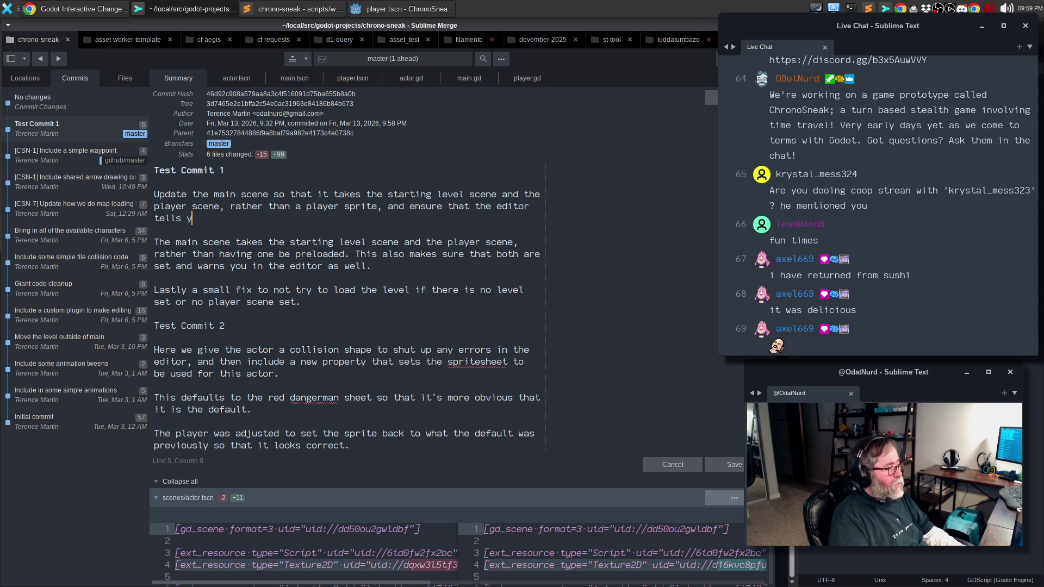
pyautogui.write('you ')
pyautogui.write('do it right')
pyautogui.write('untime also will not load the level if the le')
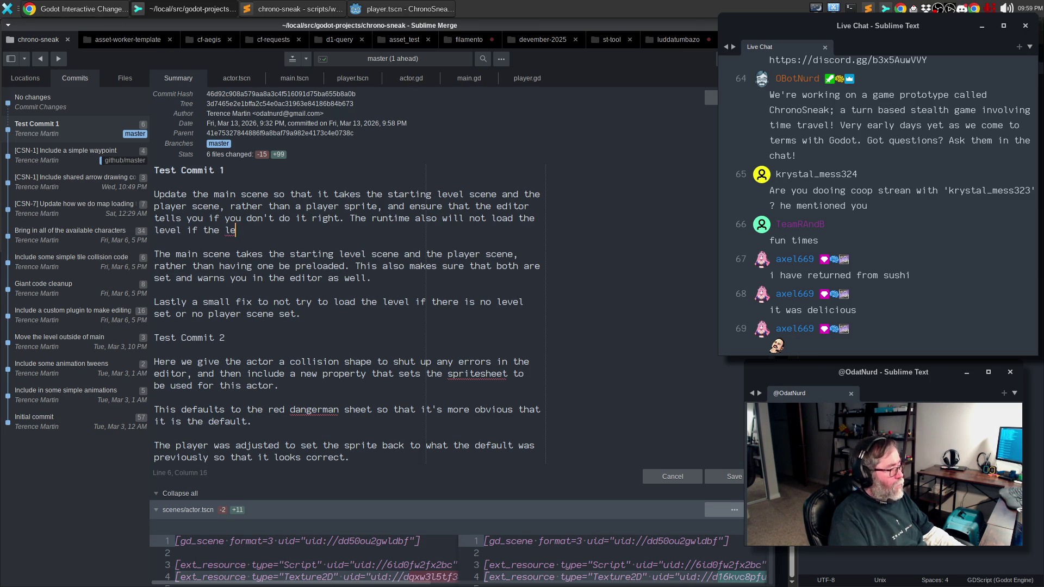
pyautogui.write('layer is not provided')
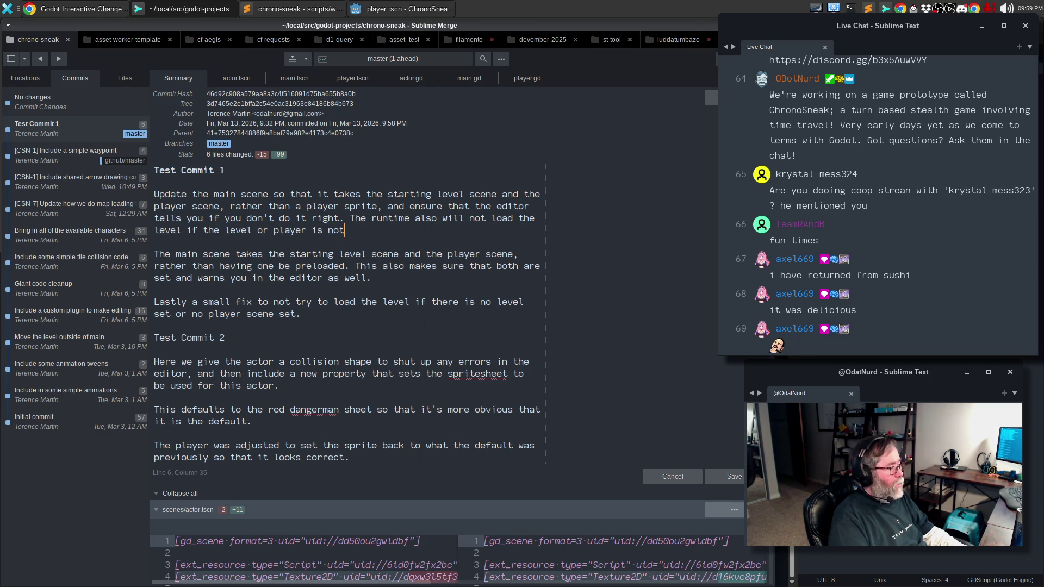
pyautogui.write('.')
pyautogui.press('Return')
pyautogui.press('Return')
pyautogui.write('We also update the ac')
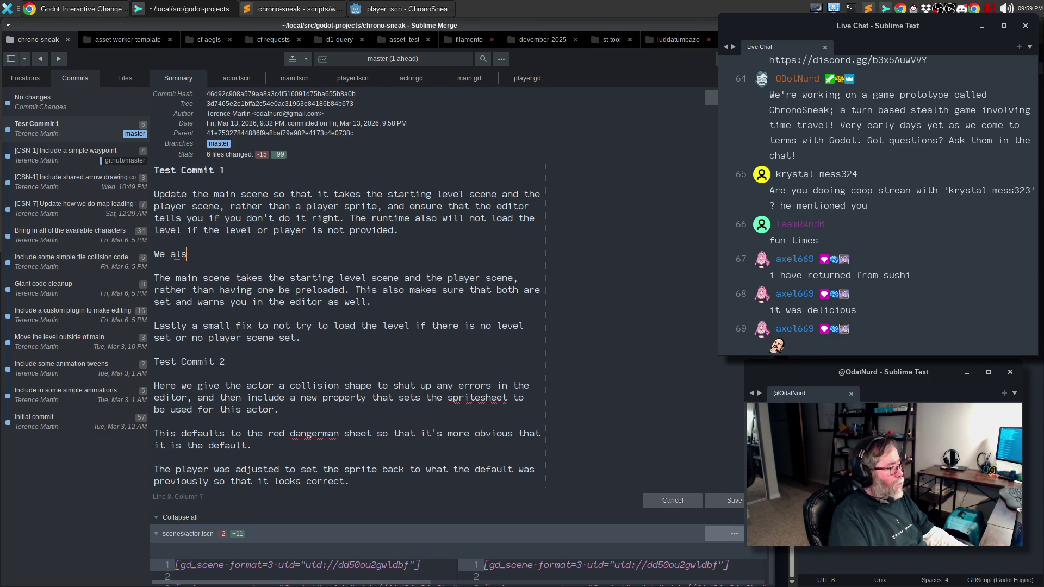
pyautogui.write('tor to have a ')
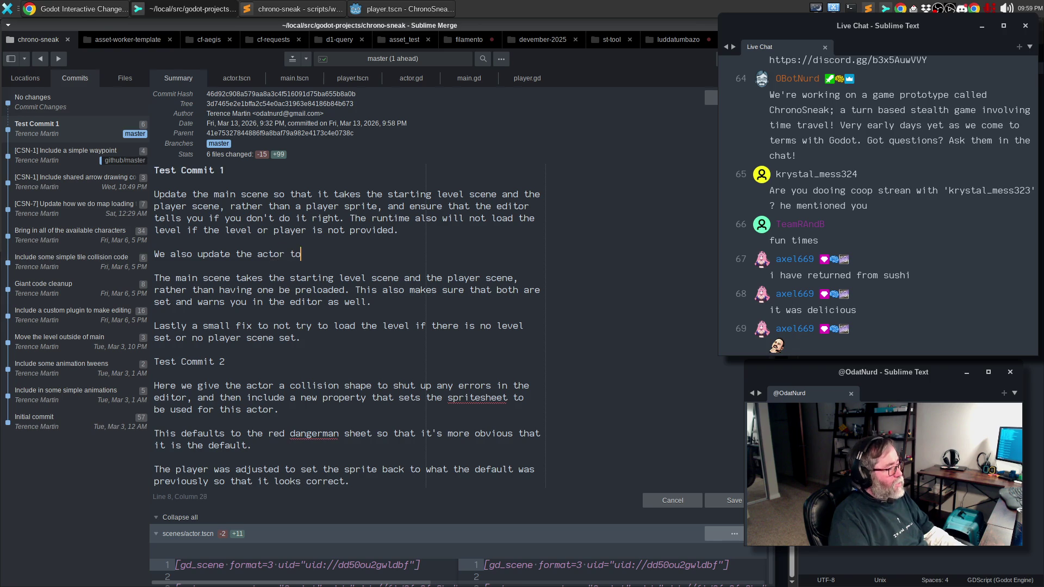
pyautogui.write('collsiion')
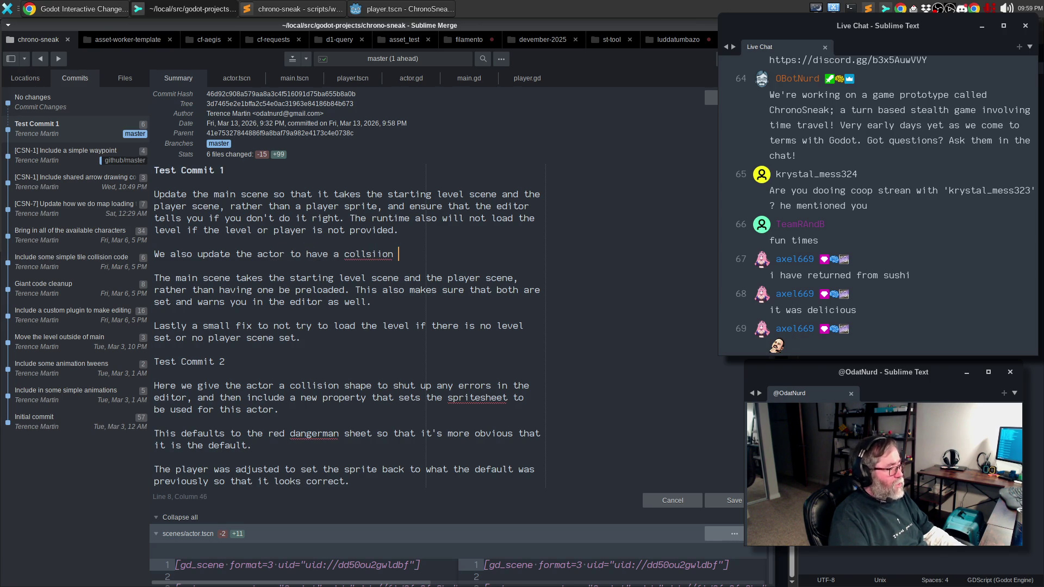
pyautogui.hotkey('ctrl', 'BackSpace')
pyautogui.write('collision sh')
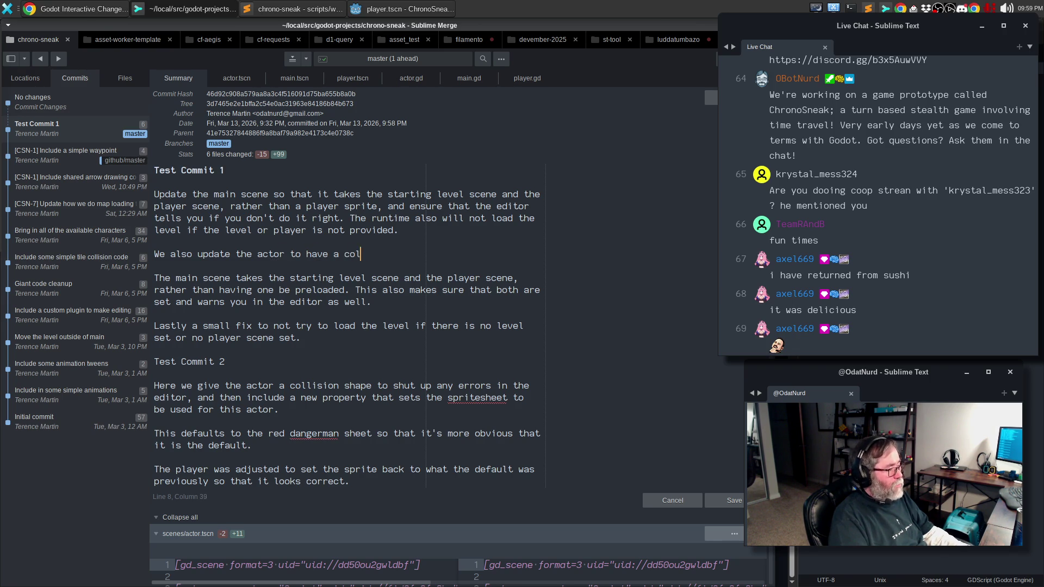
pyautogui.write('ape and al')
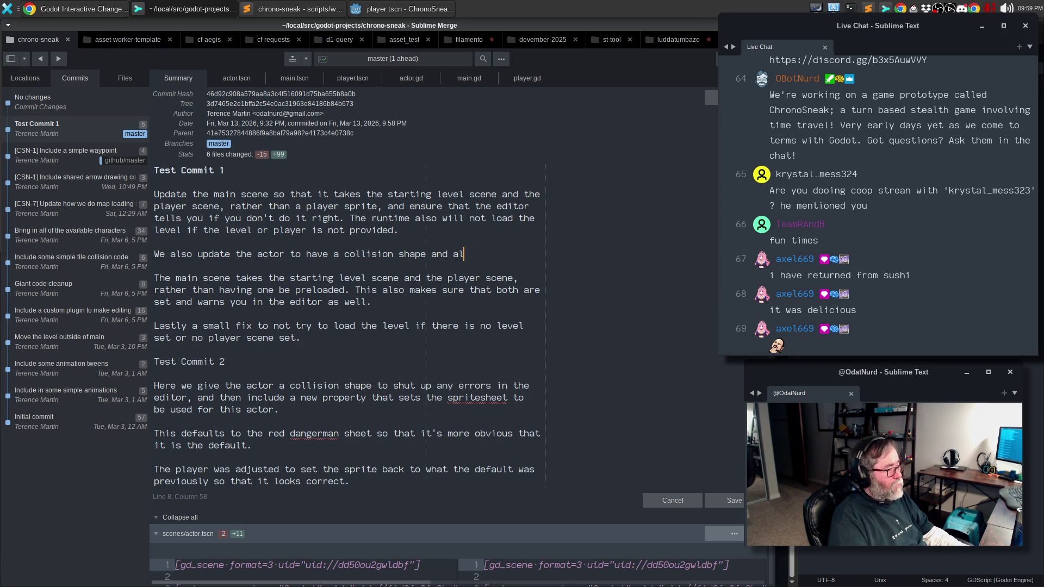
pyautogui.write('so a property that s')
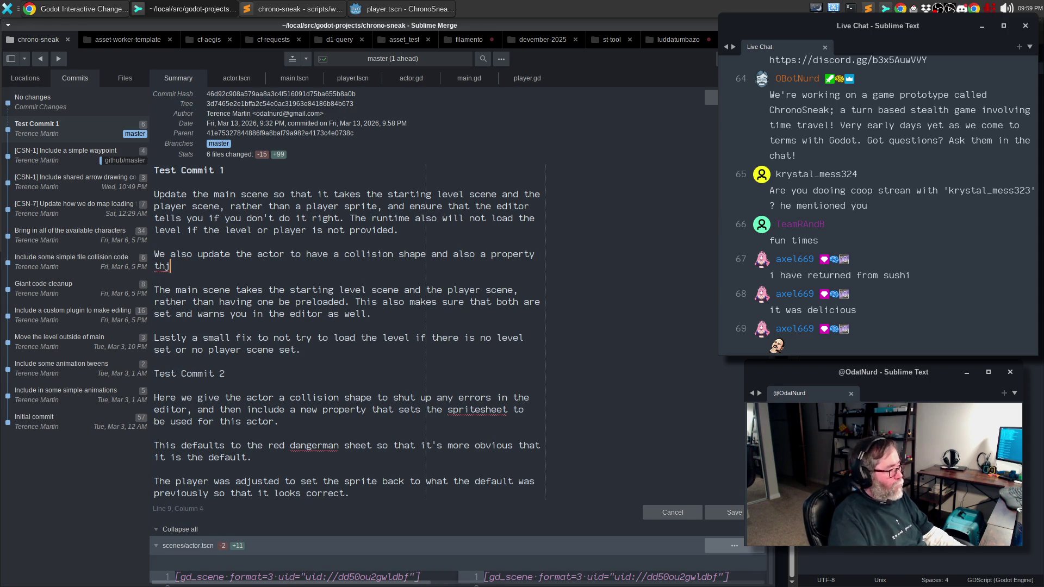
pyautogui.write('ets the sprites')
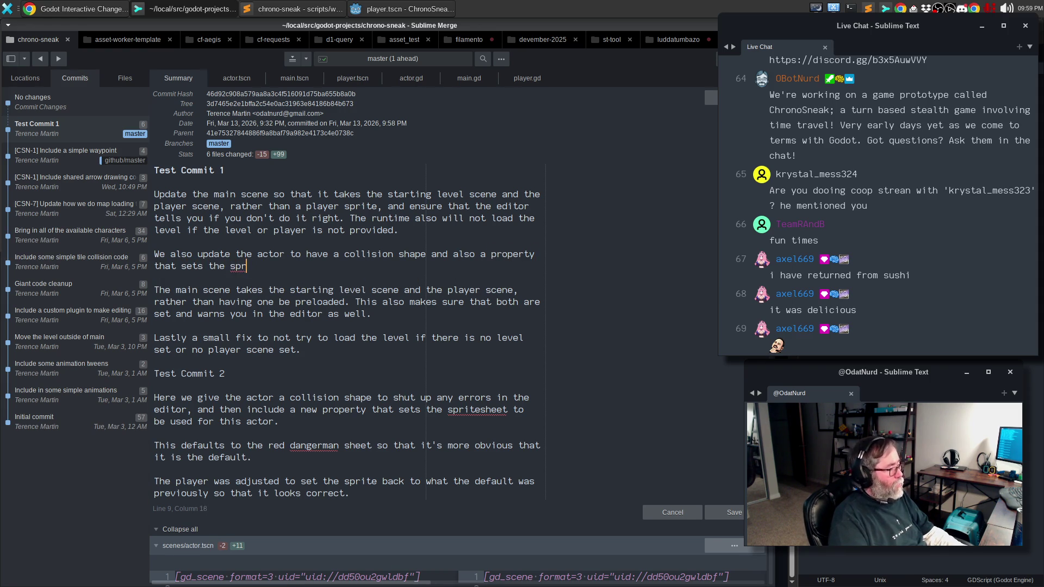
pyautogui.write('heet, so that')
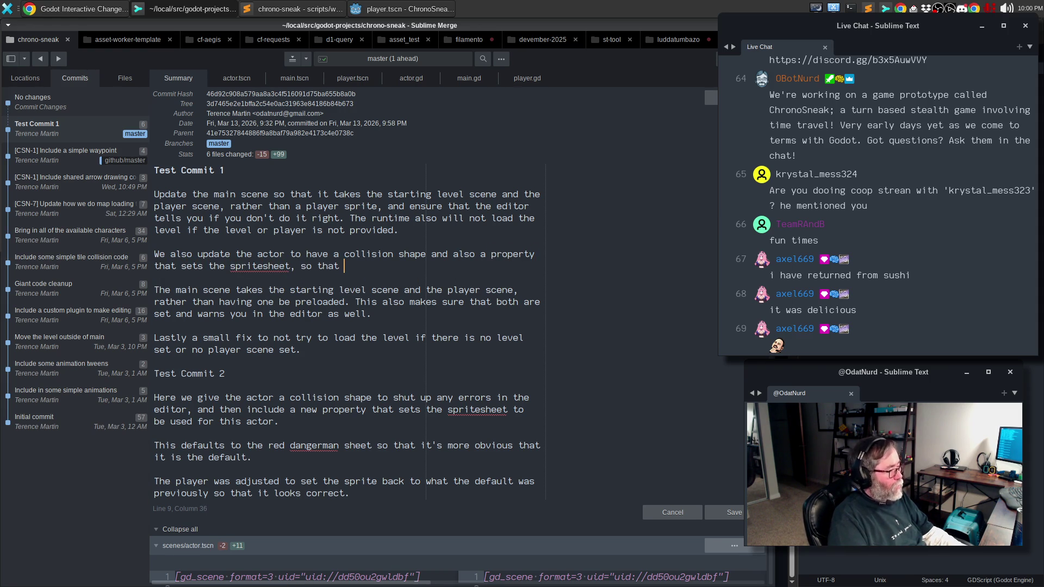
pyautogui.hotkey('ctrl', 'BackSpace')
pyautogui.hotkey('ctrl', 'BackSpace')
pyautogui.write('which carr')
pyautogui.write('ies over to the spri')
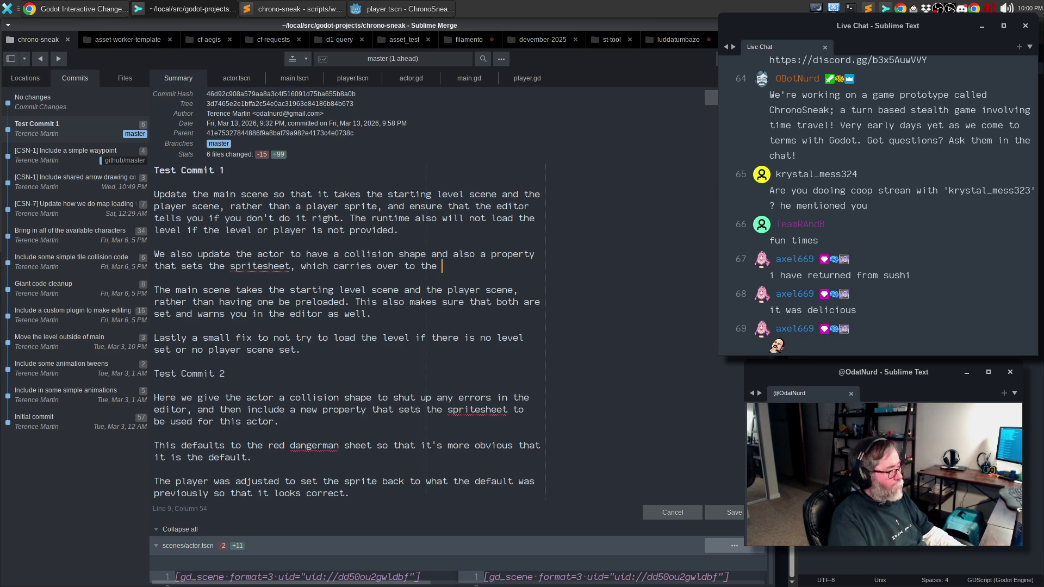
pyautogui.write('te instance.')
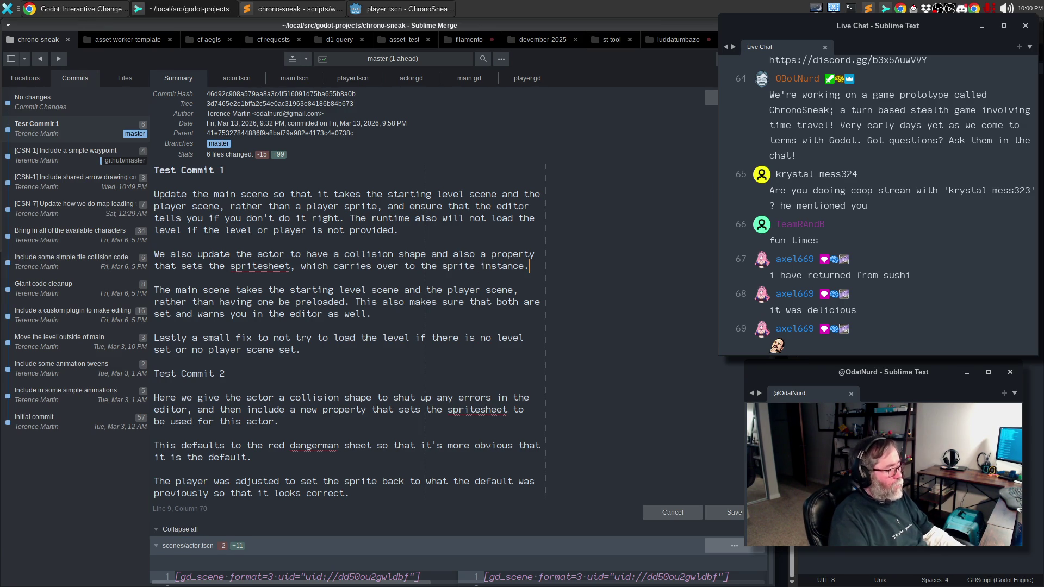
# - Add 'The Actor base has a default, but this can altered as needed.' and delete the old text
pyautogui.press('Return')
pyautogui.press('Return')
pyautogui.write('actor has')
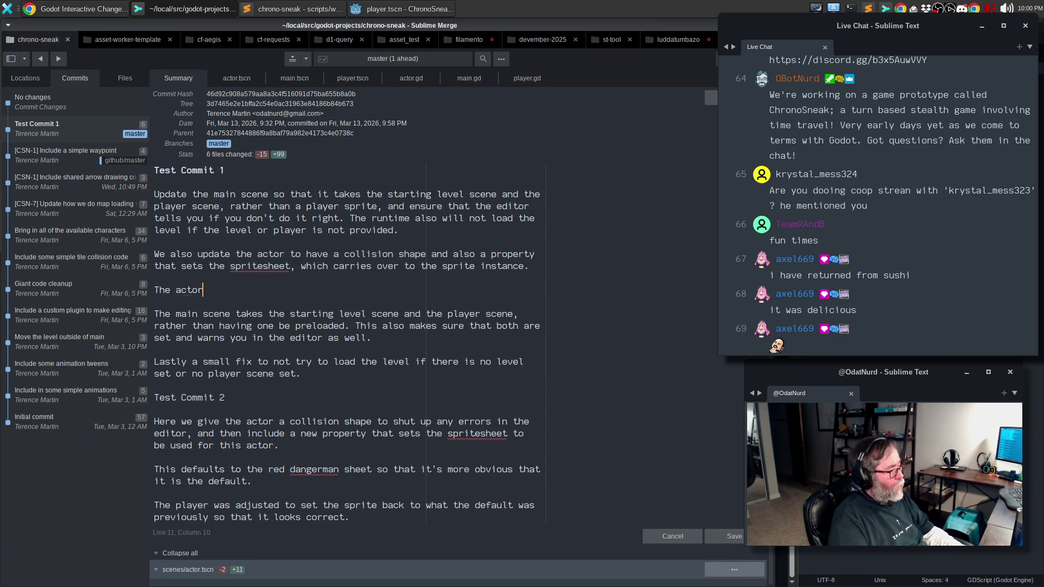
pyautogui.press('BackSpace')
pyautogui.press('BackSpace')
pyautogui.press('BackSpace')
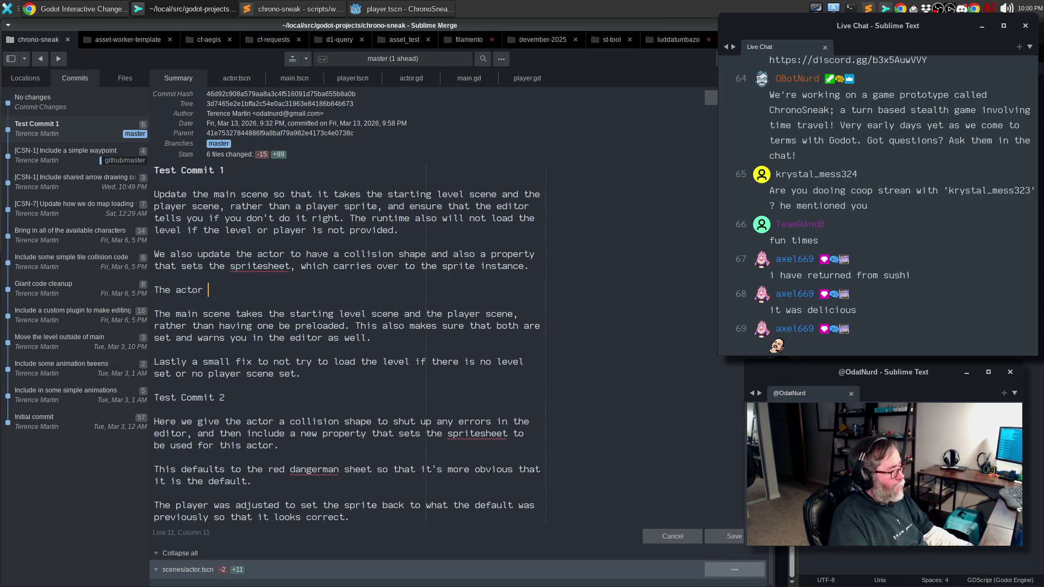
pyautogui.write('tor base has a d')
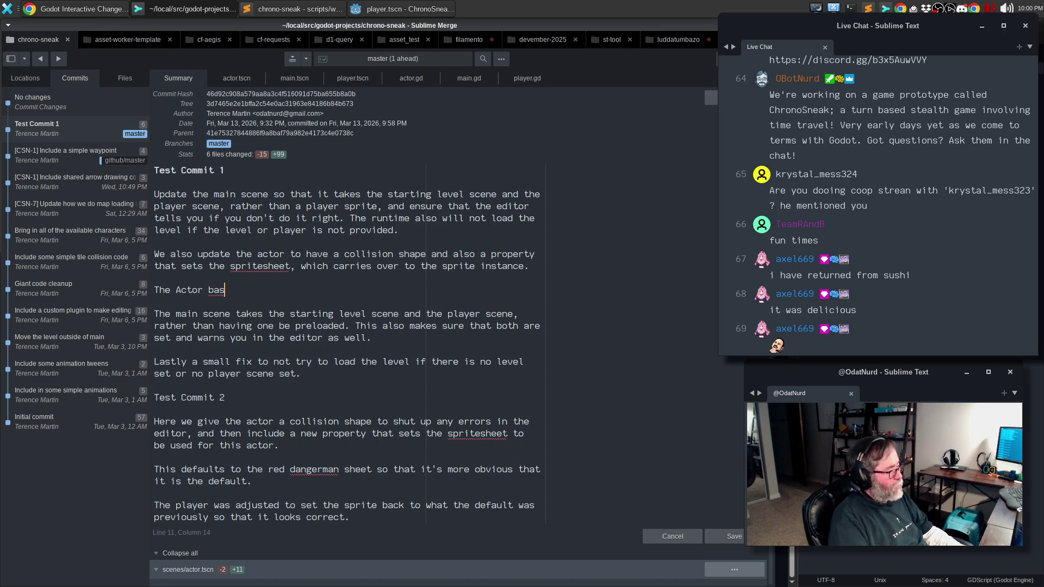
pyautogui.write('efault, but')
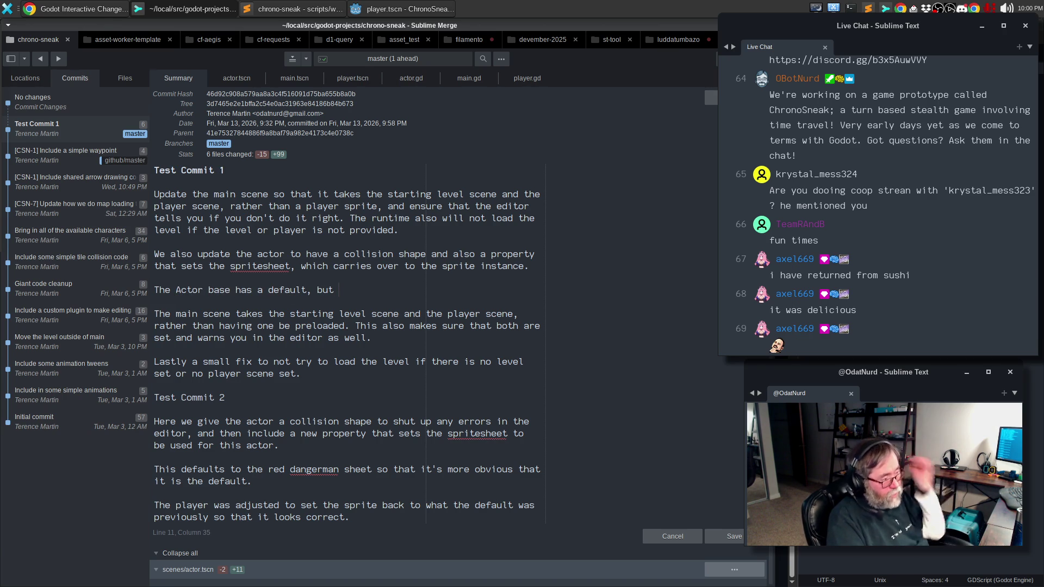
pyautogui.write('this can set ad')
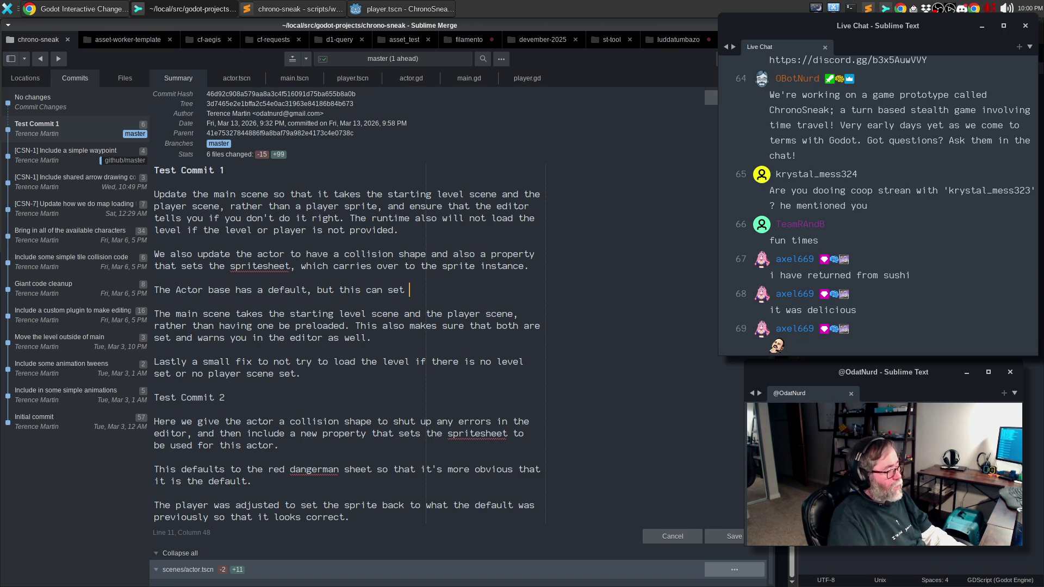
pyautogui.write('justed when insta')
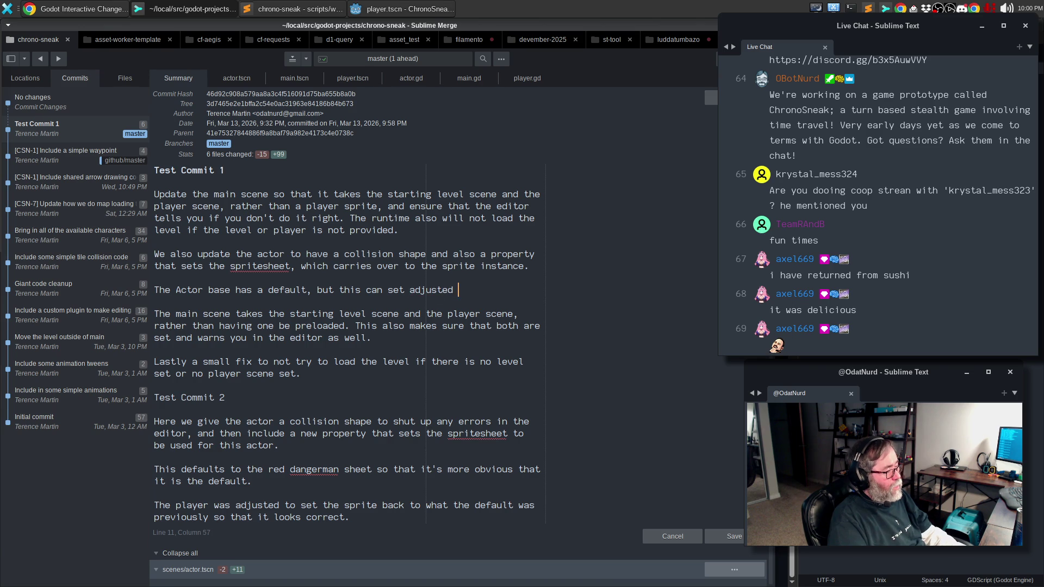
pyautogui.write('ncing')
pyautogui.hotkey('ctrl', 'BackSpace')
pyautogui.write('nstancing the lev')
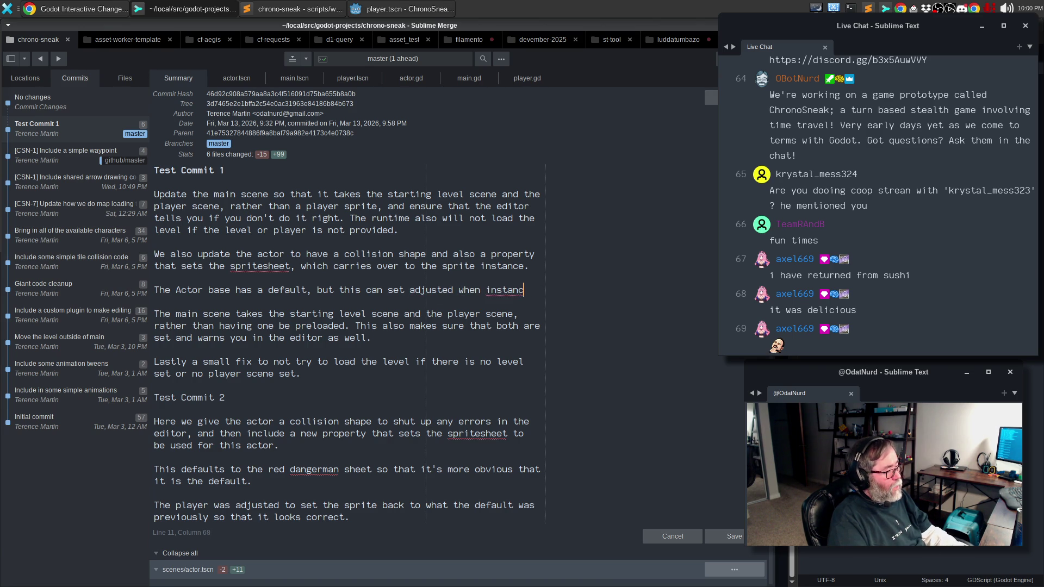
pyautogui.write('el')
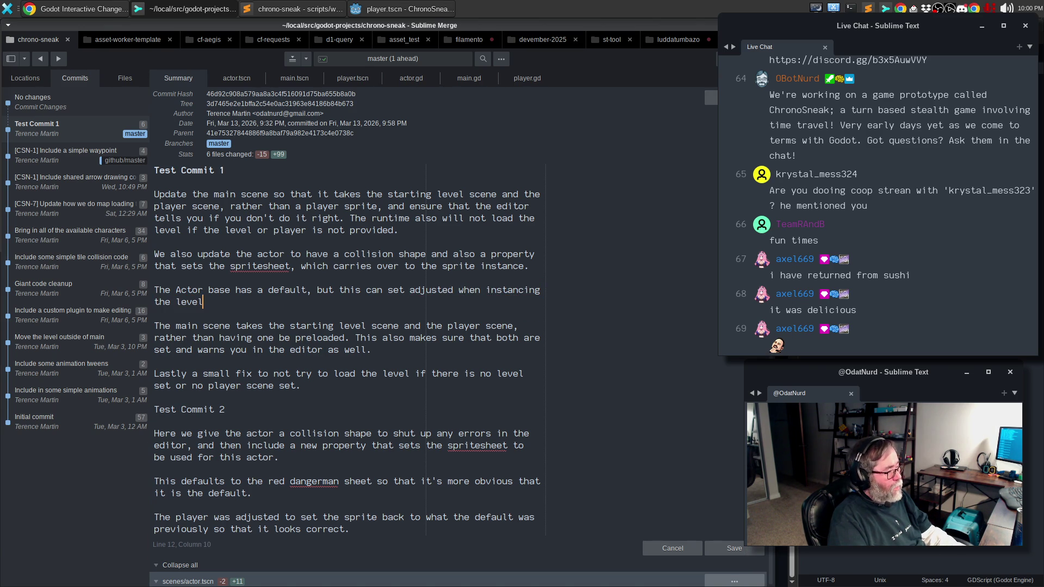
pyautogui.hotkey('ctrl', 'BackSpace')
pyautogui.hotkey('ctrl', 'BackSpace')
pyautogui.hotkey('ctrl', 'BackSpace')
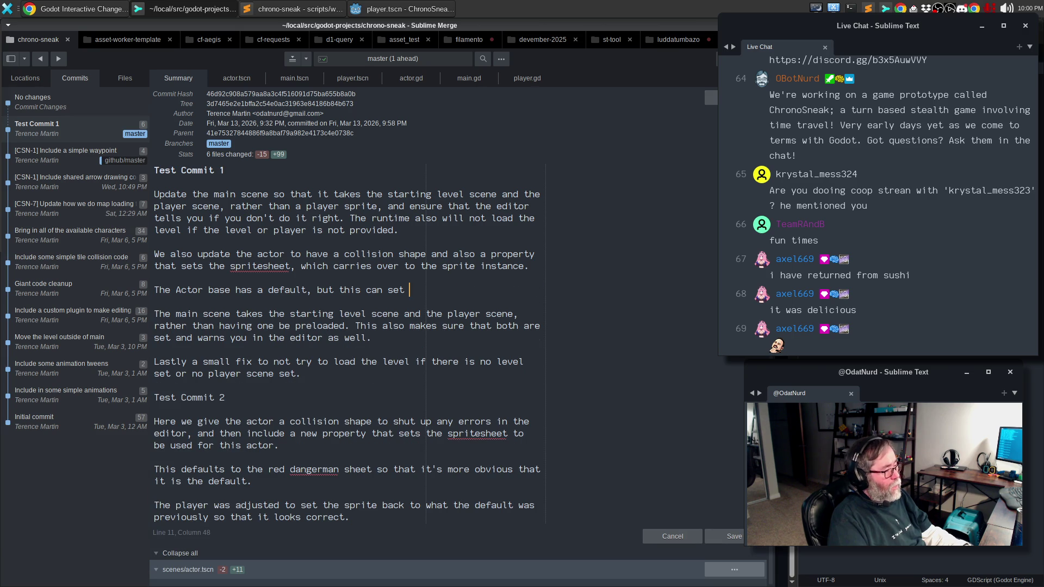
pyautogui.hotkey('ctrl', 'BackSpace')
pyautogui.write('altered as ne')
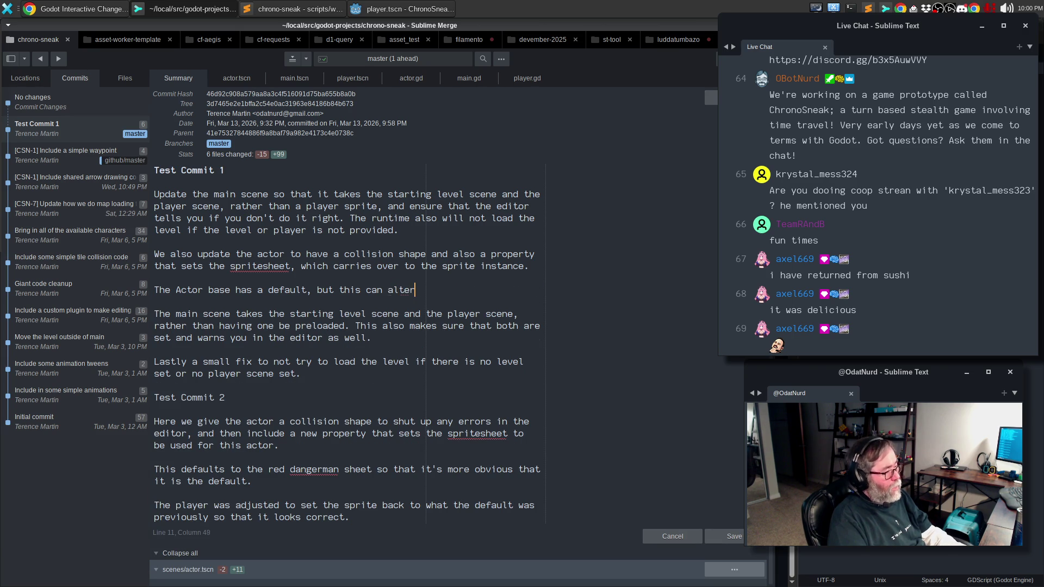
pyautogui.write('eded.')
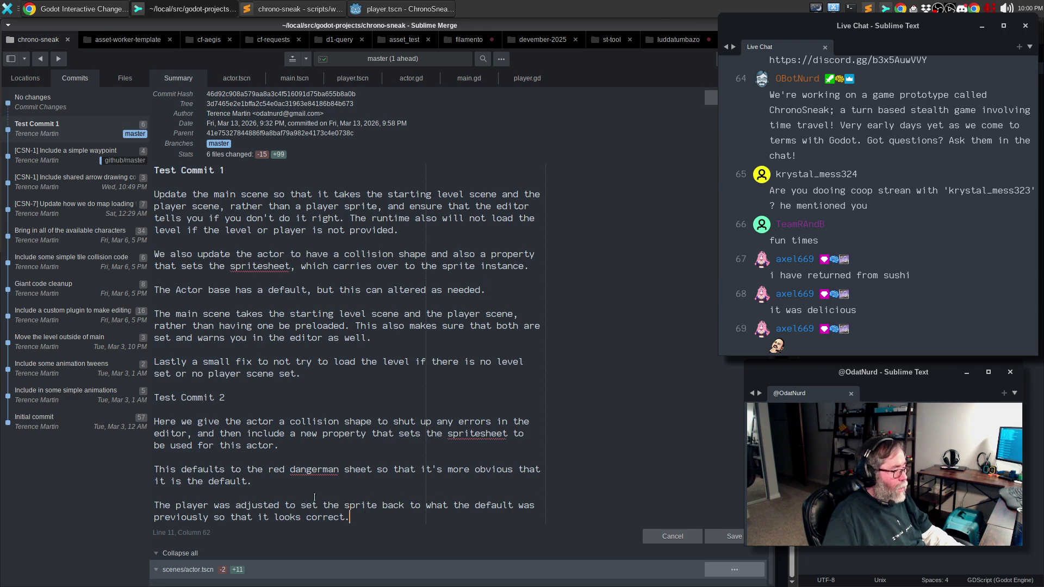
pyautogui.moveTo(366, 515); pyautogui.dragTo(154, 302)
pyautogui.press('BackSpace')
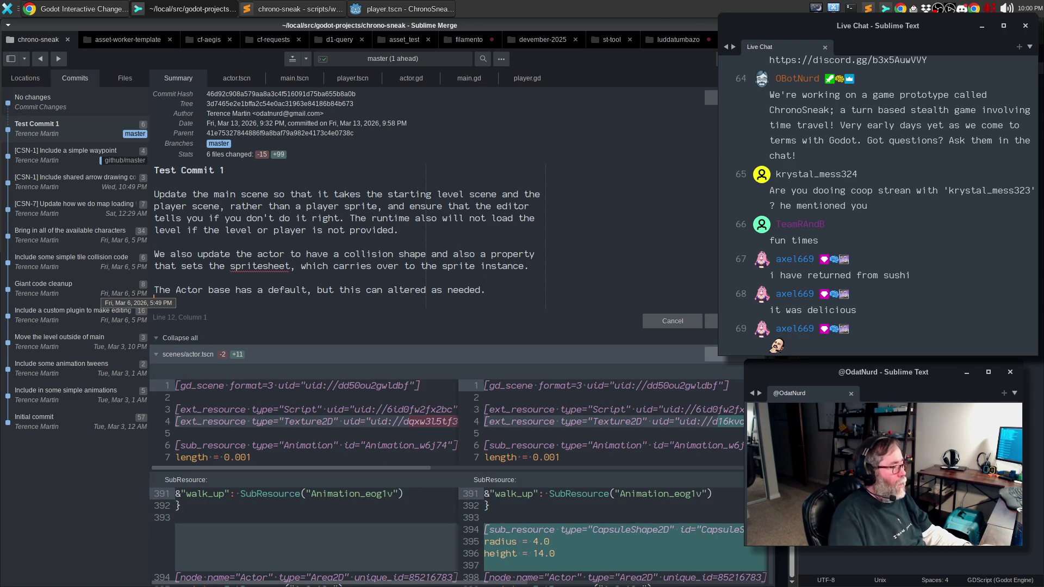
# - Save the message, then replace the 'Test Commit 1' subject with a '[CSN-' prefix
pyautogui.hotkey('ctrl', 'Return')
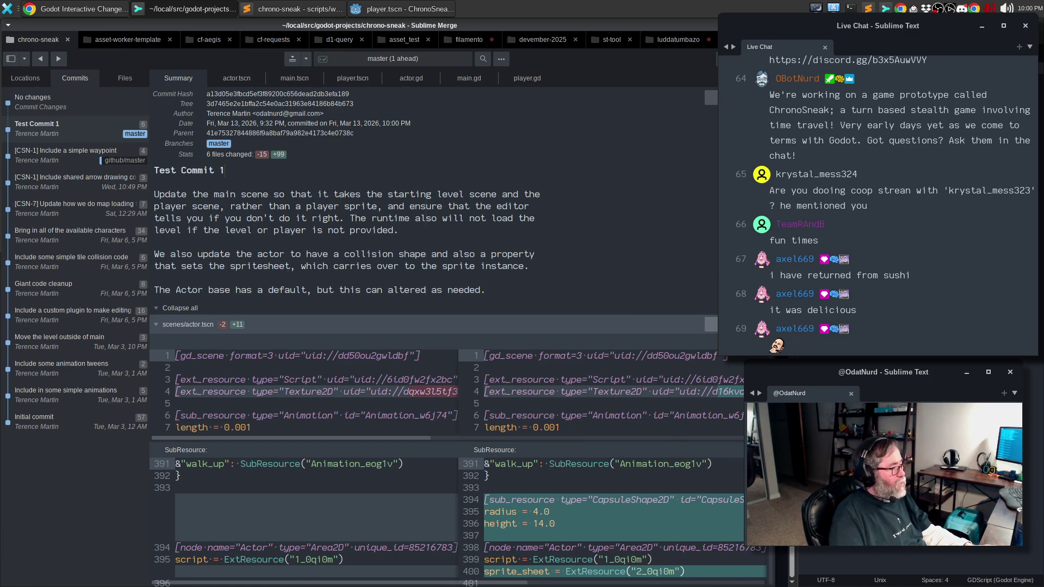
pyautogui.click(272, 171)
pyautogui.hotkey('ctrl', 'BackSpace')
pyautogui.hotkey('ctrl', 'BackSpace')
pyautogui.hotkey('ctrl', 'BackSpace')
pyautogui.write('[C')
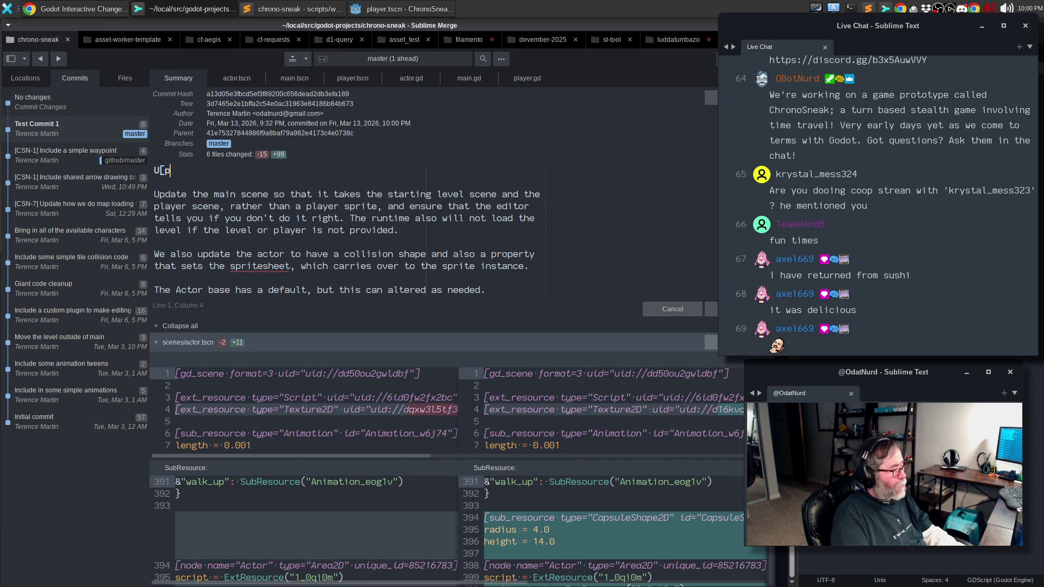
pyautogui.write('date')
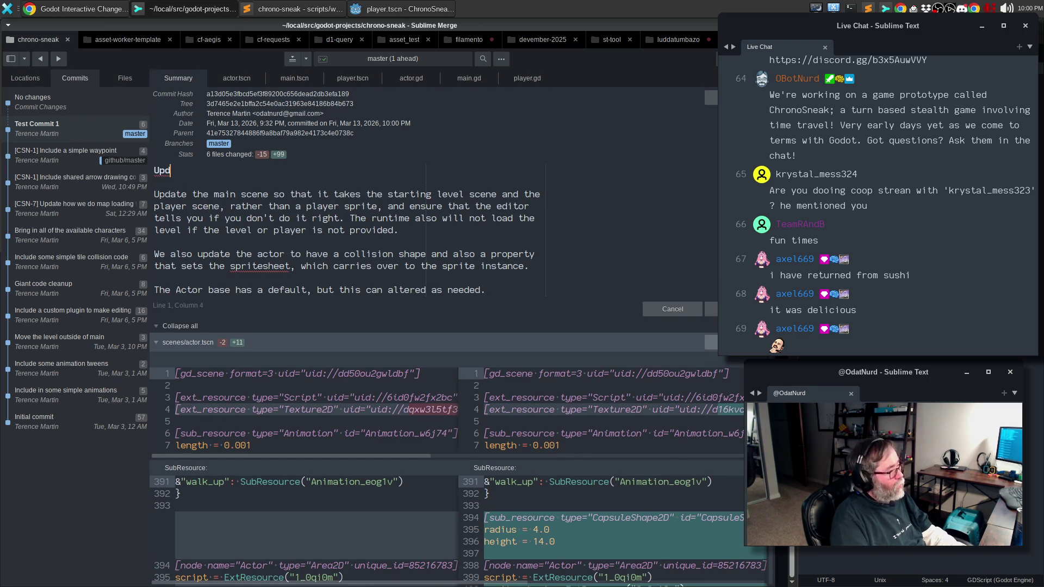
pyautogui.press('BackSpace')
pyautogui.press('BackSpace')
pyautogui.press('BackSpace')
pyautogui.press('BackSpace')
pyautogui.press('BackSpace')
pyautogui.press('BackSpace')
pyautogui.write('[CSN-')
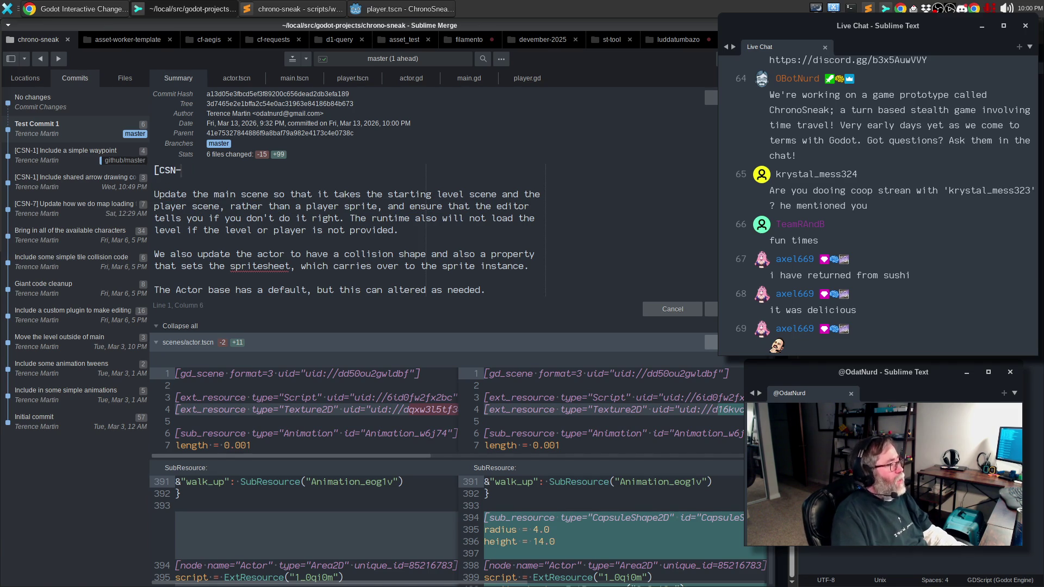
pyautogui.click(35, 4)
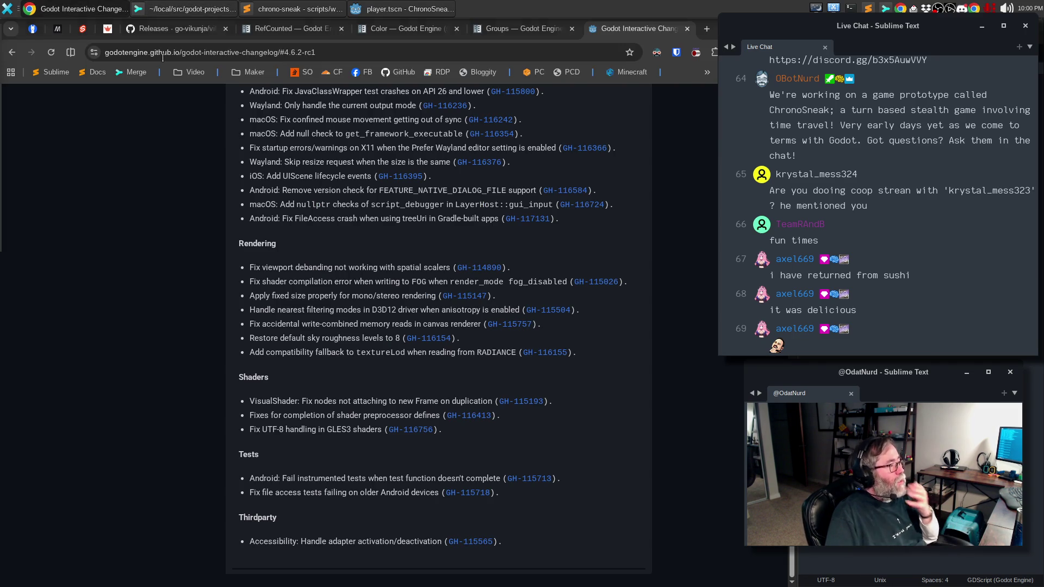
# - Check task CSN-2 'Add the ability to add NPC's to the map' on the Vikunja ChronoSneak board
pyautogui.click(34, 34)
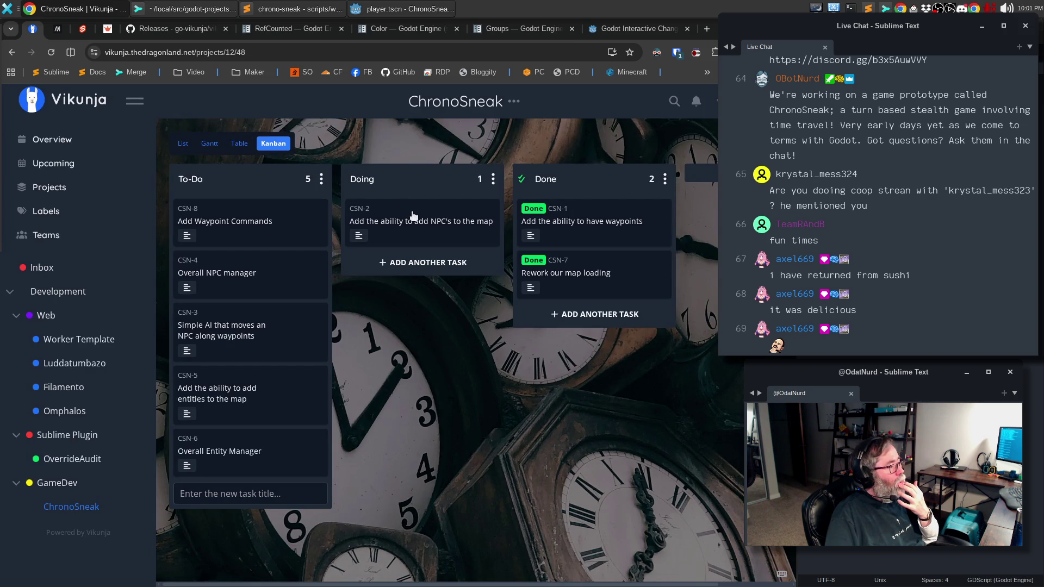
pyautogui.click(362, 216)
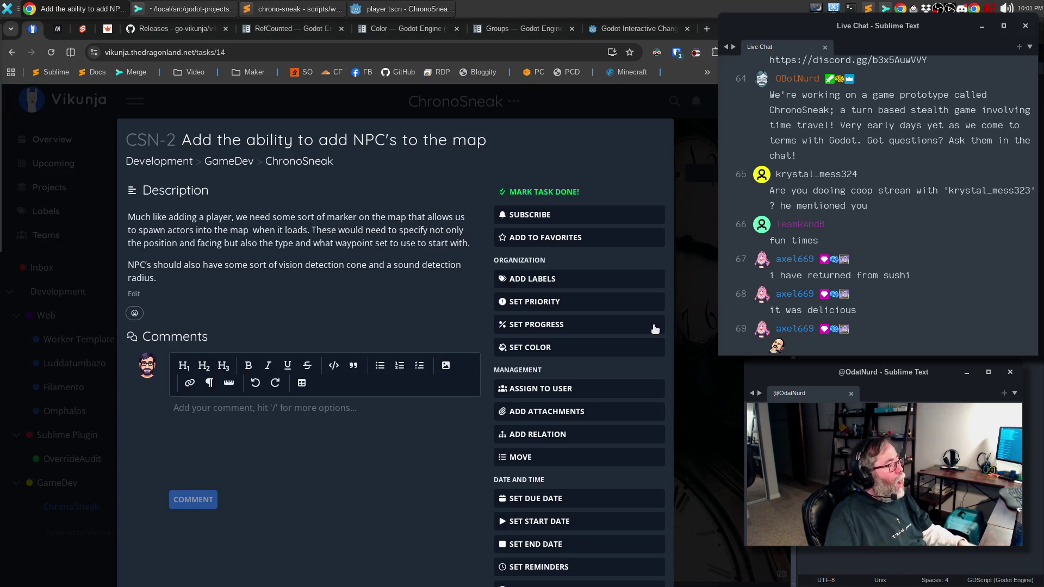
pyautogui.hotkey('alt', 'Tab')
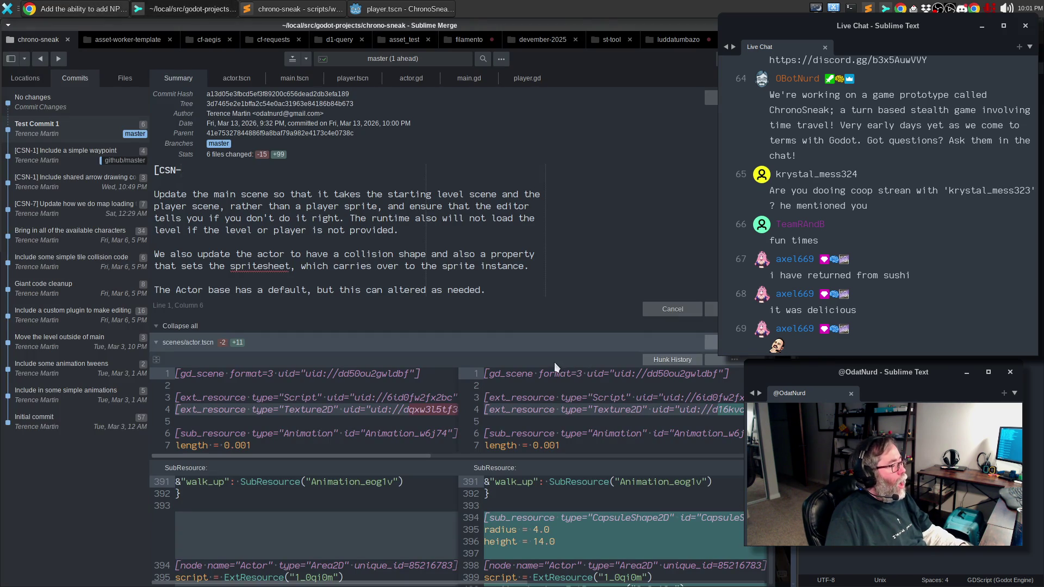
# - Finish the subject as '[CSN-2] Updates to the Actor class' and save the commit
pyautogui.write('] ')
pyautogui.write('I[d')
pyautogui.press('BackSpace')
pyautogui.press('BackSpace')
pyautogui.press('BackSpace')
pyautogui.write('Updates ')
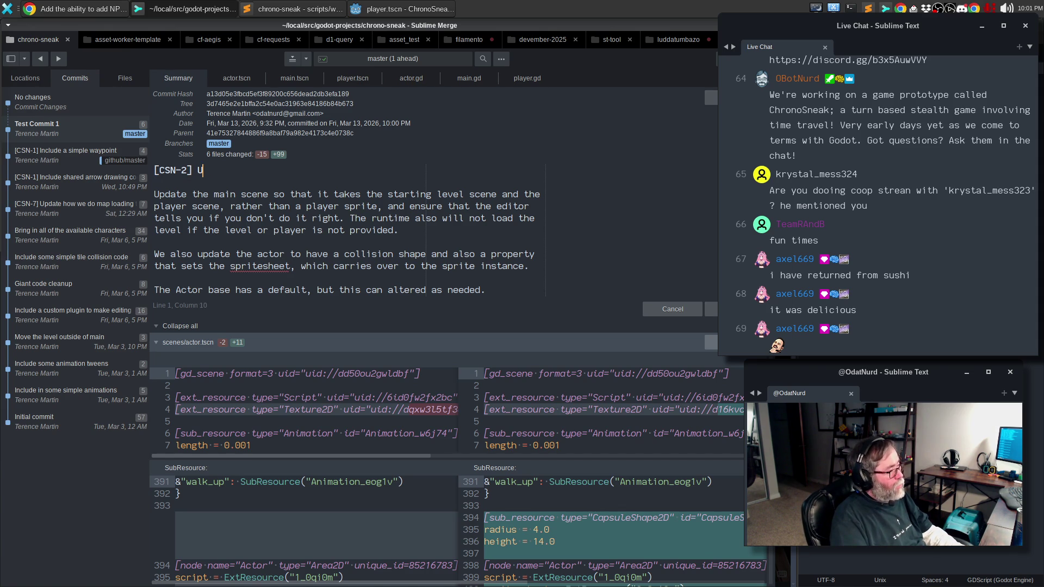
pyautogui.write('to the Actor class')
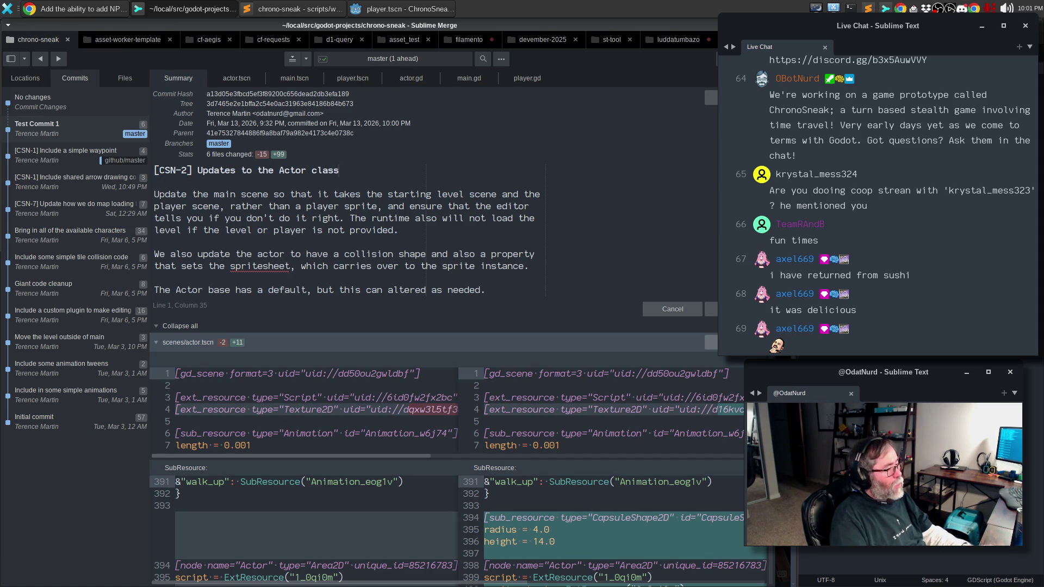
pyautogui.hotkey('ctrl', 'Return')
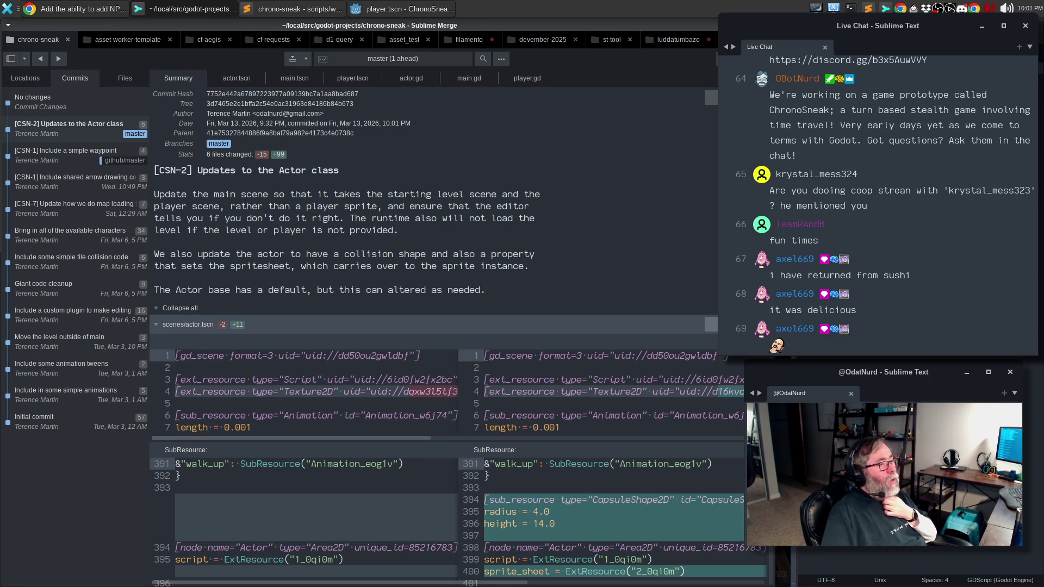
# - Reload player.gd and player.tscn from disk, then run Project > Reload Current Project
pyautogui.click(402, 7)
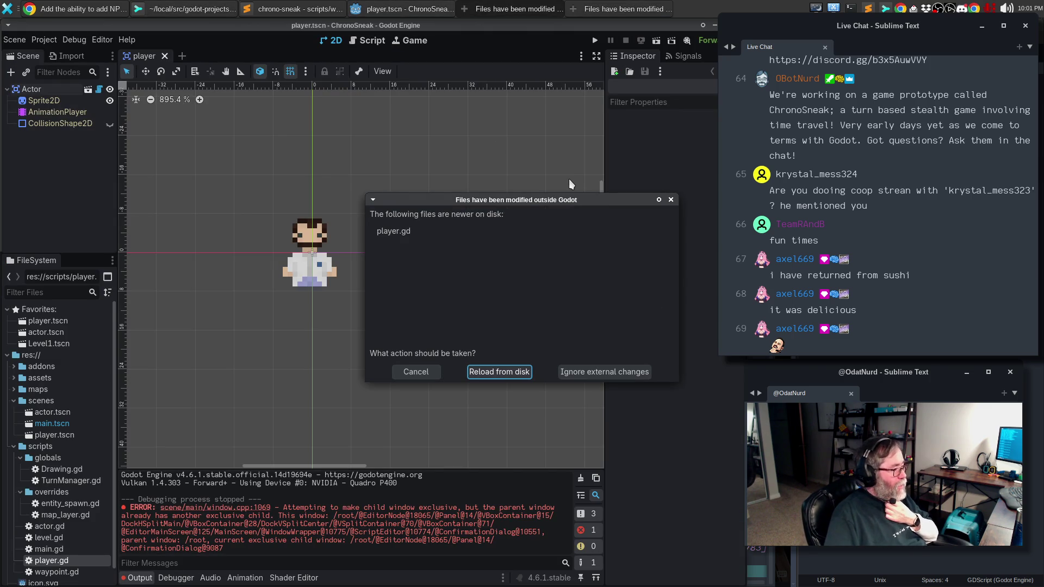
pyautogui.click(506, 373)
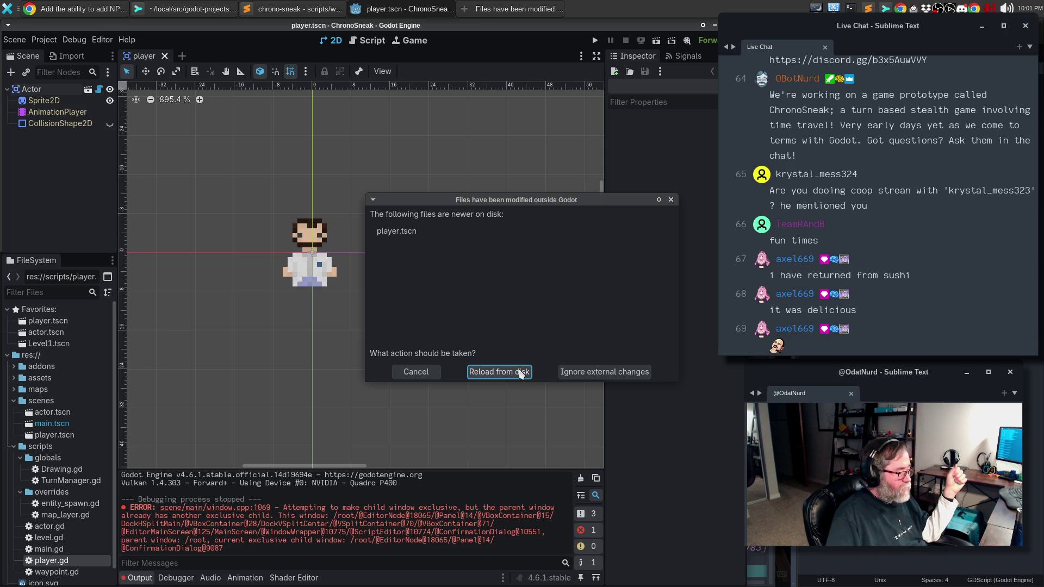
pyautogui.click(511, 377)
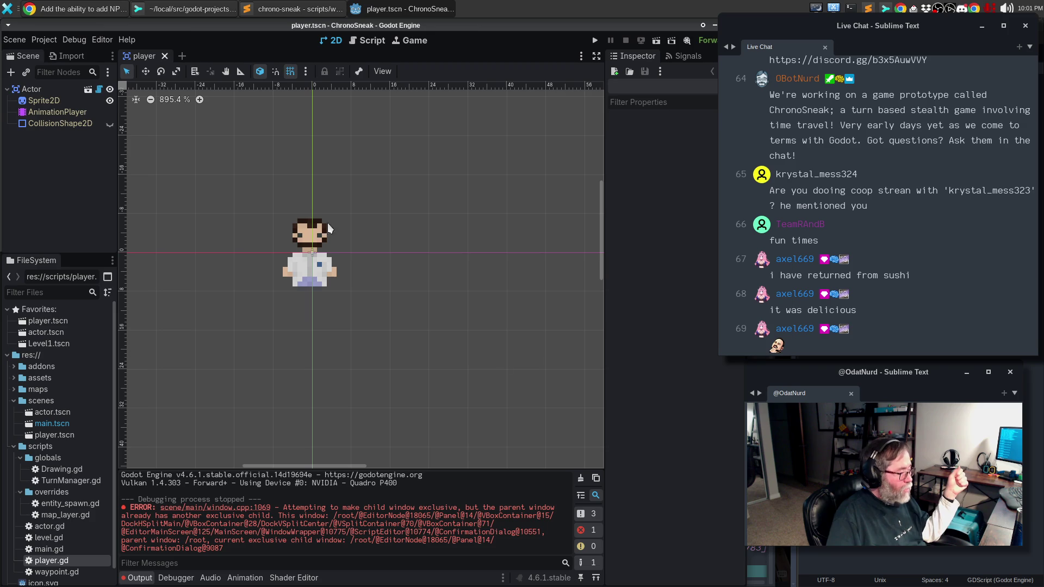
pyautogui.click(14, 40)
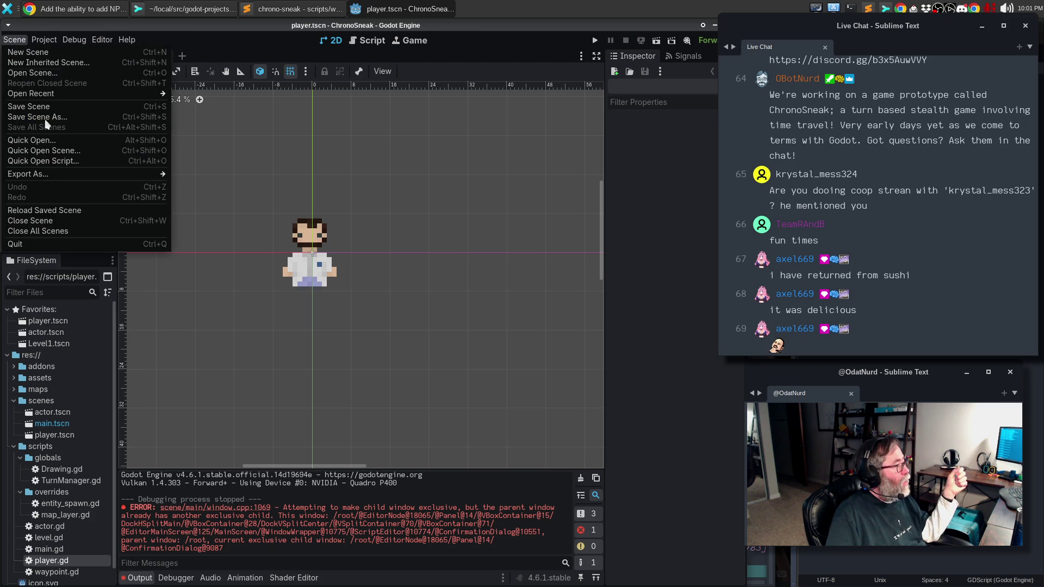
pyautogui.moveTo(40, 41)
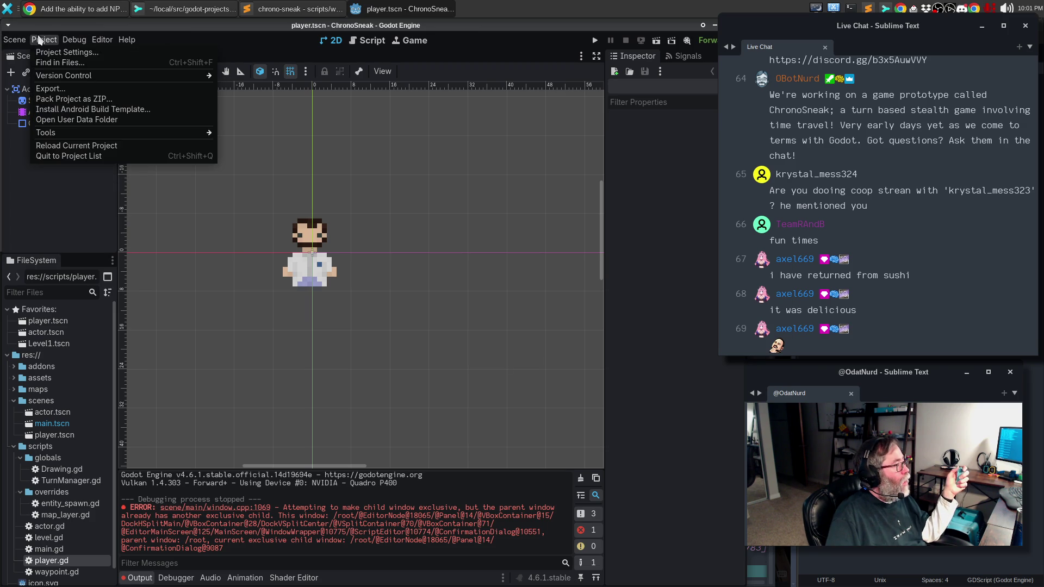
pyautogui.click(44, 146)
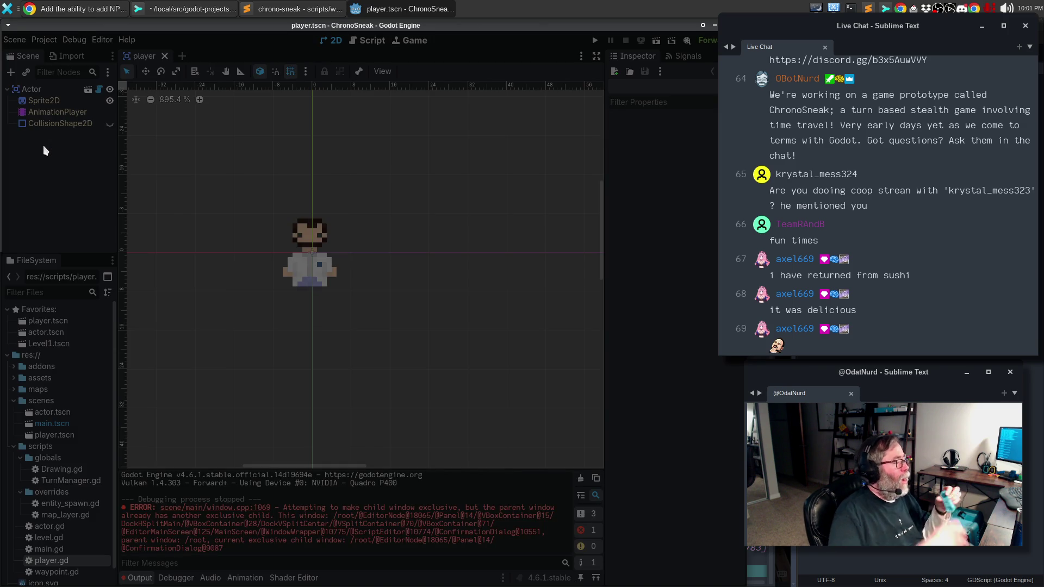
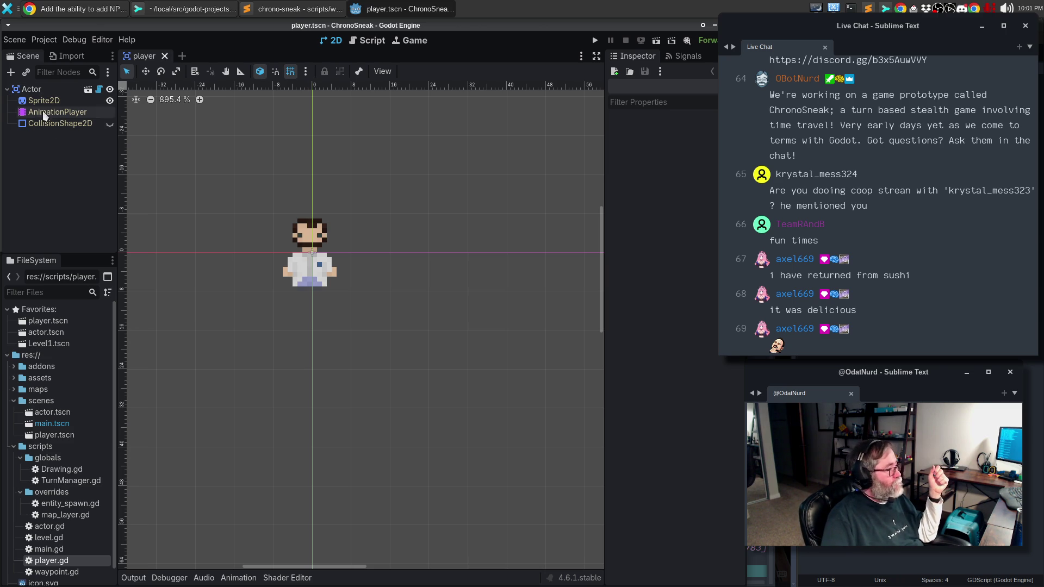
# - Create a new inherited scene based on res://scenes/actor.tscn
pyautogui.click(9, 40)
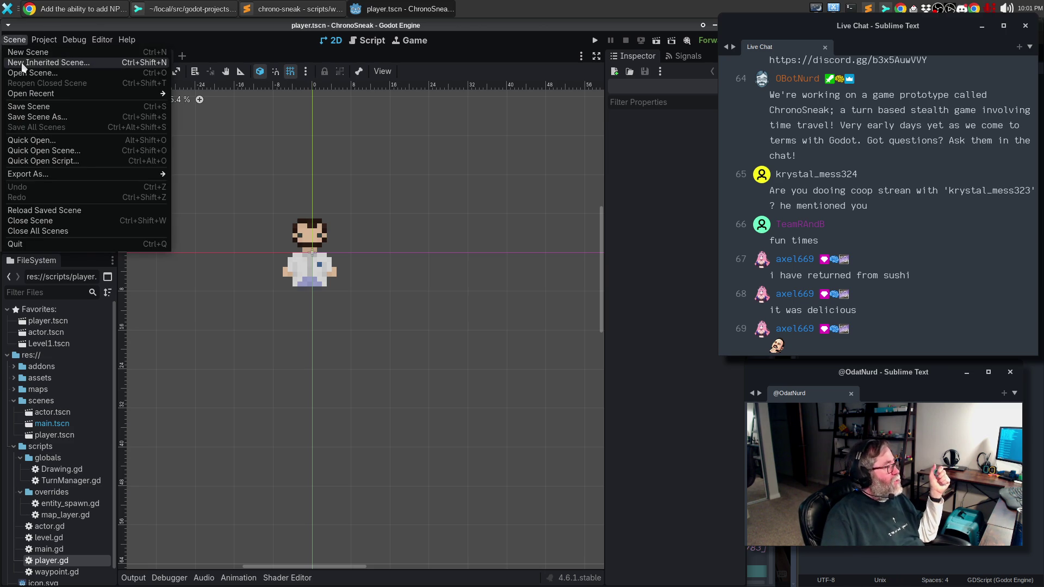
pyautogui.click(24, 63)
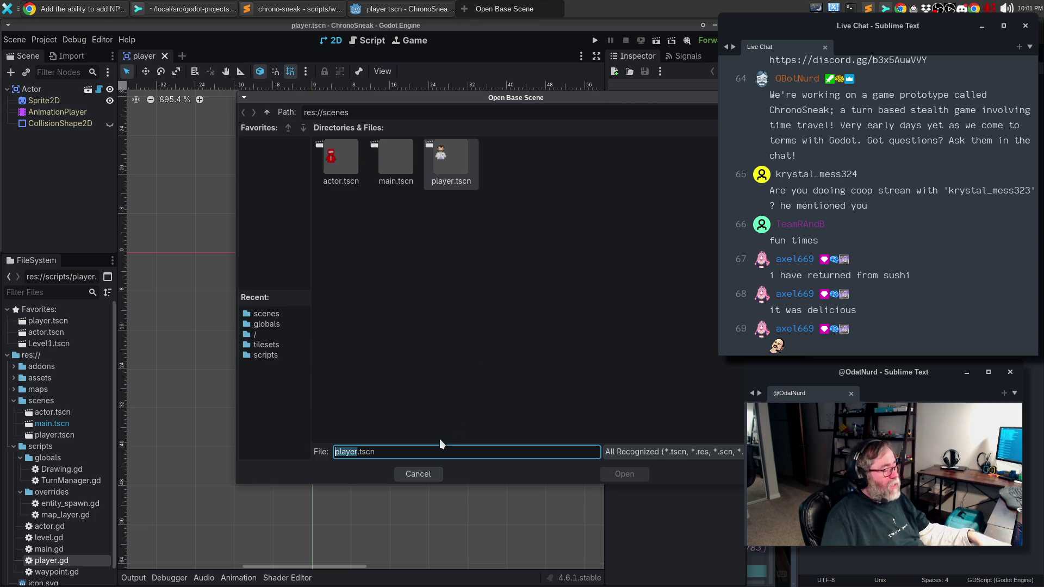
pyautogui.write('guard')
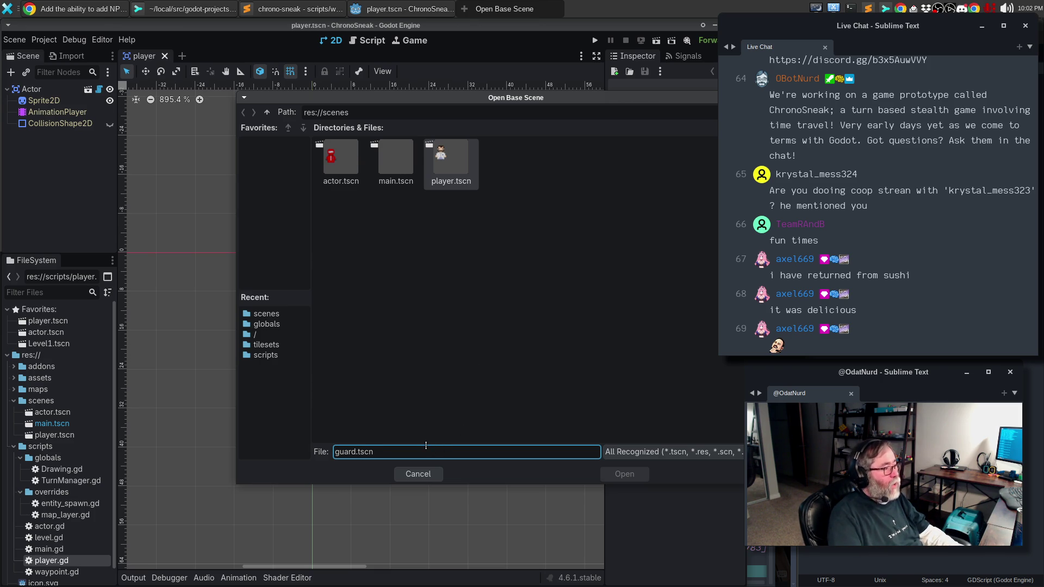
pyautogui.click(380, 303)
pyautogui.click(348, 175)
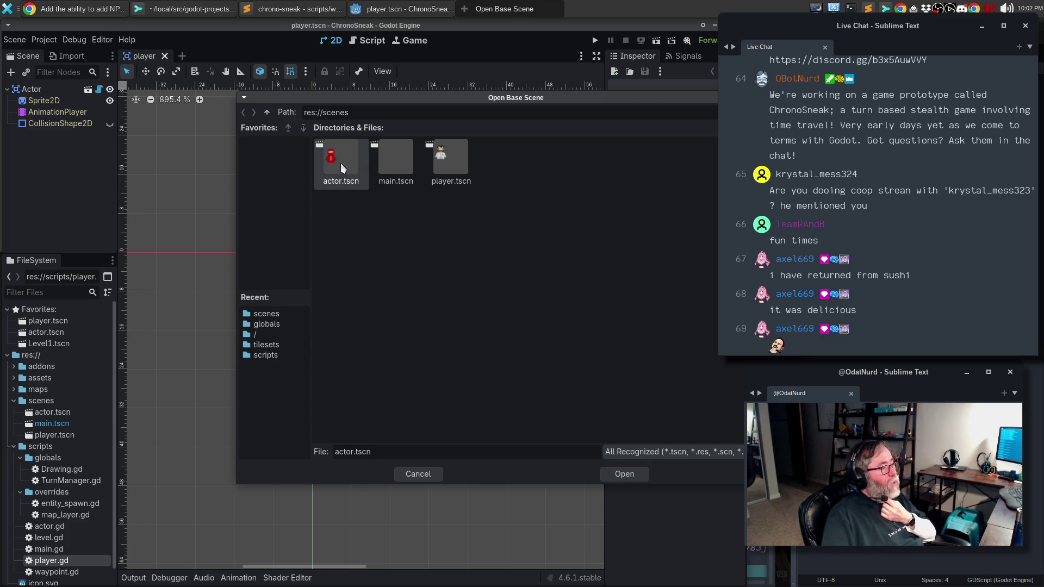
pyautogui.doubleClick(344, 173)
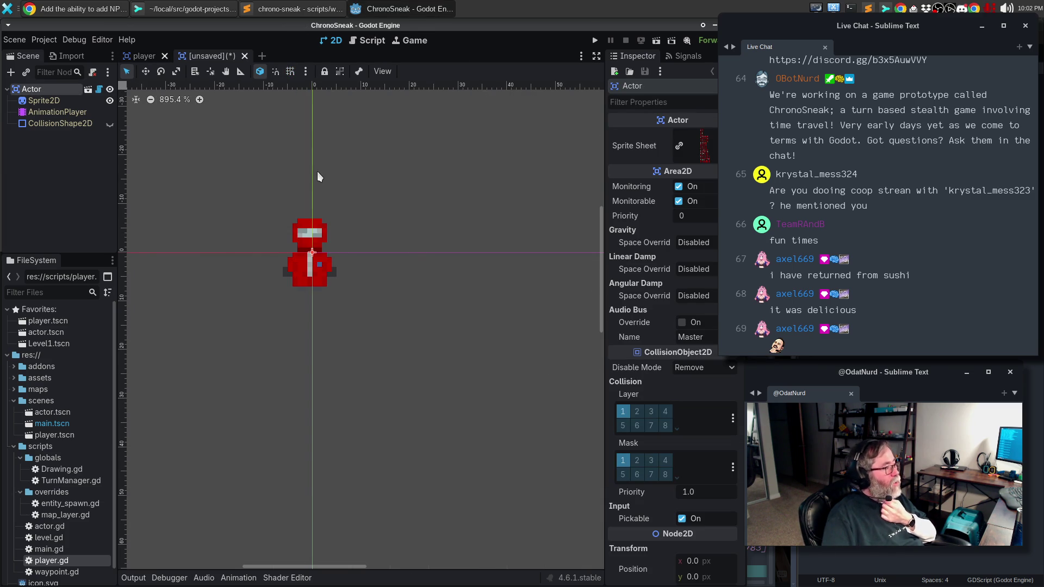
# - Save the inherited scene as guard.tscn in res://scenes
pyautogui.hotkey('ctrl', 's')
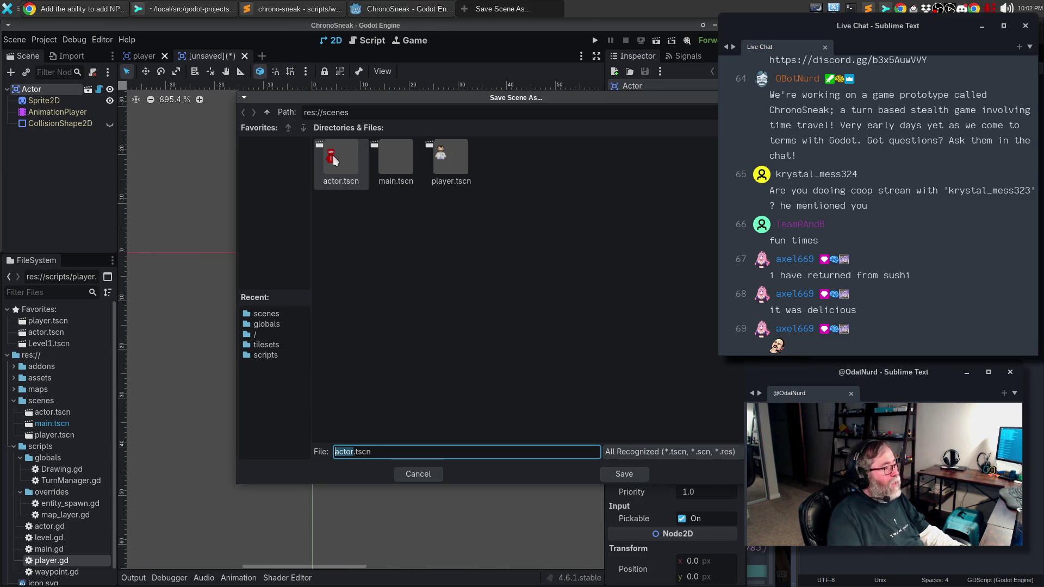
pyautogui.write('ghuard')
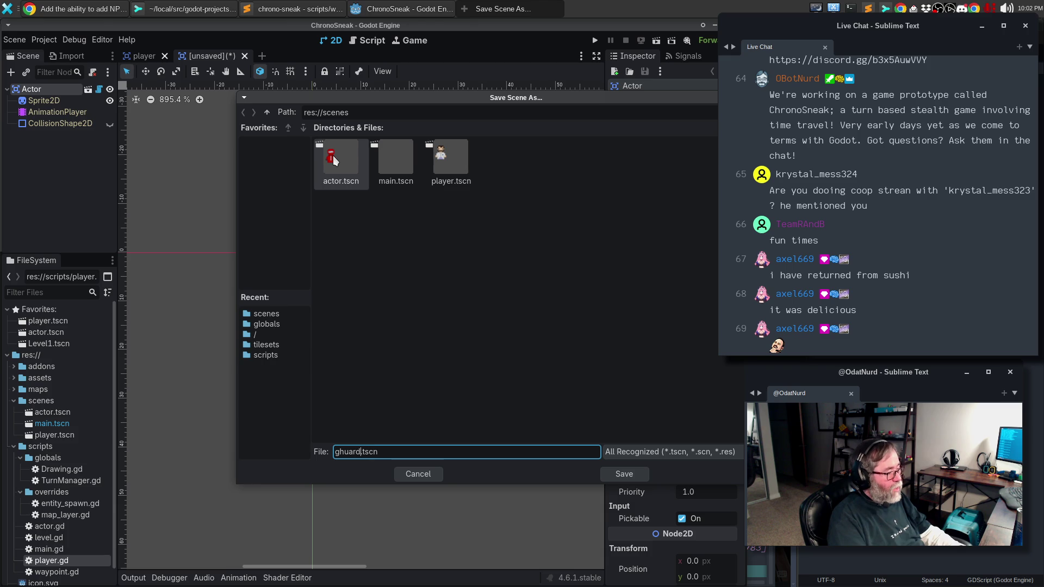
pyautogui.press('BackSpace')
pyautogui.press('BackSpace')
pyautogui.press('BackSpace')
pyautogui.write('guard')
pyautogui.hotkey('ctrl', 'BackSpace')
pyautogui.write('guard')
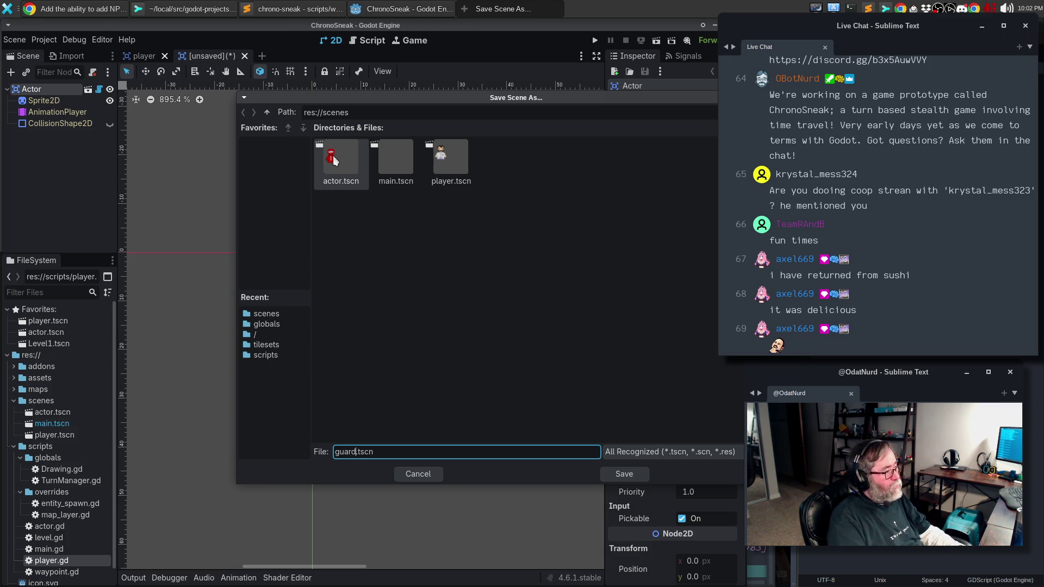
pyautogui.press('Return')
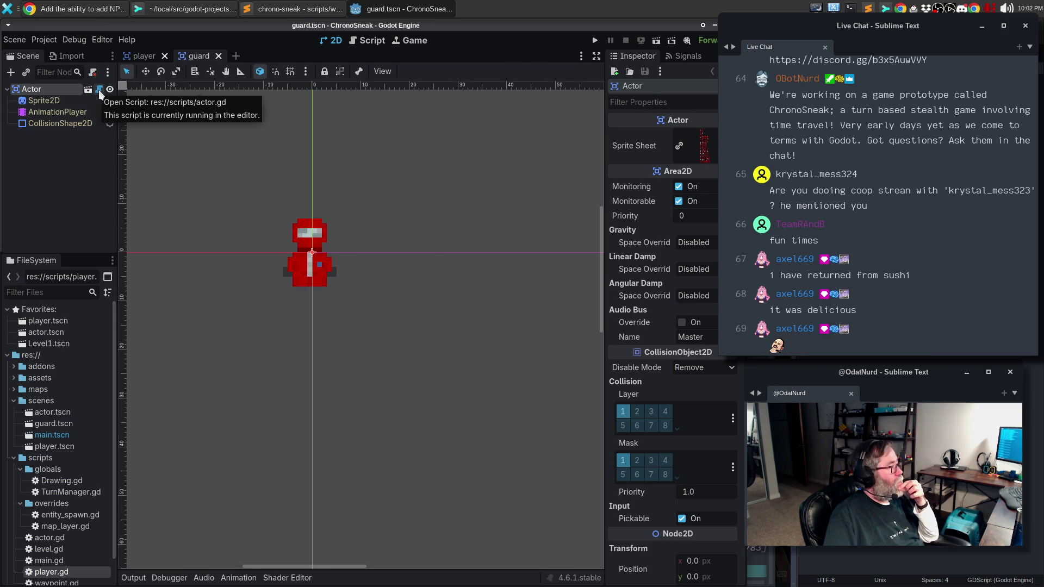
# - Detach the inherited actor.gd script from the Actor root node
pyautogui.click(99, 90)
pyautogui.click(92, 72)
pyautogui.rightClick(79, 88)
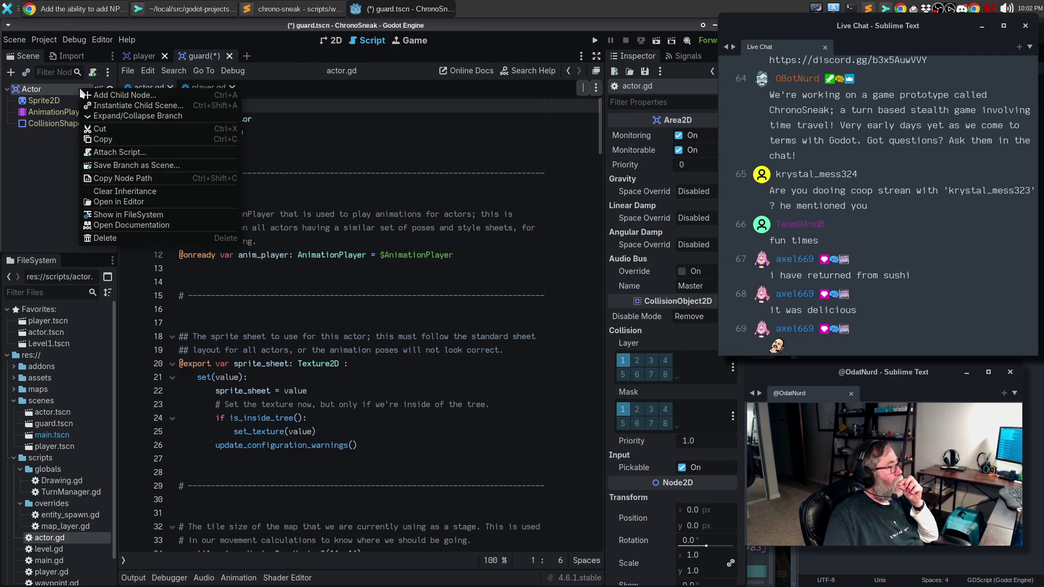
pyautogui.click(70, 90)
pyautogui.press('Escape')
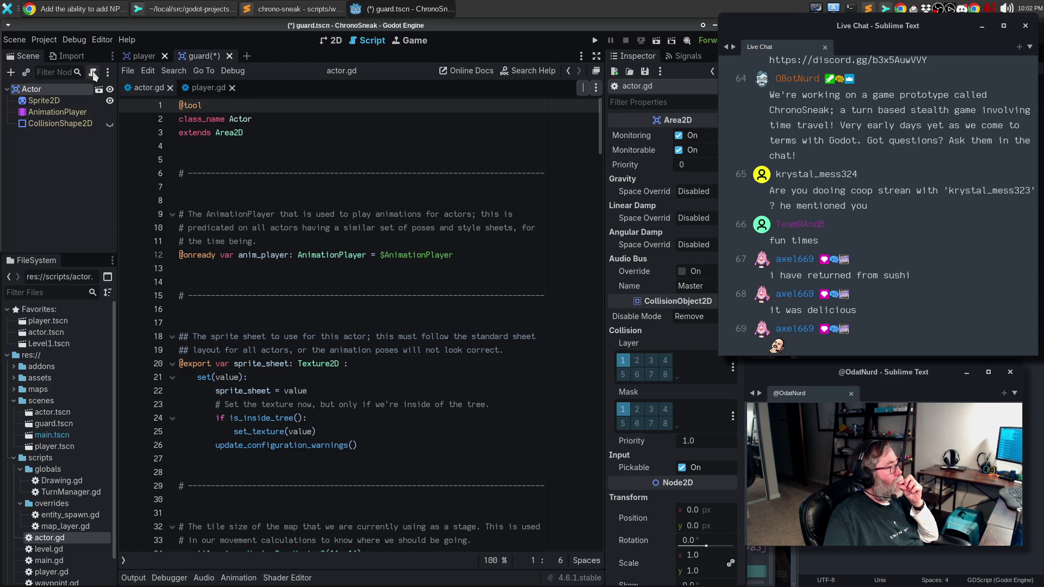
# - Attach a new script saved as res://scripts/guard.gd to the root node
pyautogui.click(94, 75)
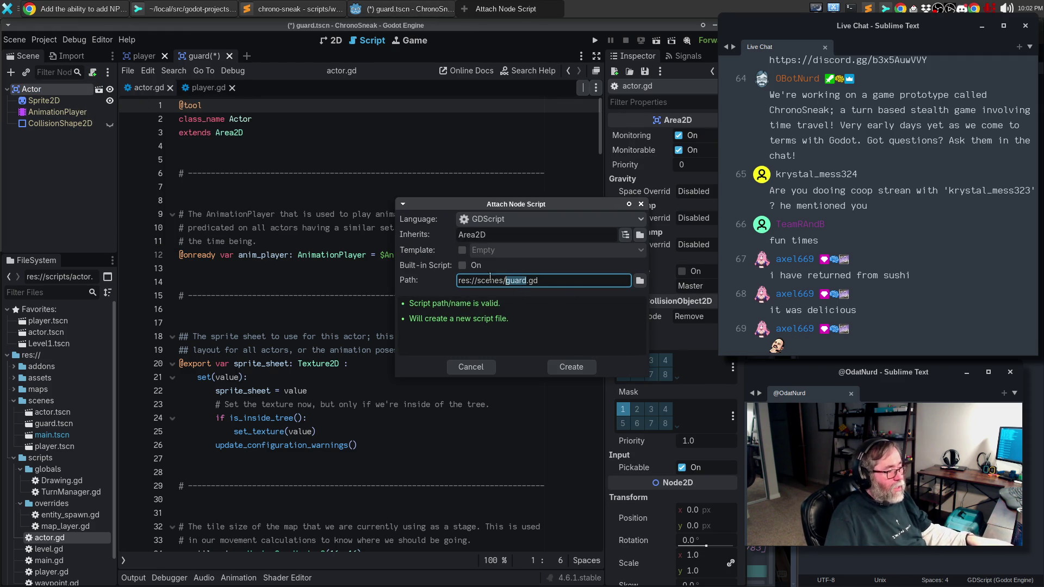
pyautogui.click(640, 281)
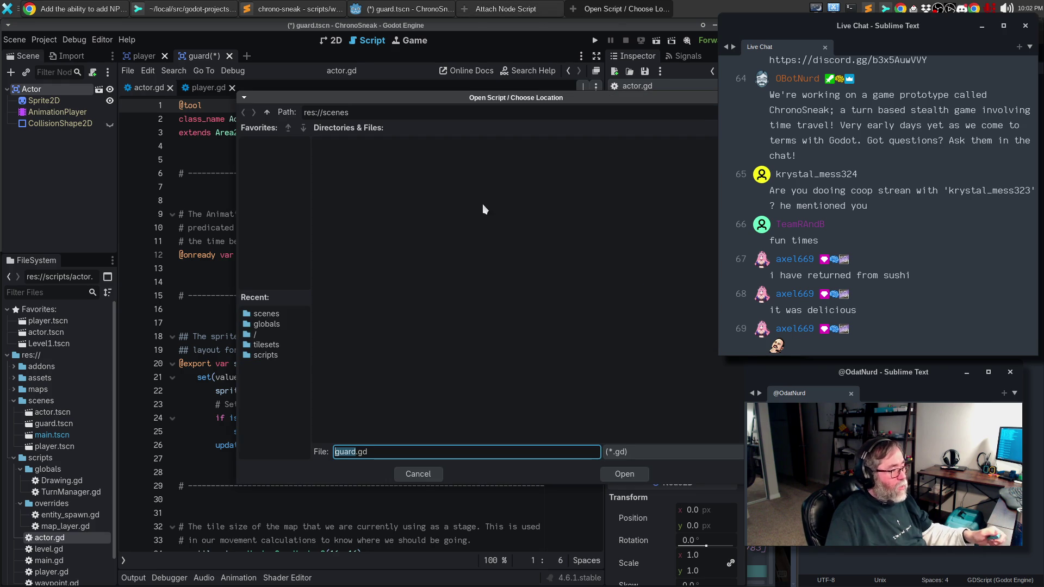
pyautogui.click(266, 112)
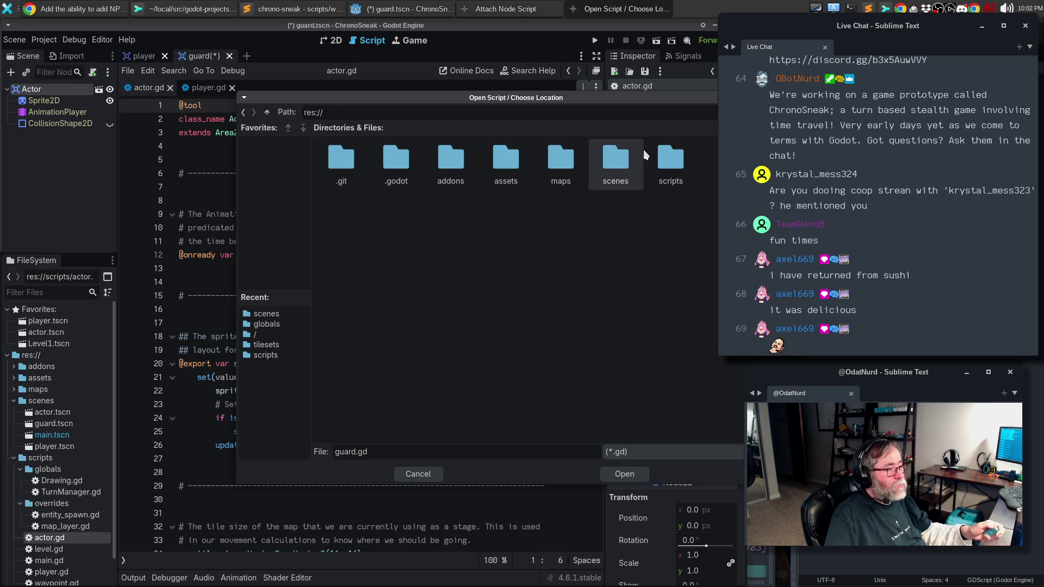
pyautogui.doubleClick(674, 162)
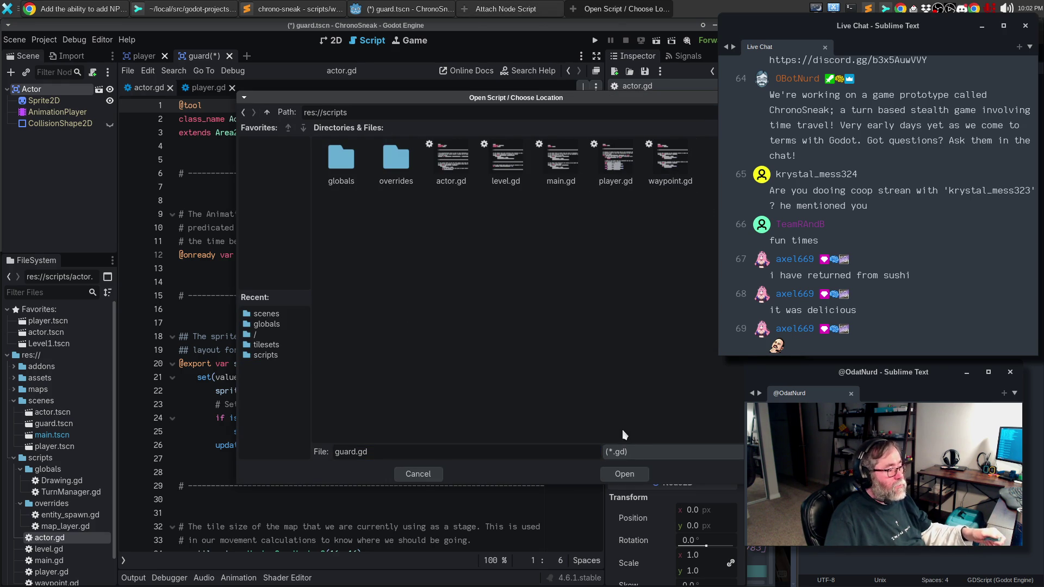
pyautogui.click(621, 474)
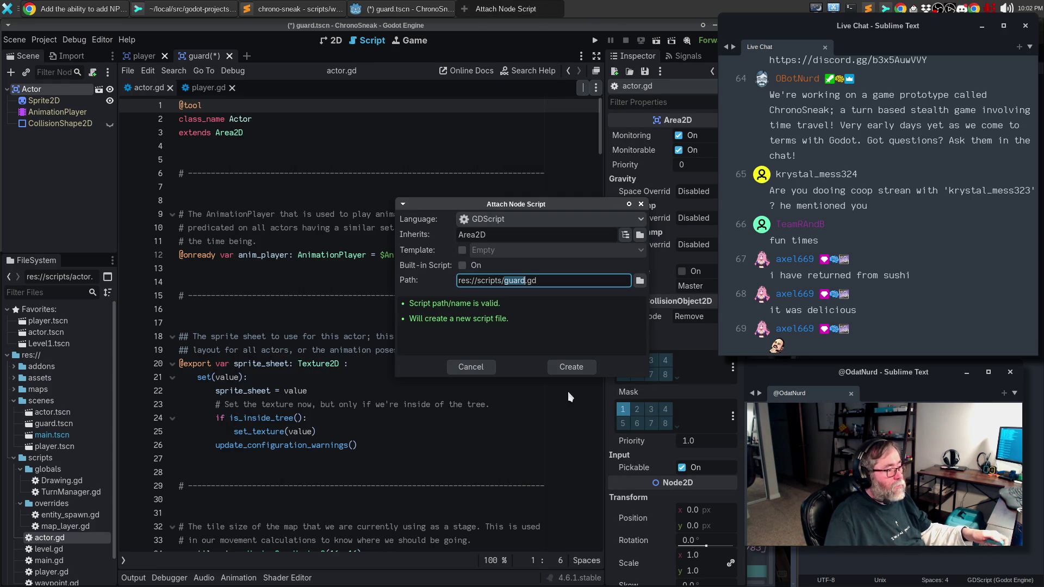
pyautogui.click(574, 370)
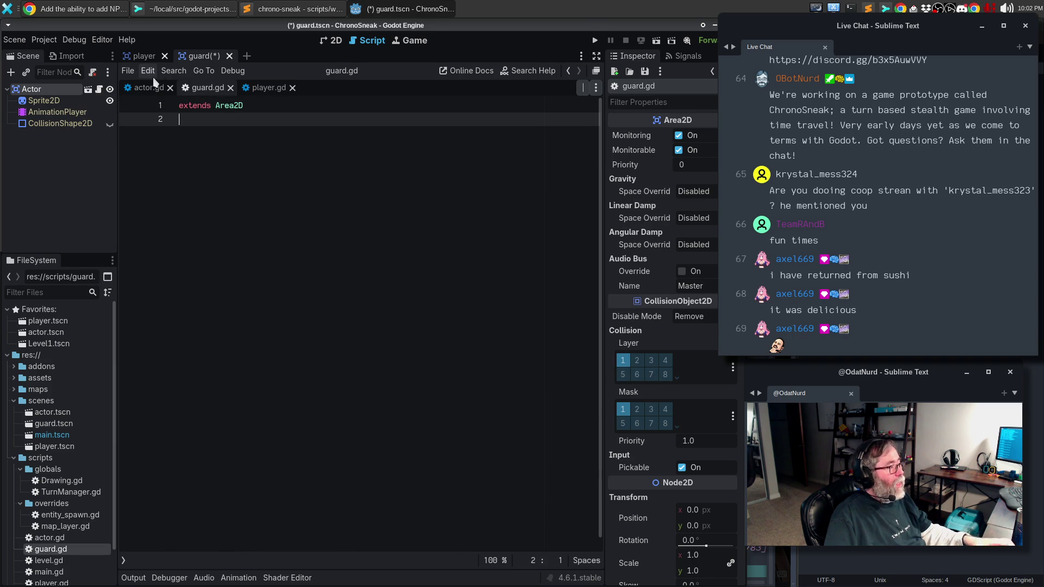
pyautogui.click(271, 88)
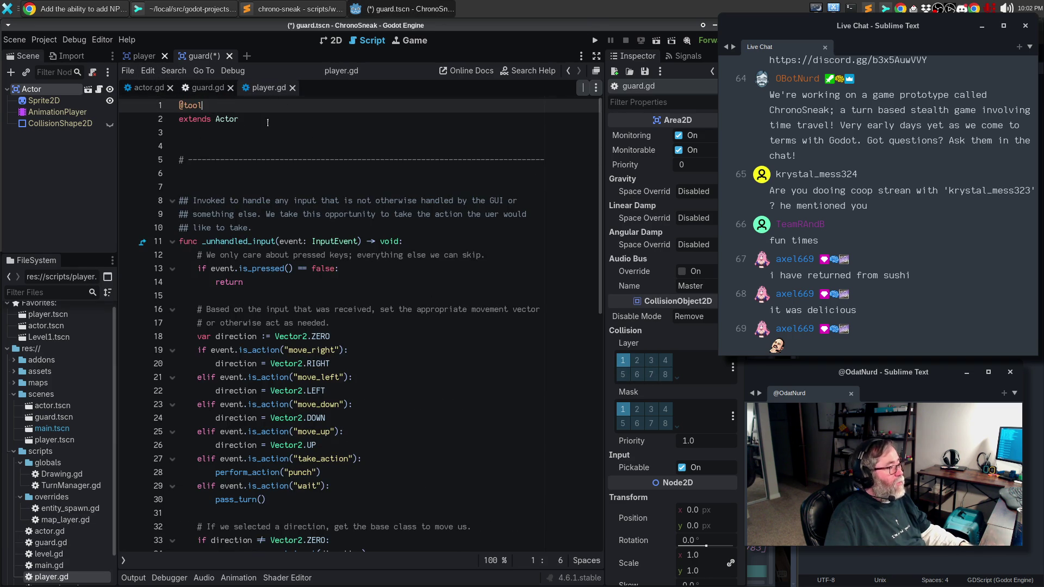
pyautogui.click(207, 88)
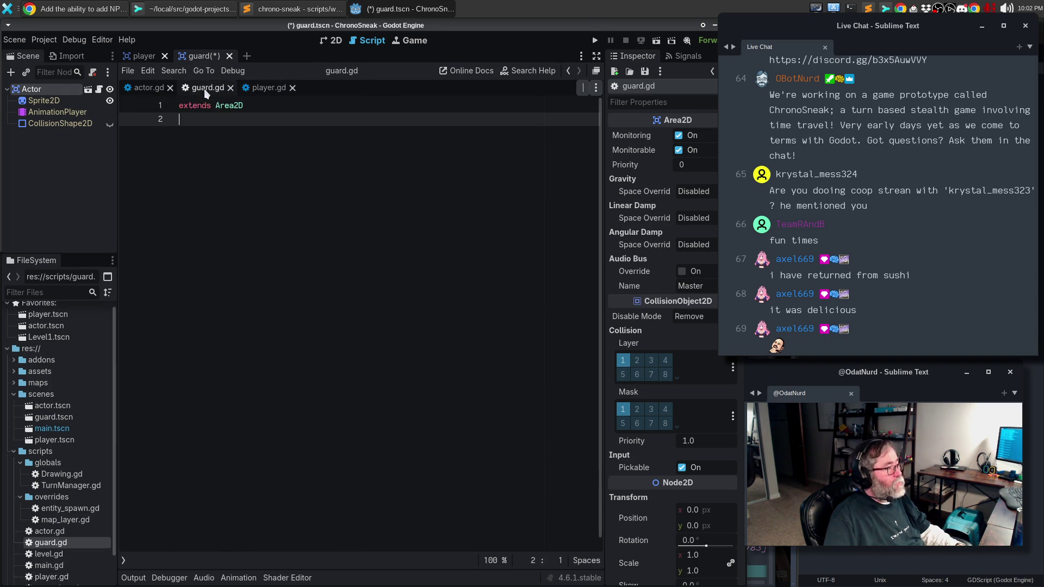
pyautogui.hotkey('ctrl', 'a')
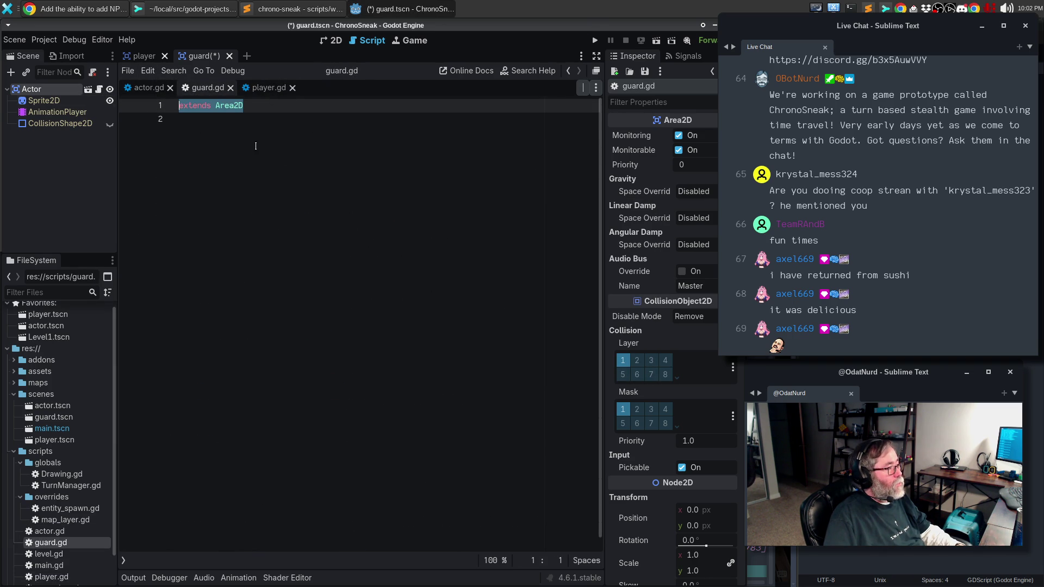
pyautogui.write('@tool extends Actor')
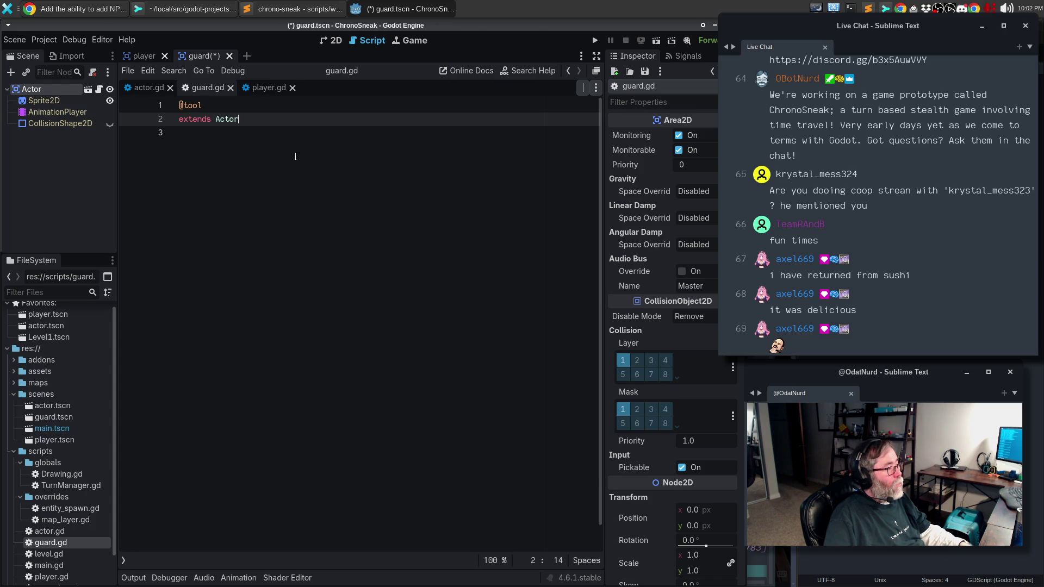
pyautogui.press('Down')
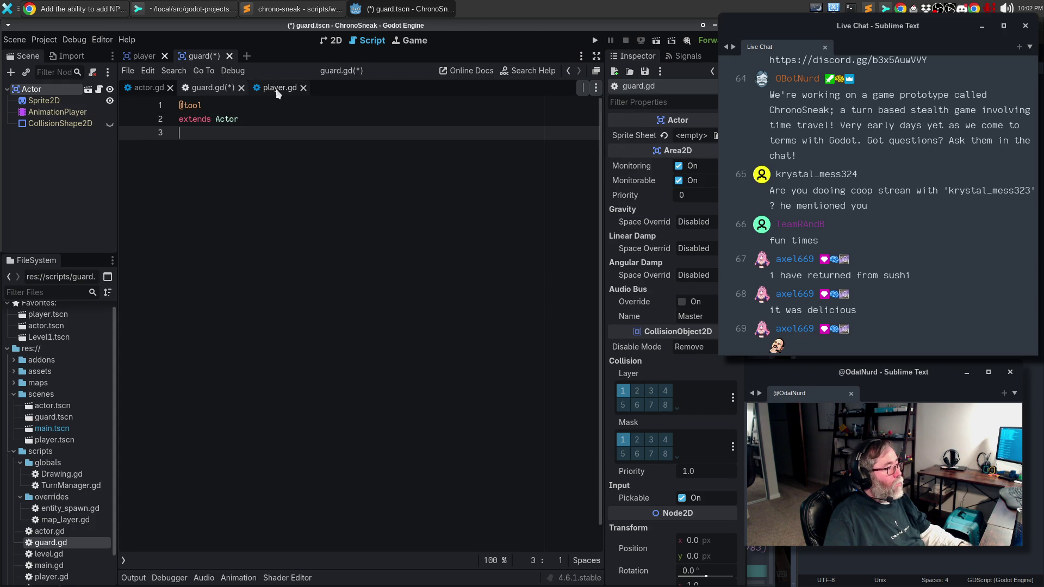
# - Add two dashed comment divider lines below the header, matching player.gd's style
pyautogui.click(278, 87)
pyautogui.click(240, 158)
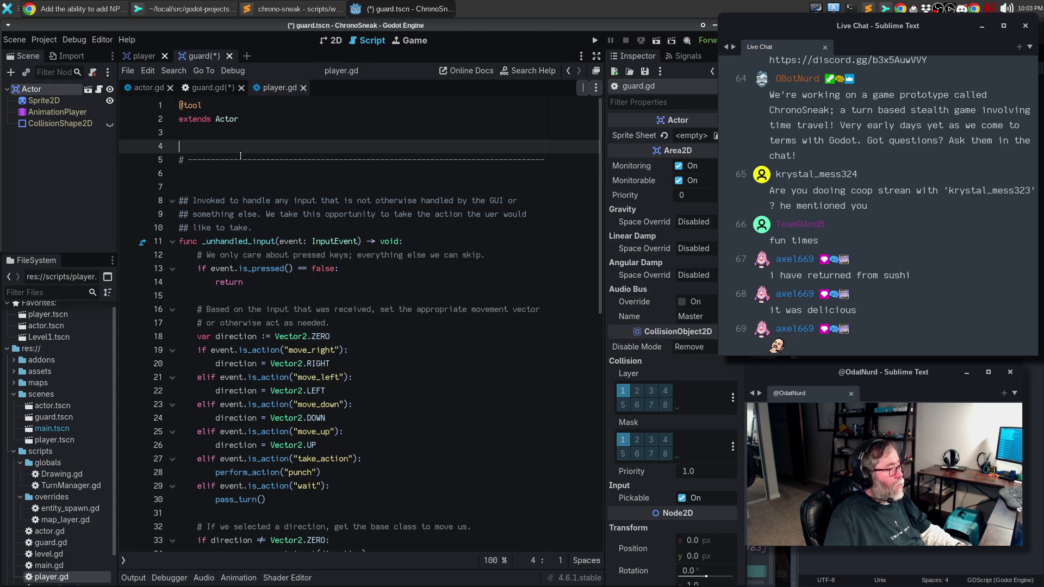
pyautogui.click(218, 88)
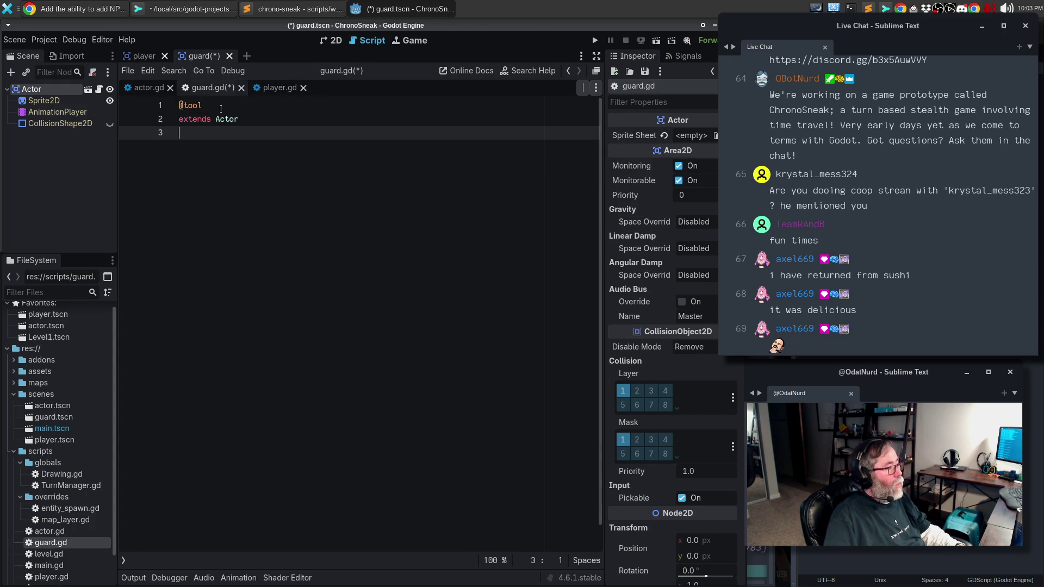
pyautogui.write('# ------------------------------------------------------------------------------    # ------------------------------------------------------------------------------')
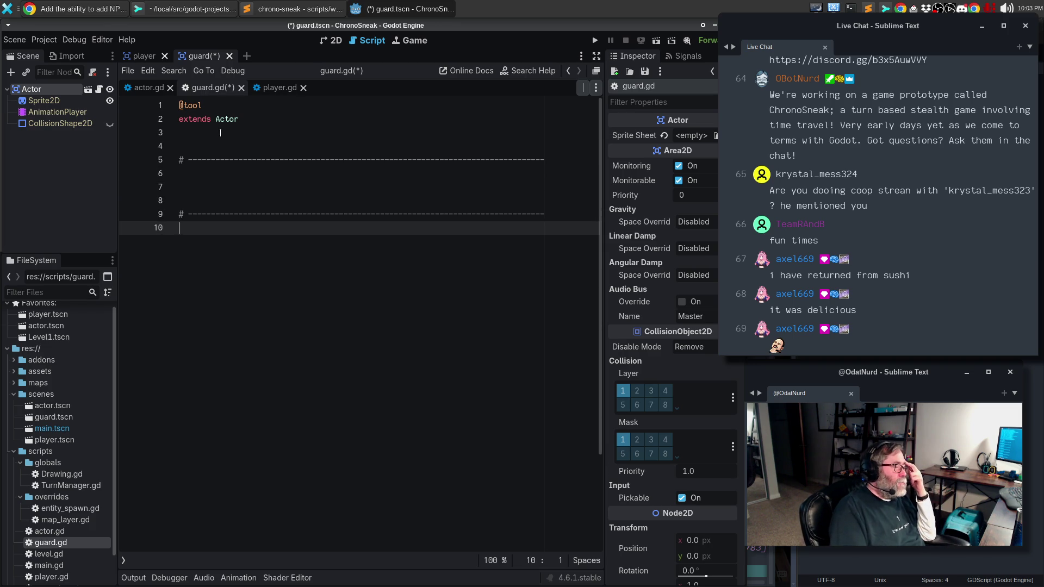
pyautogui.press('Up')
pyautogui.press('Up')
pyautogui.press('Up')
pyautogui.press('Return')
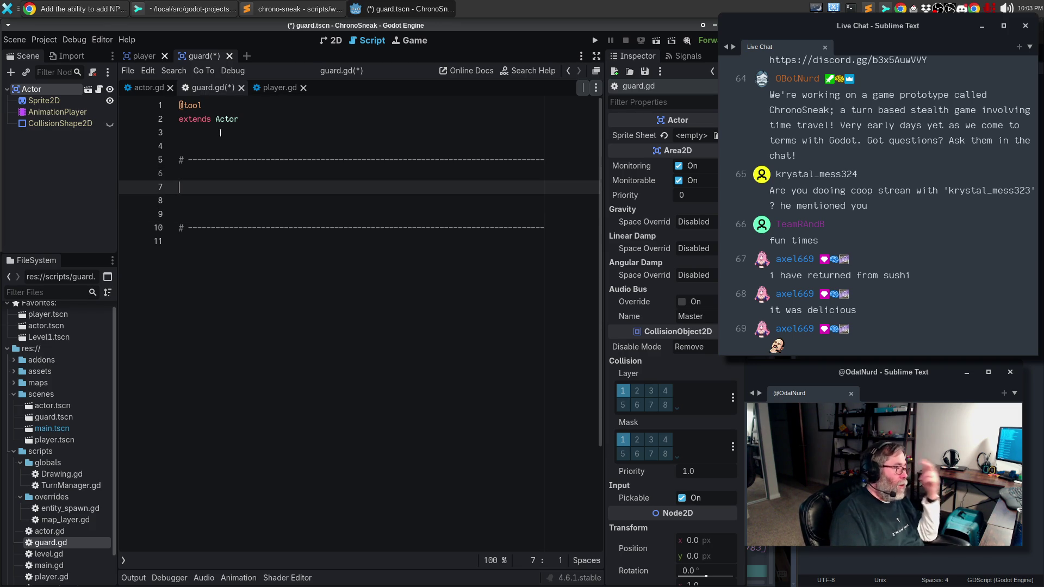
pyautogui.press('Return')
pyautogui.write('const tur')
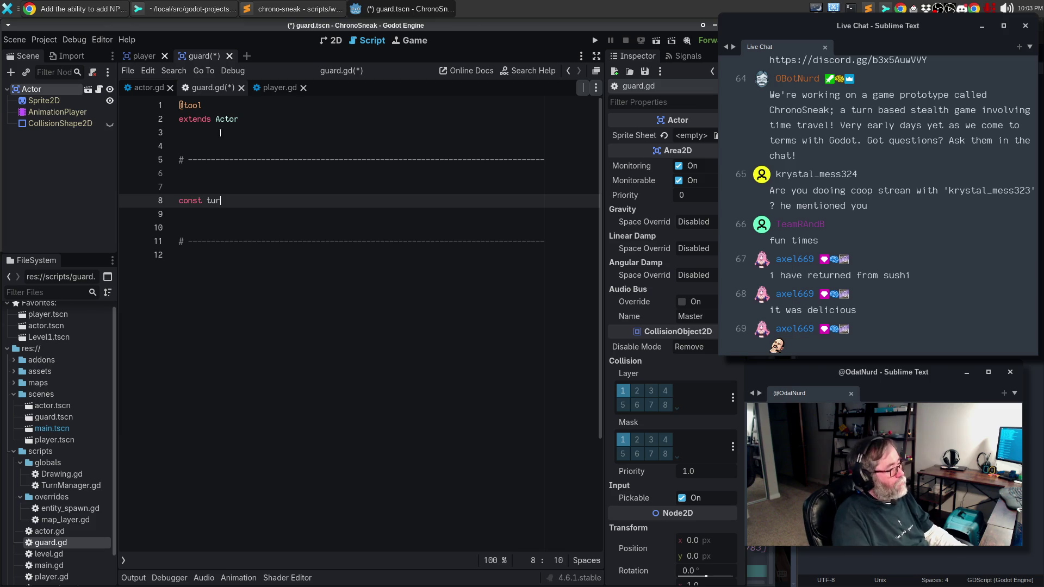
pyautogui.hotkey('ctrl', 'BackSpace')
pyautogui.hotkey('ctrl', 'BackSpace')
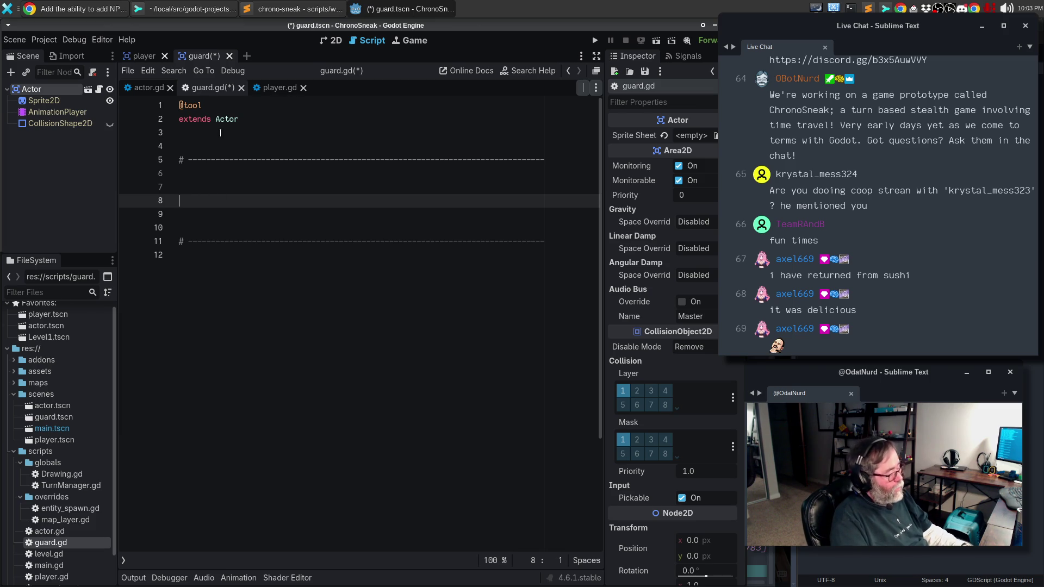
pyautogui.write('@excpor')
pyautogui.press('BackSpace')
pyautogui.write('por')
pyautogui.write('order')
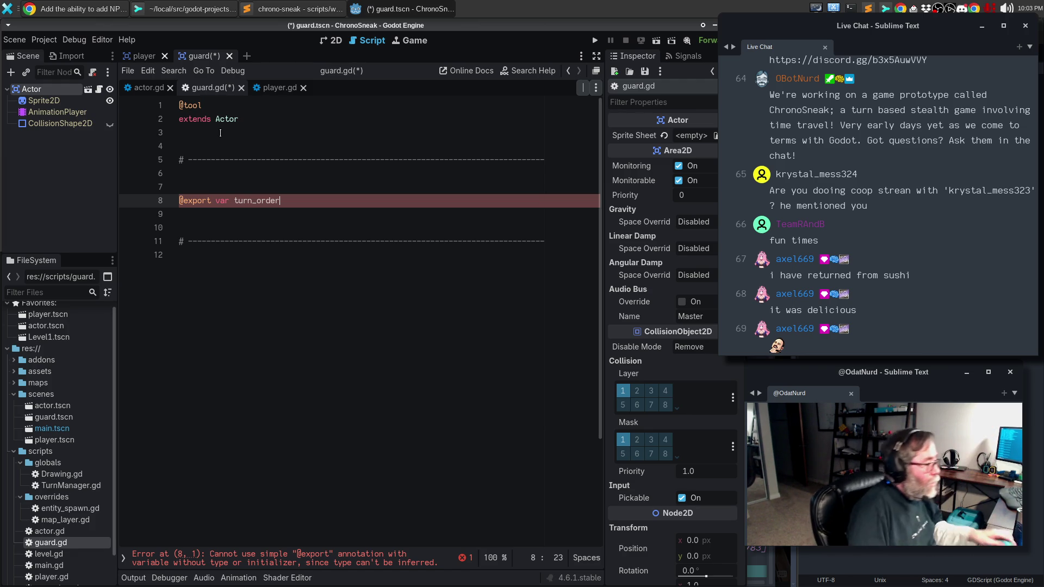
pyautogui.write(': int')
pyautogui.press('BackSpace')
pyautogui.press('BackSpace')
pyautogui.press('BackSpace')
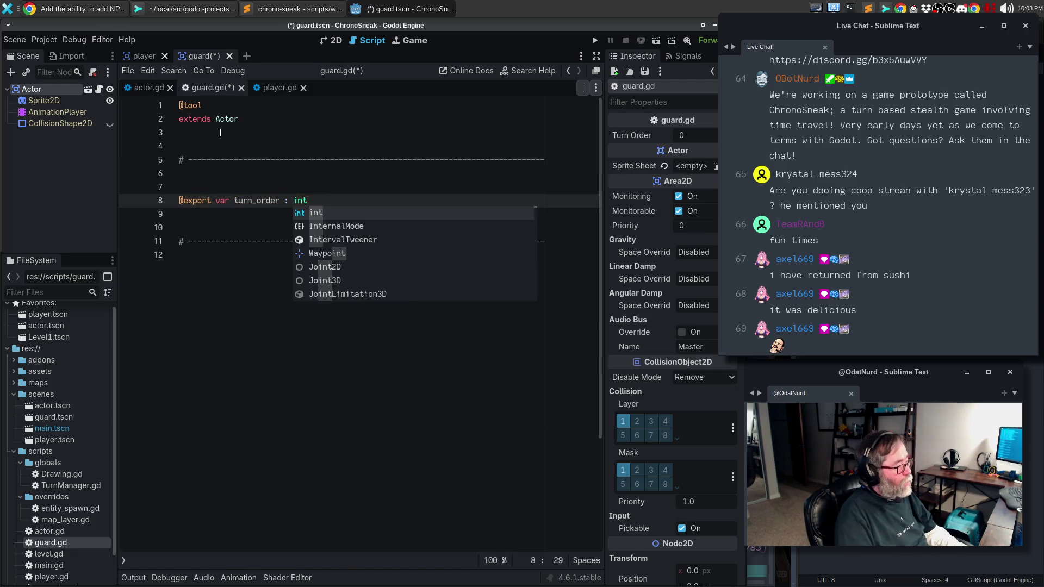
pyautogui.write('int')
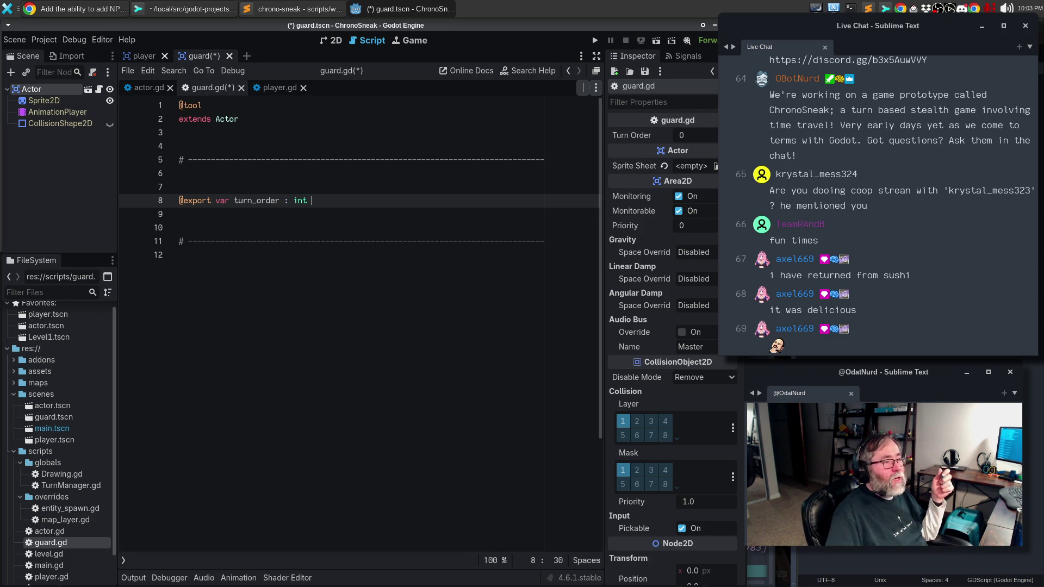
pyautogui.click(681, 57)
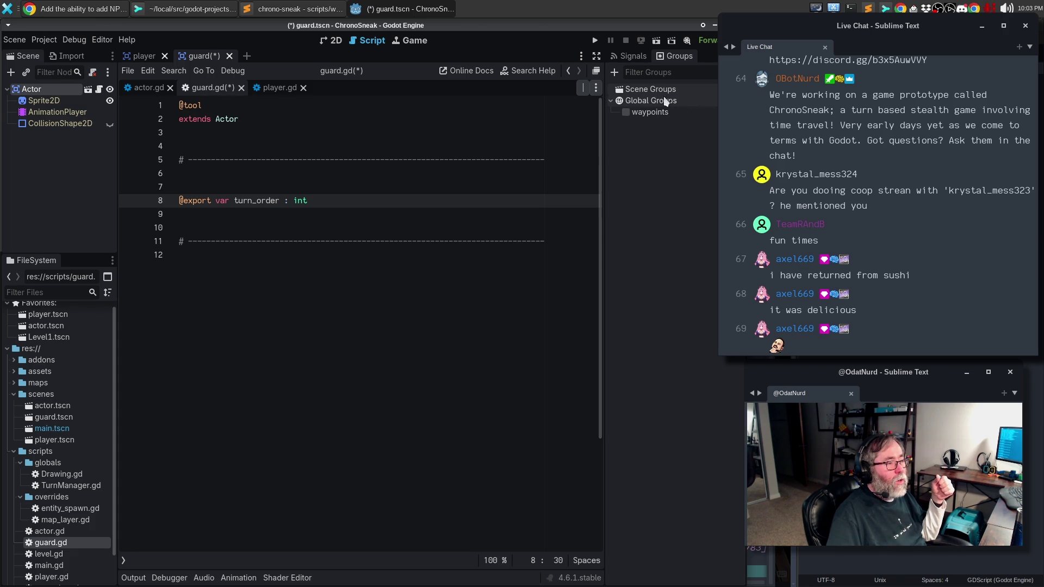
# - Create a 'guards' group, leave Actor out of it, and convert it to global
pyautogui.click(614, 71)
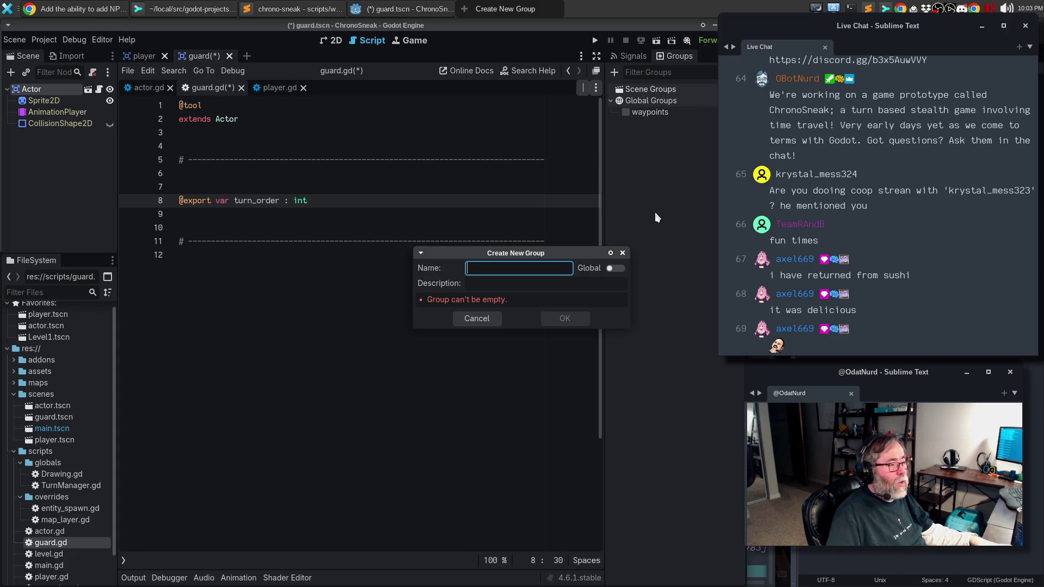
pyautogui.write('guards')
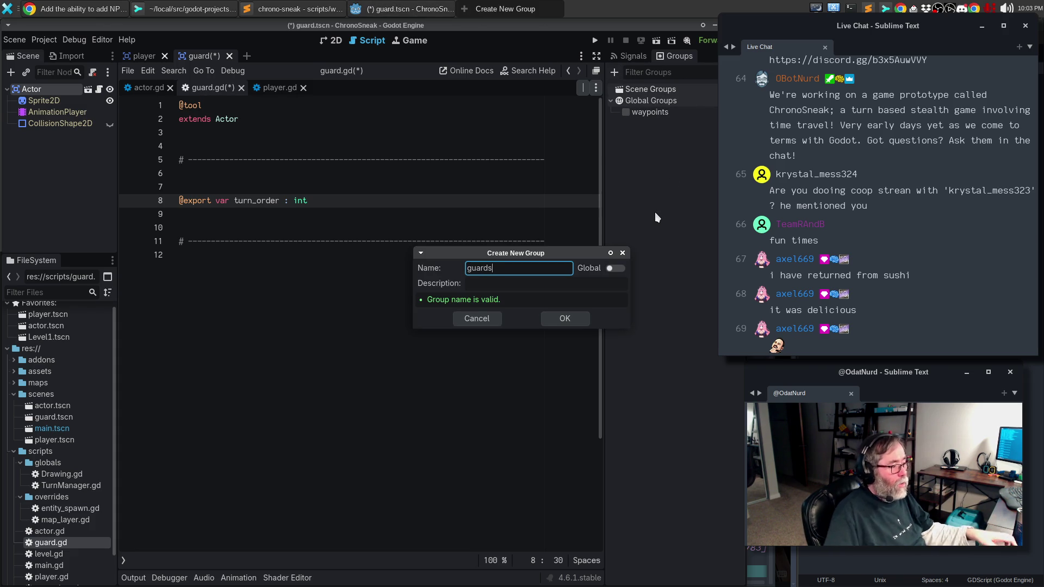
pyautogui.click(566, 319)
pyautogui.click(567, 319)
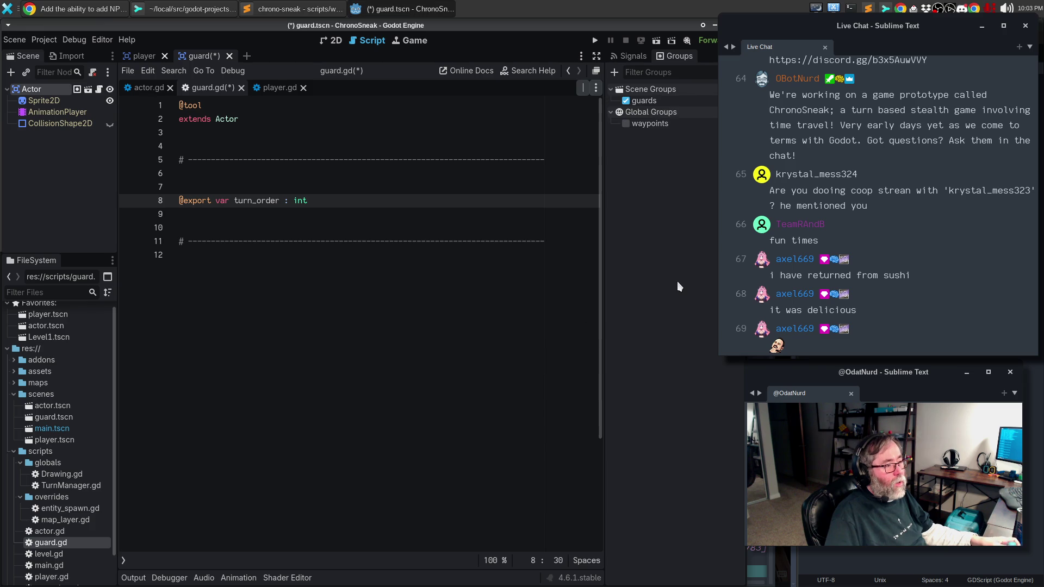
pyautogui.click(658, 103)
pyautogui.rightClick(637, 102)
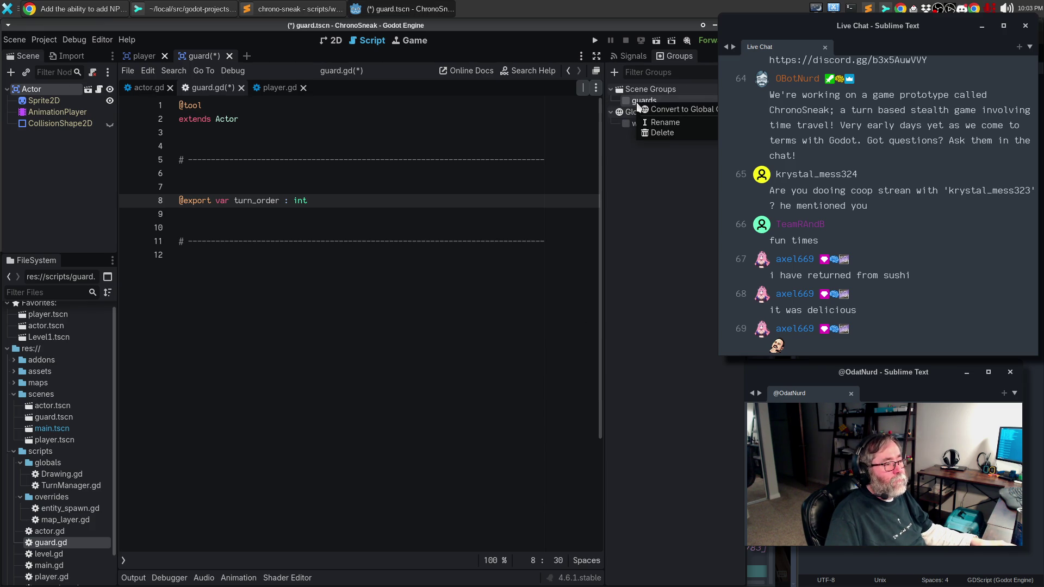
pyautogui.click(654, 110)
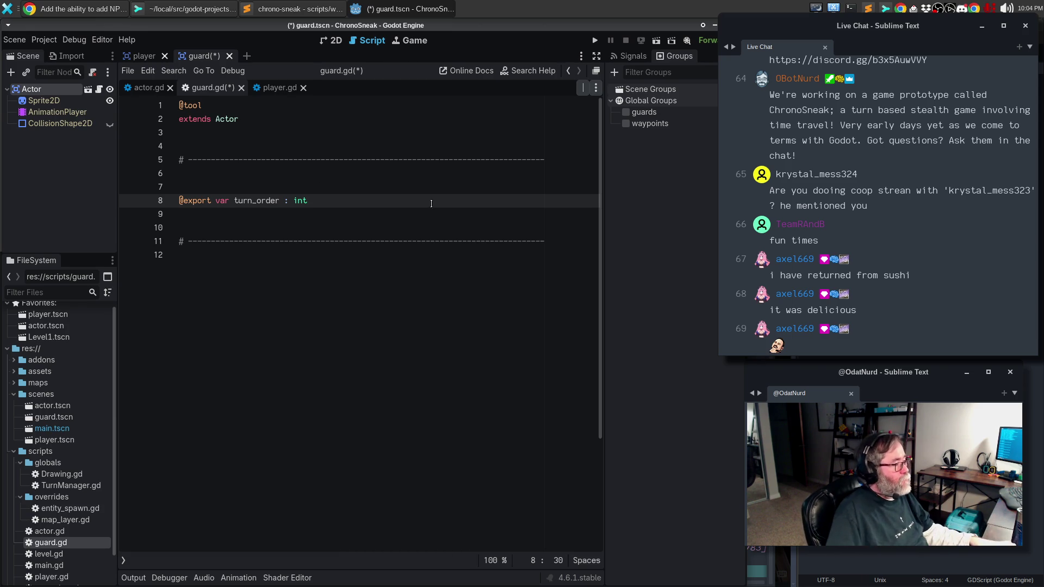
pyautogui.click(269, 185)
# - Add and save a doc comment: '## Set the turn order for this guard; guards trigger in their defined turn order'
pyautogui.press('Return')
pyautogui.write('## Set')
pyautogui.write(' the turn or')
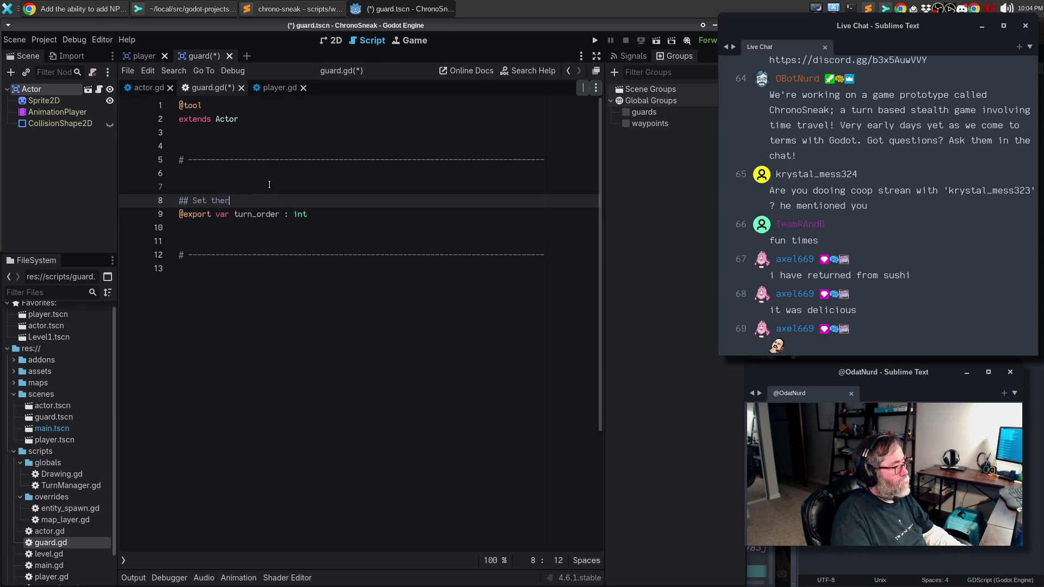
pyautogui.write('der for')
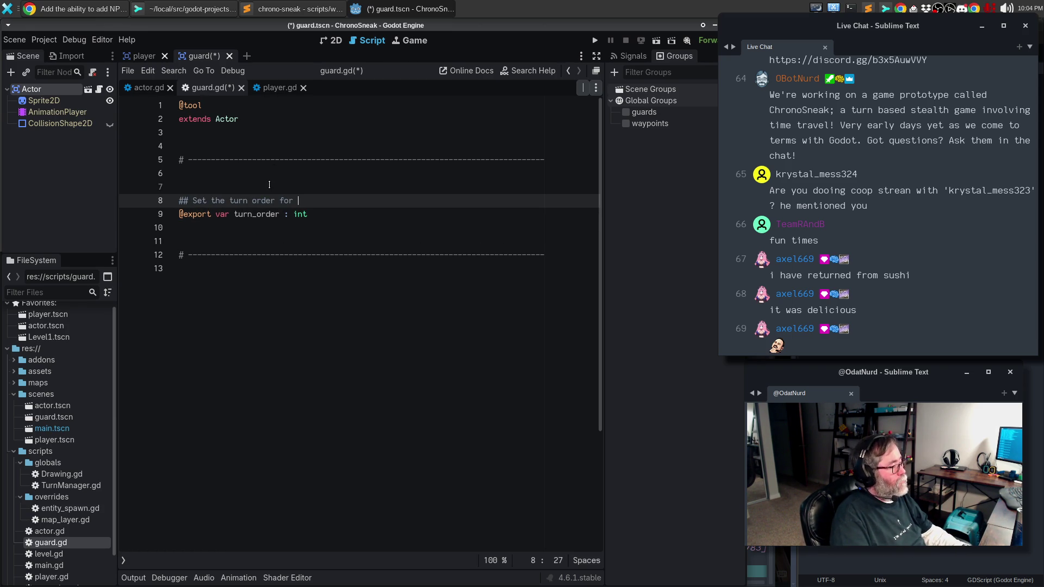
pyautogui.press('Up')
pyautogui.press('Up')
pyautogui.hotkey('ctrl', 's')
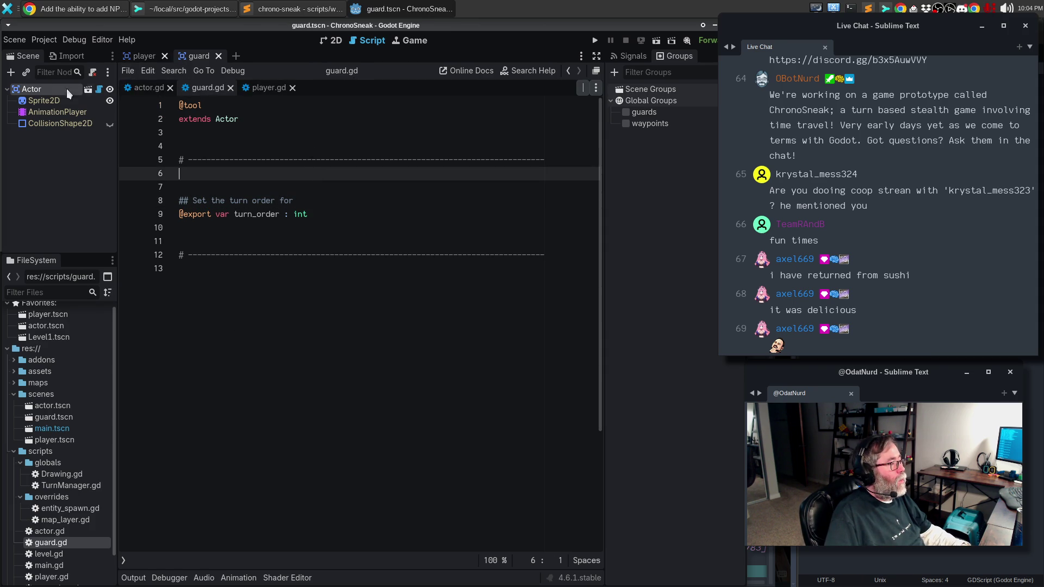
pyautogui.scroll(1, 632, 56)
pyautogui.click(632, 53)
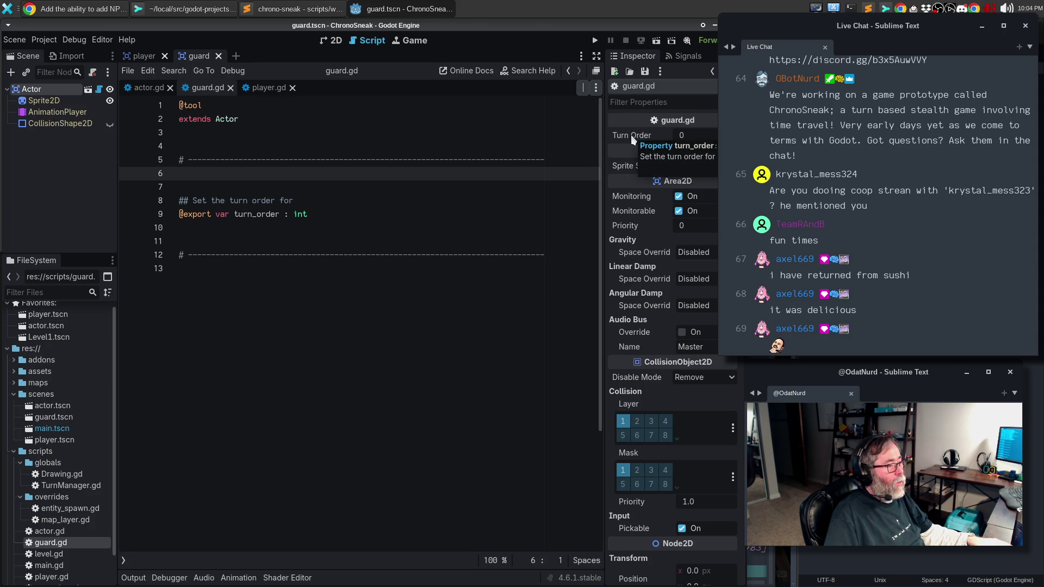
pyautogui.click(348, 200)
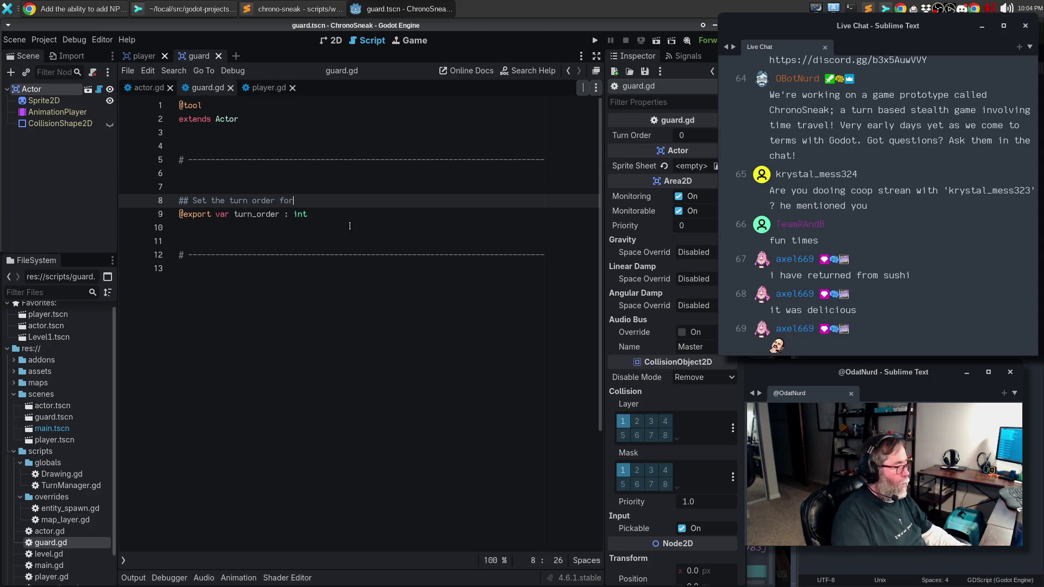
pyautogui.write('this guard; a')
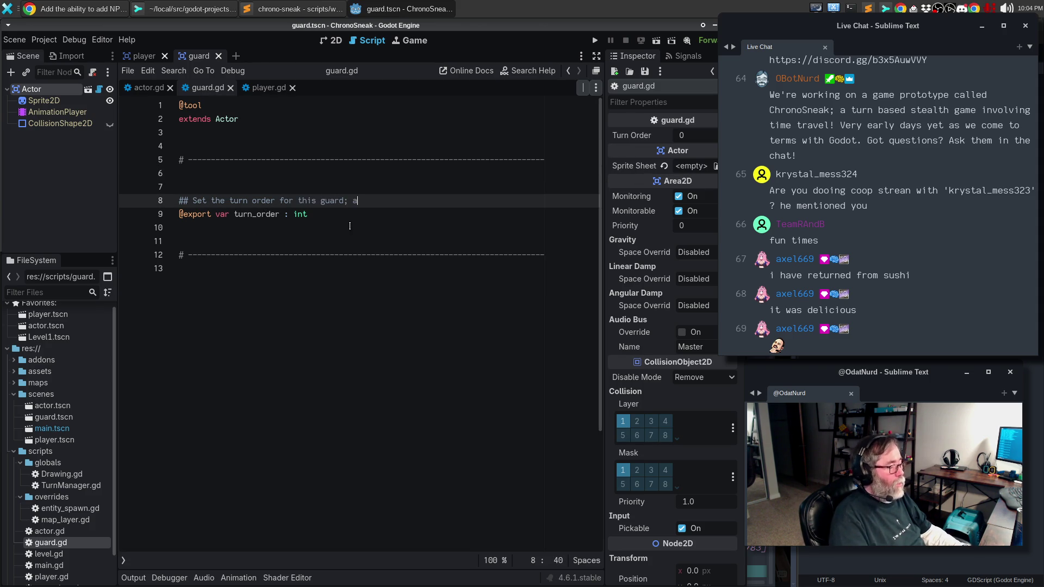
pyautogui.write(' guards trigger in the order')
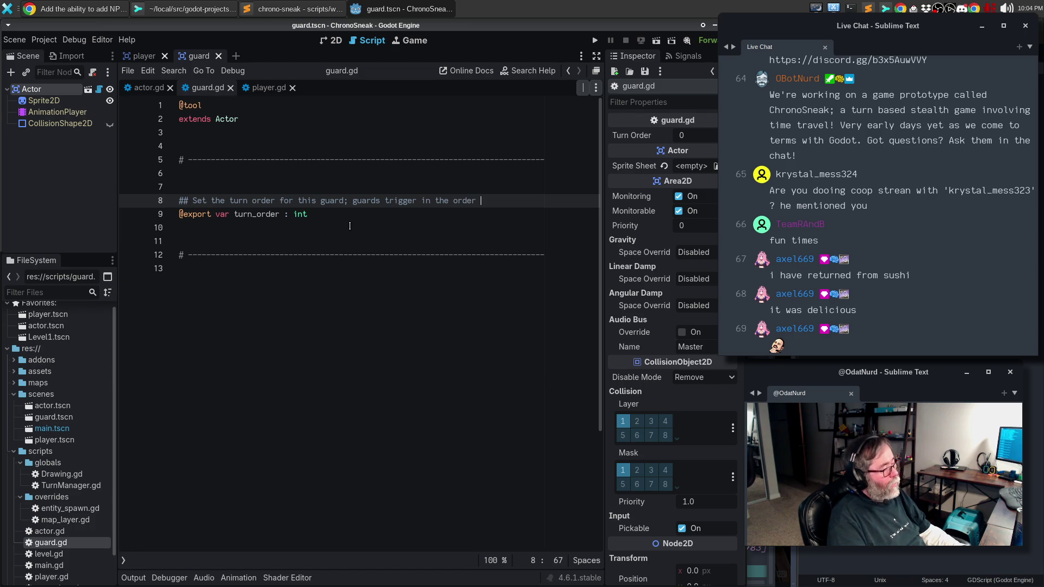
pyautogui.hotkey('ctrl', 'BackSpace')
pyautogui.hotkey('ctrl', 'BackSpace')
pyautogui.write('their defined tu')
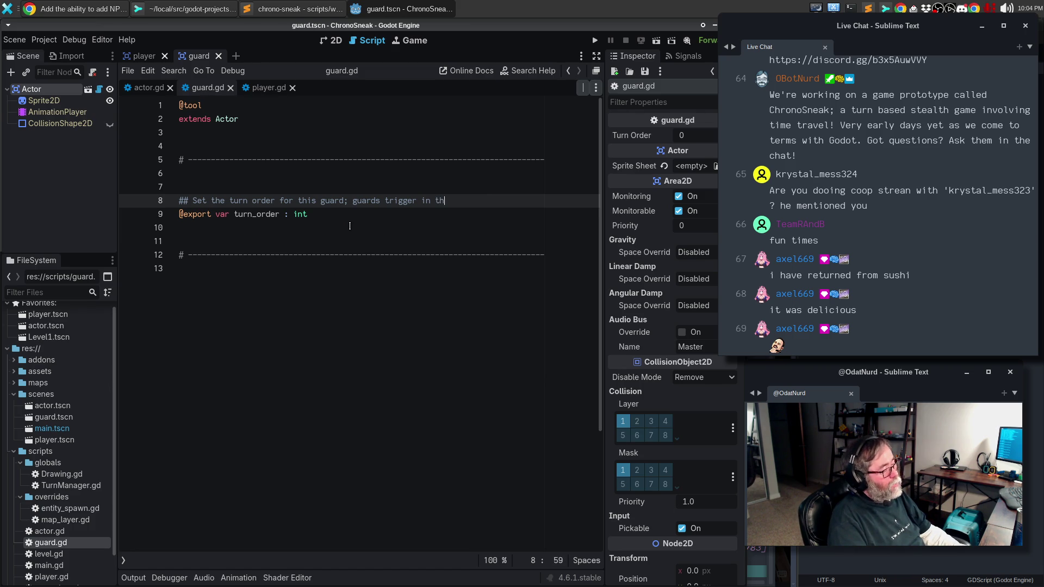
pyautogui.write('rn order')
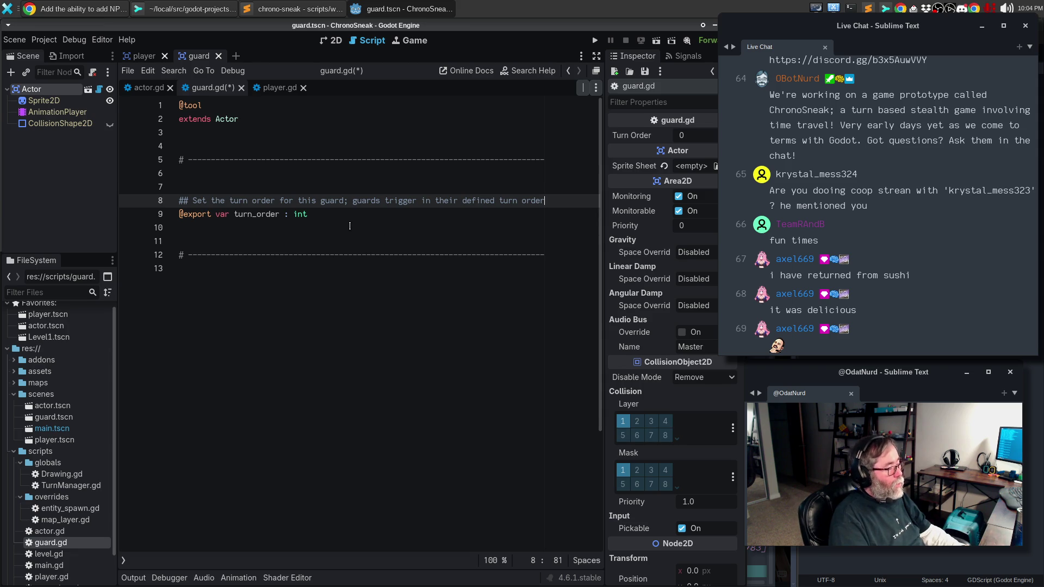
# - Add a second doc line: '## to ensure that the game result is consistent.'
pyautogui.press('Return')
pyautogui.write('## to ensure that the')
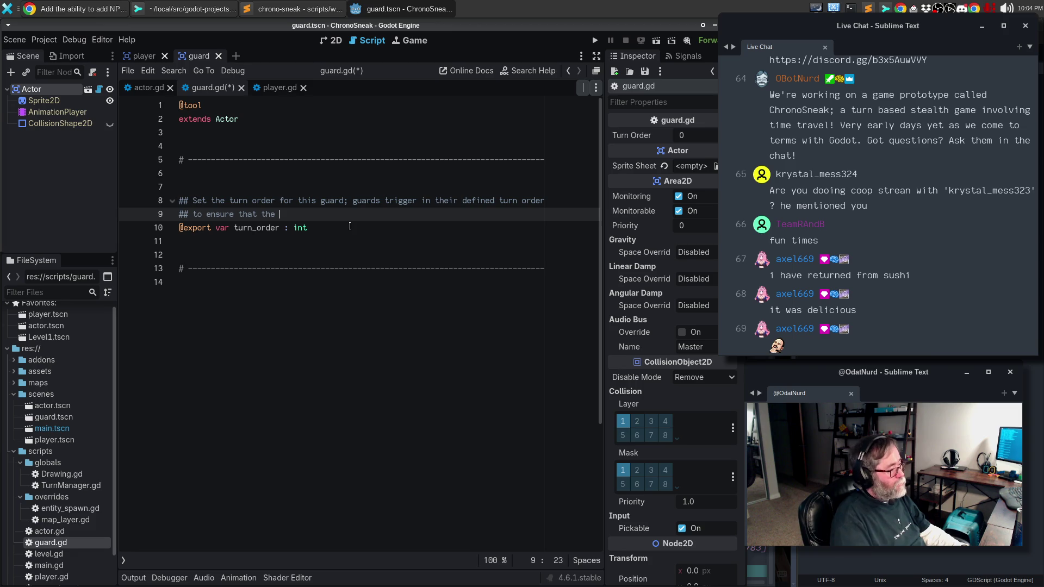
pyautogui.write('game result is')
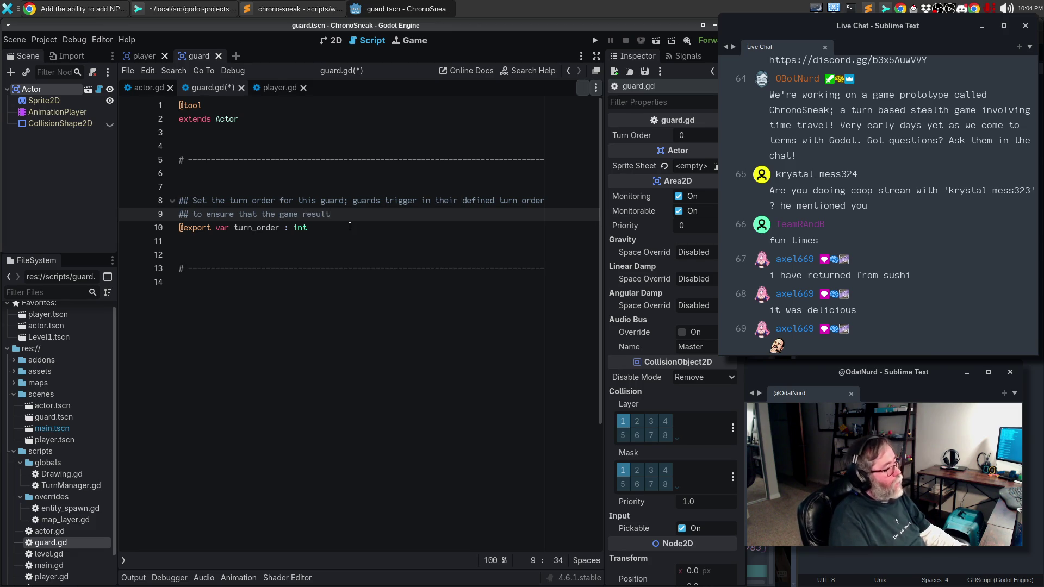
pyautogui.write(' repeatable.')
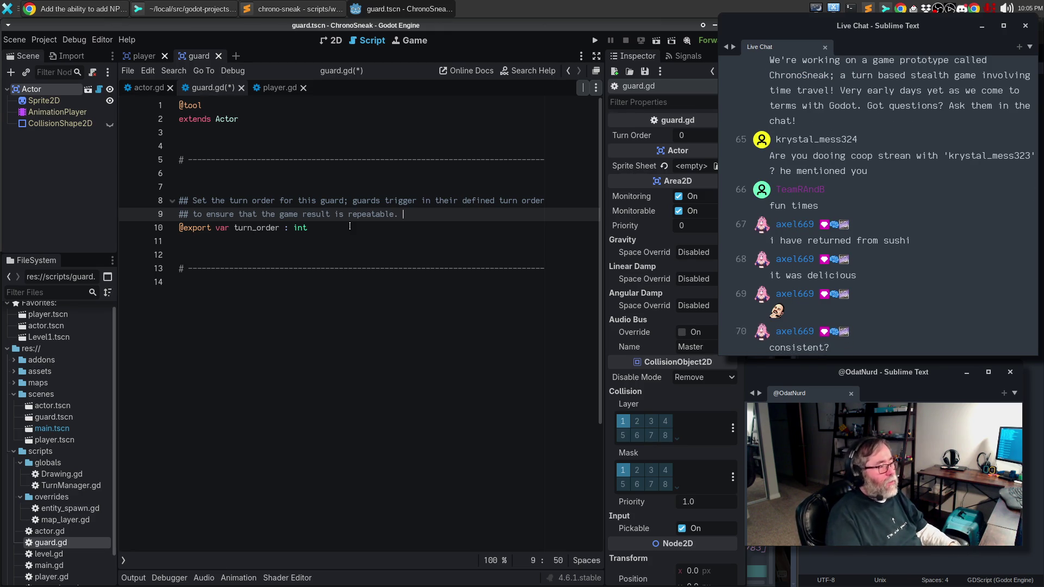
pyautogui.doubleClick(360, 215)
pyautogui.write('consis')
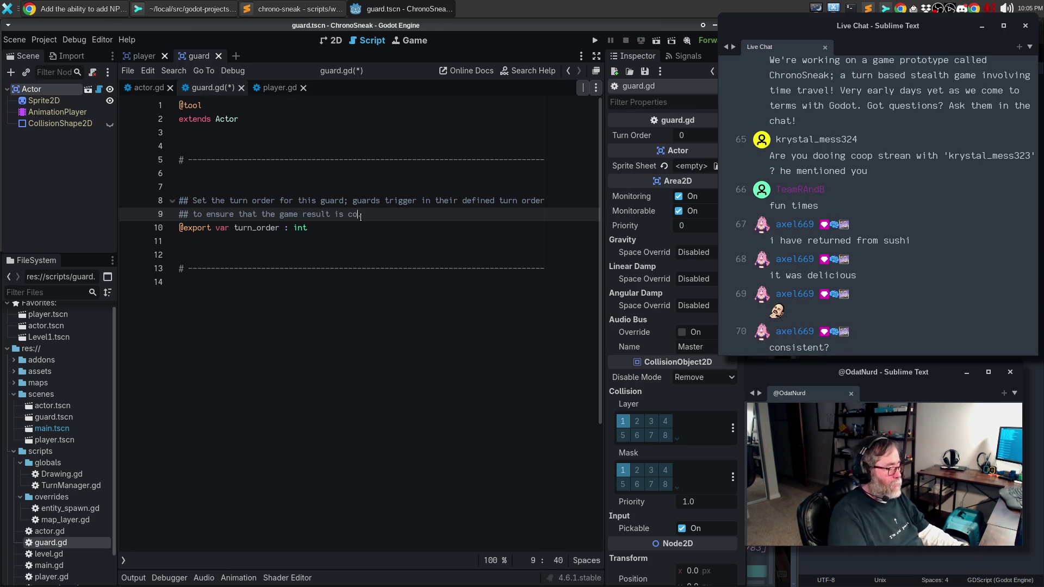
pyautogui.write('tent.')
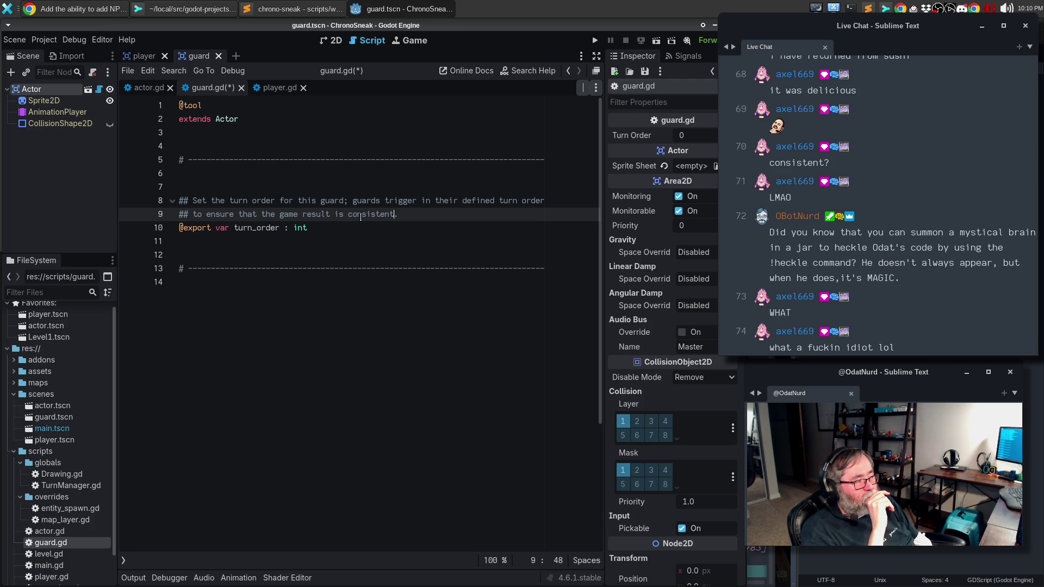
# - Open actor.tscn from the FileSystem dock in its own tab
pyautogui.doubleClick(36, 326)
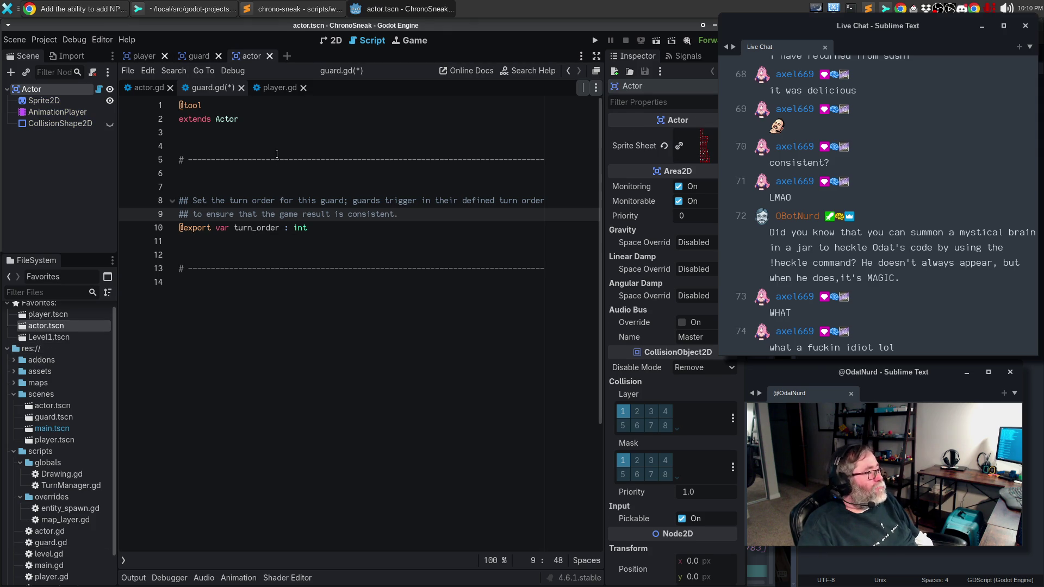
pyautogui.click(331, 41)
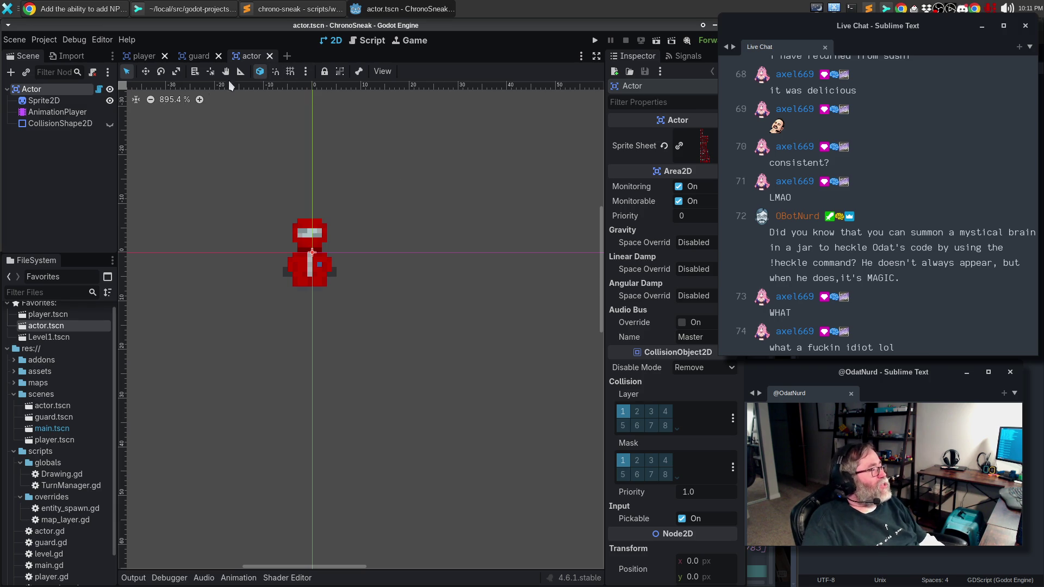
pyautogui.click(99, 89)
pyautogui.click(431, 367)
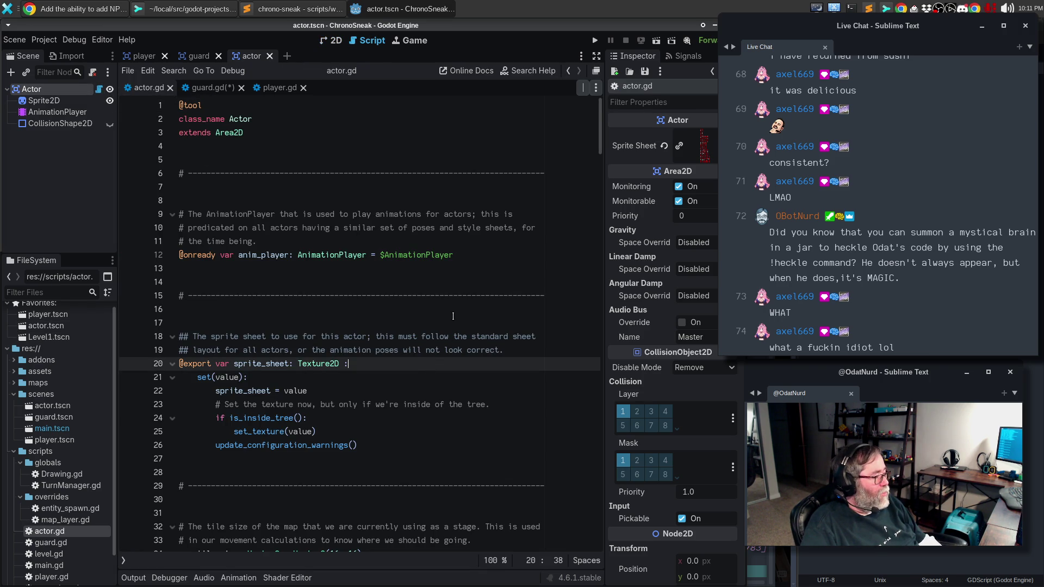
pyautogui.scroll(-3, 453, 316)
pyautogui.scroll(-2, 453, 315)
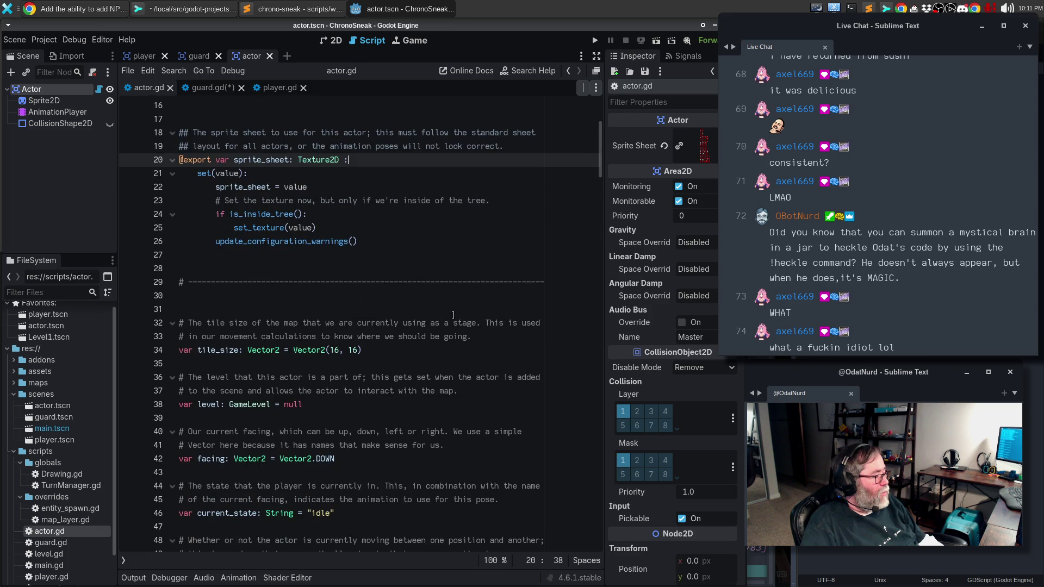
pyautogui.click(343, 458)
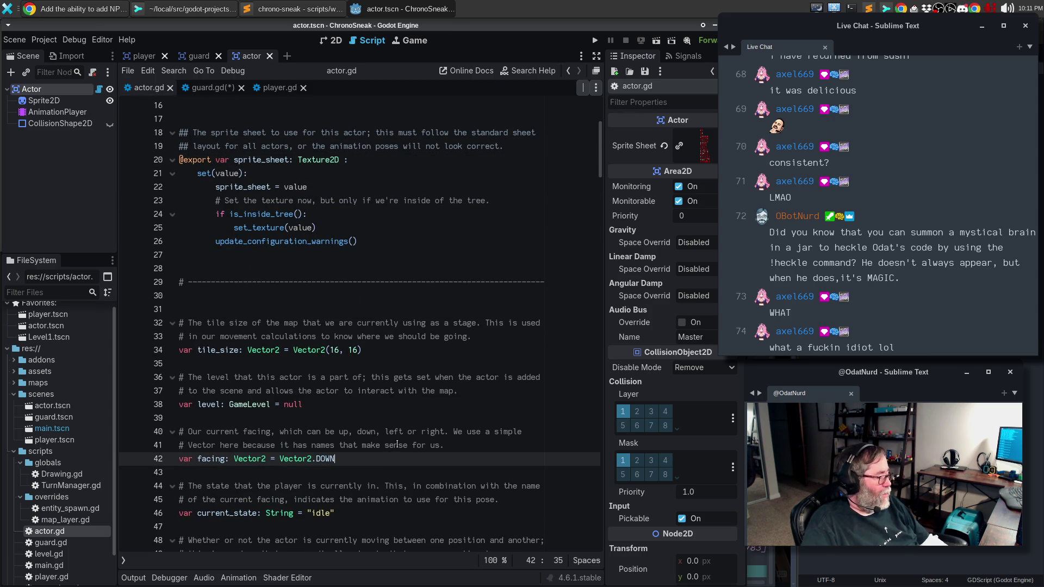
pyautogui.scroll(-3, 403, 436)
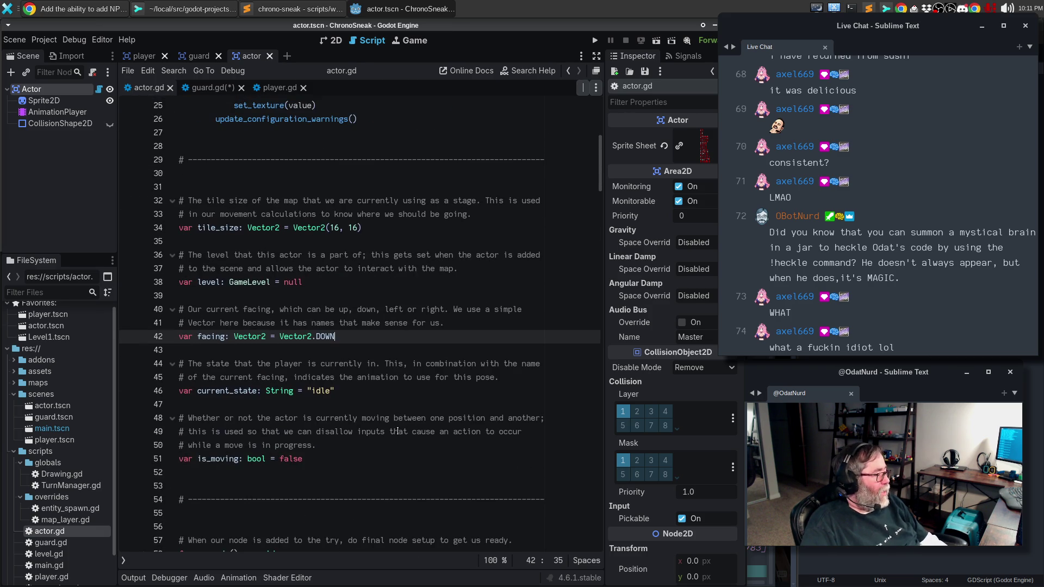
pyautogui.scroll(-14, 401, 419)
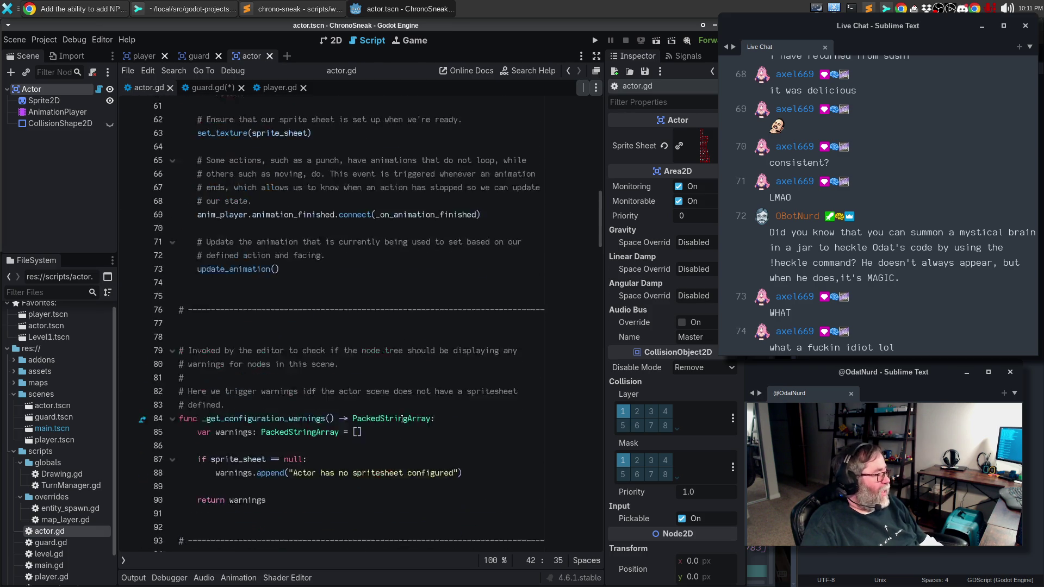
pyautogui.scroll(-16, 402, 417)
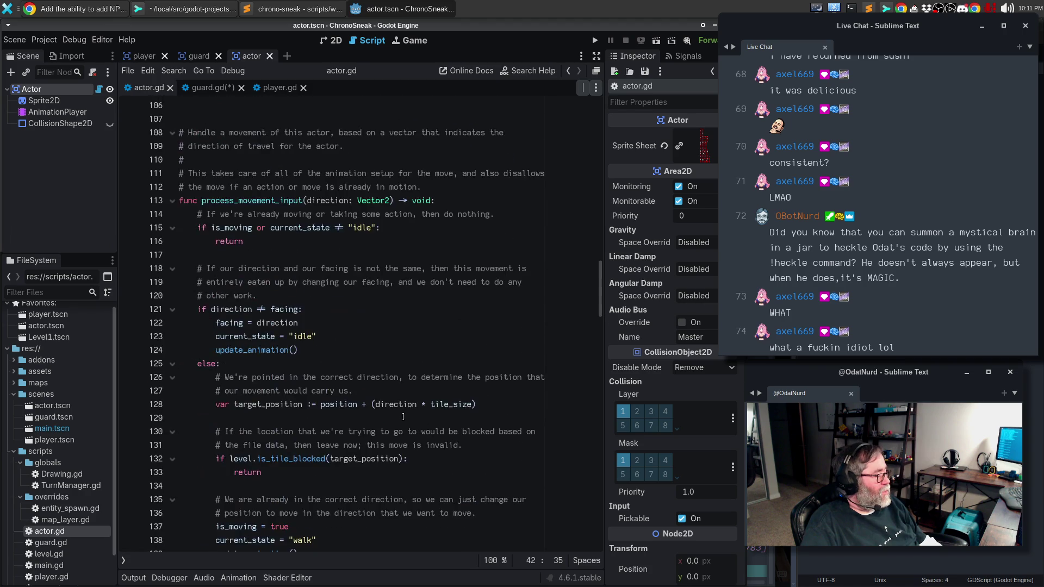
pyautogui.scroll(-9, 404, 417)
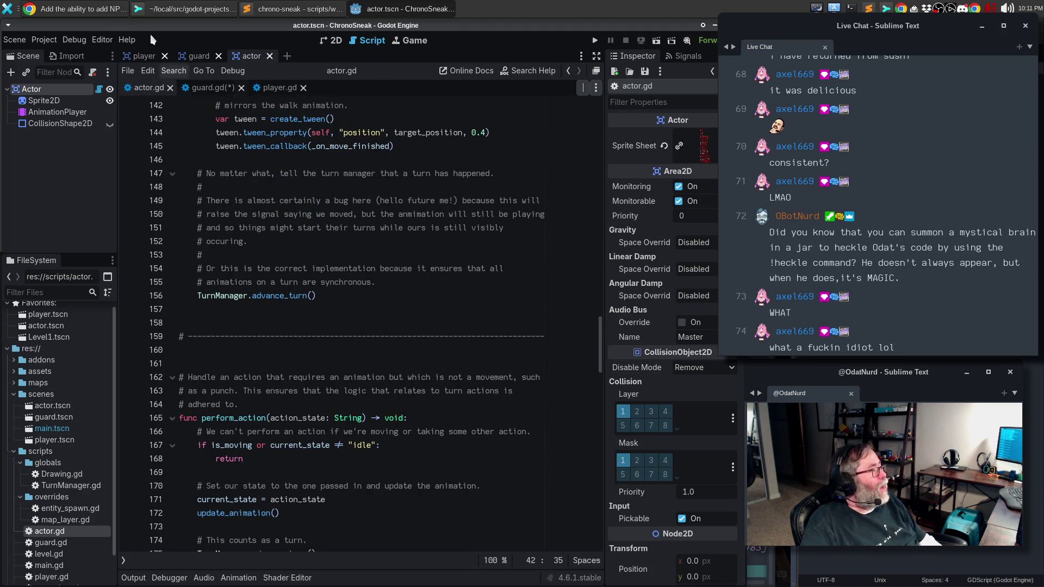
pyautogui.click(87, 10)
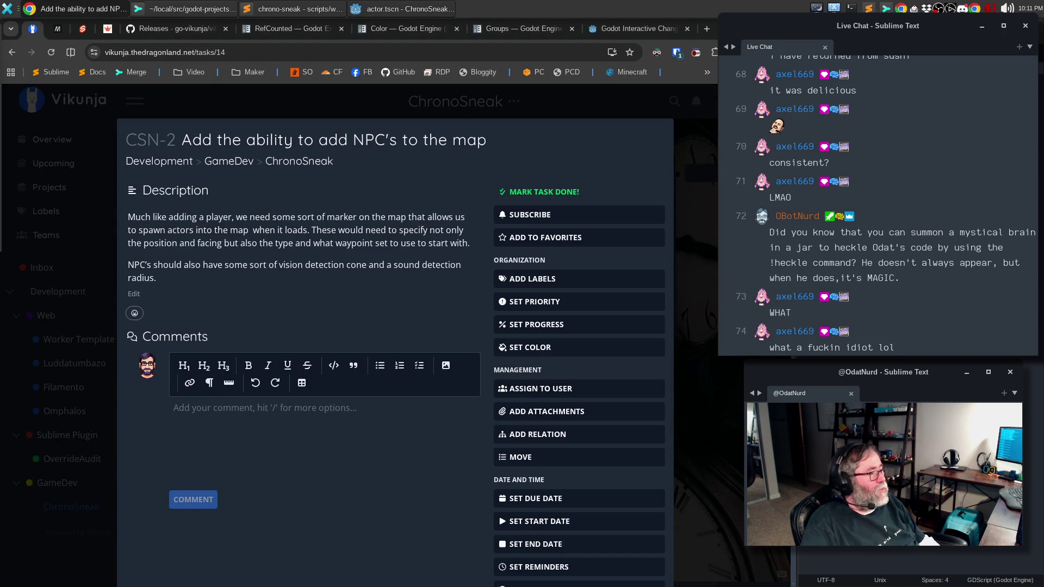
# - Add a 'Fix the base actor class' task to the Doing column
pyautogui.click(625, 113)
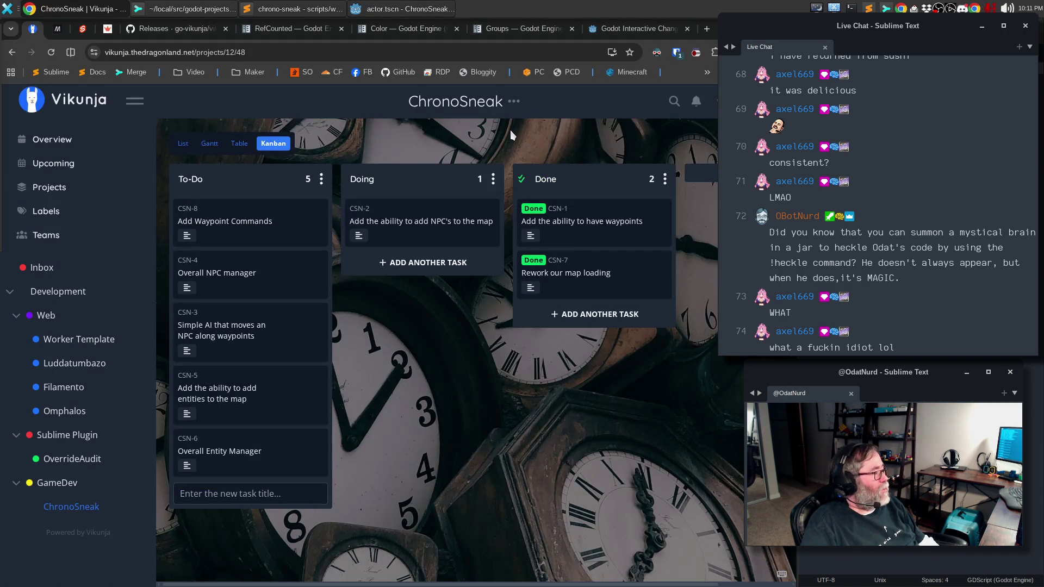
pyautogui.click(409, 269)
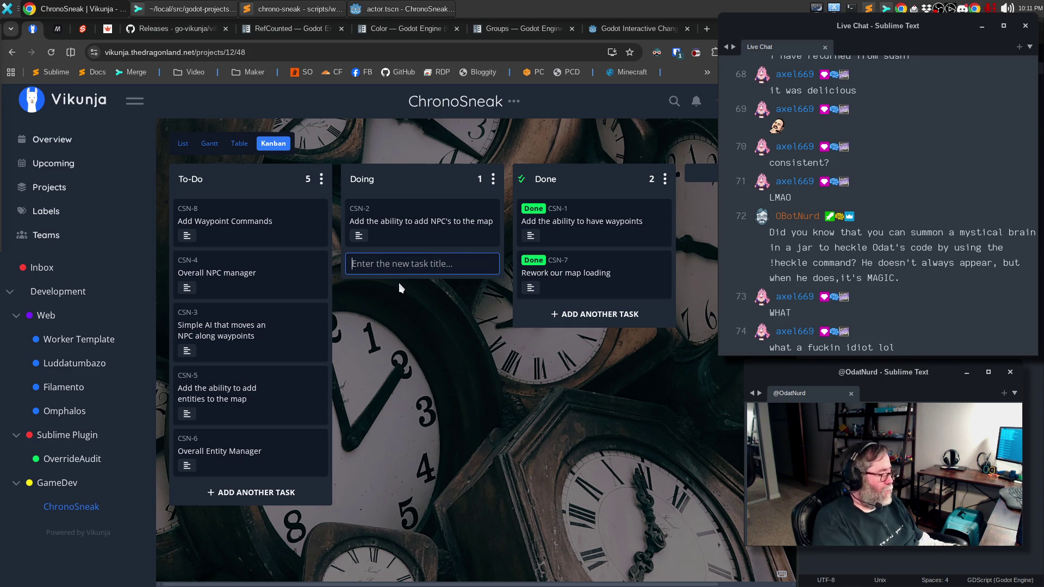
pyautogui.write('Fix the base actor c')
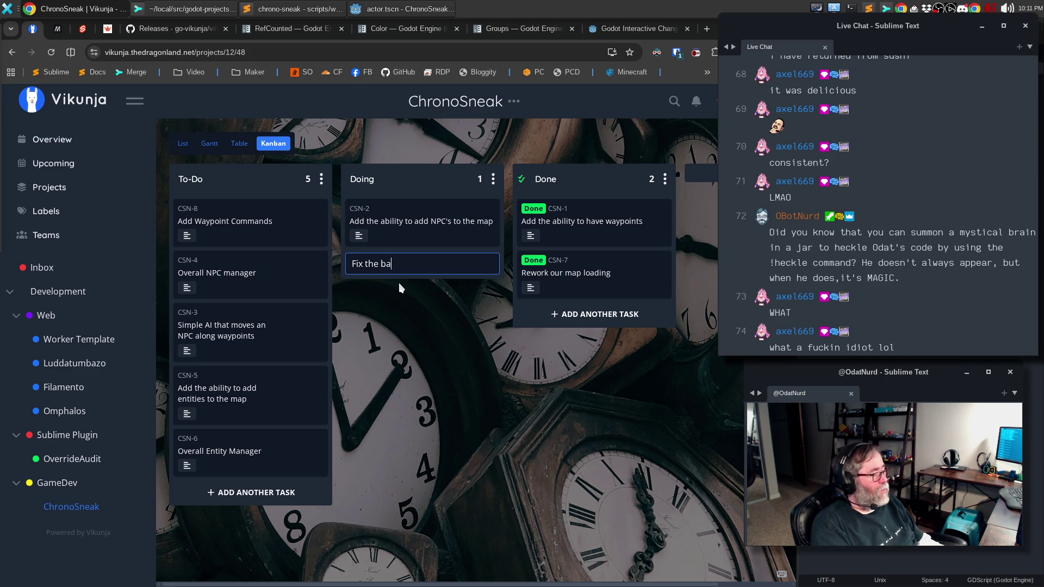
pyautogui.write('lass')
pyautogui.press('Return')
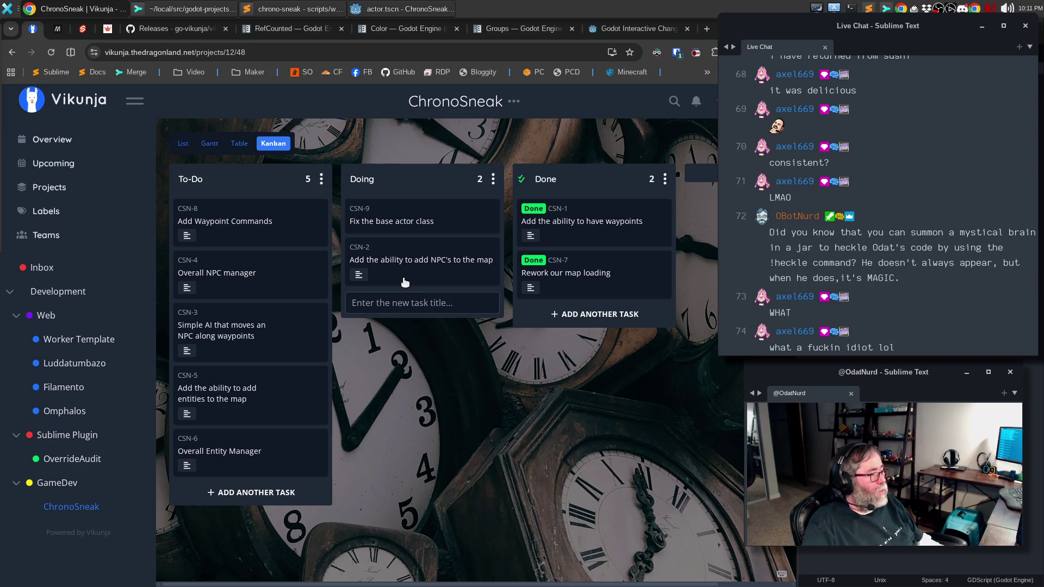
# - Open CSN-9 and write an intro line about fixes the base Actor class needs
pyautogui.click(358, 209)
pyautogui.click(246, 266)
pyautogui.write('The following needs to happen to make the ')
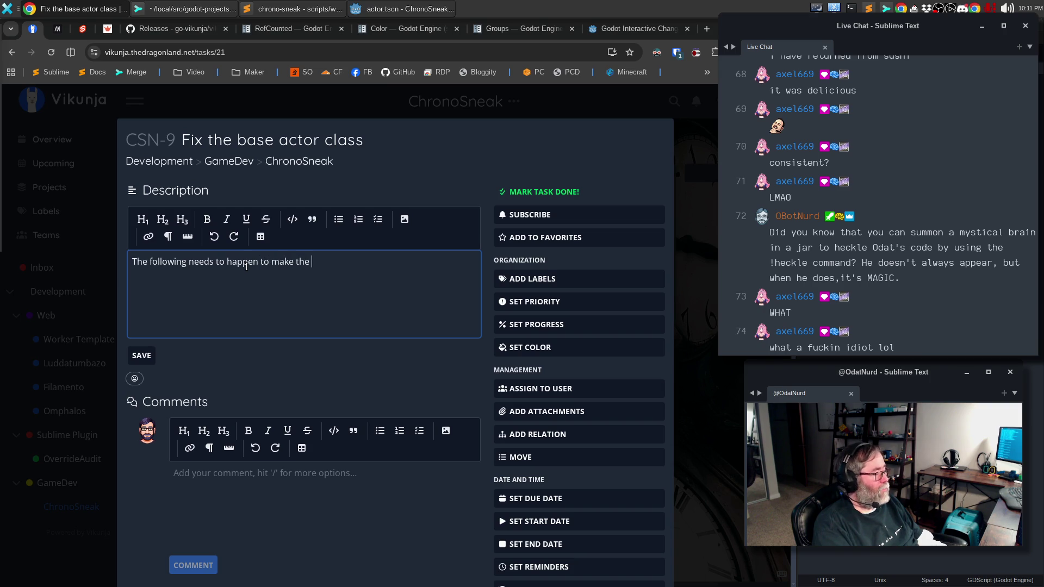
pyautogui.write('ase `Actor` cla')
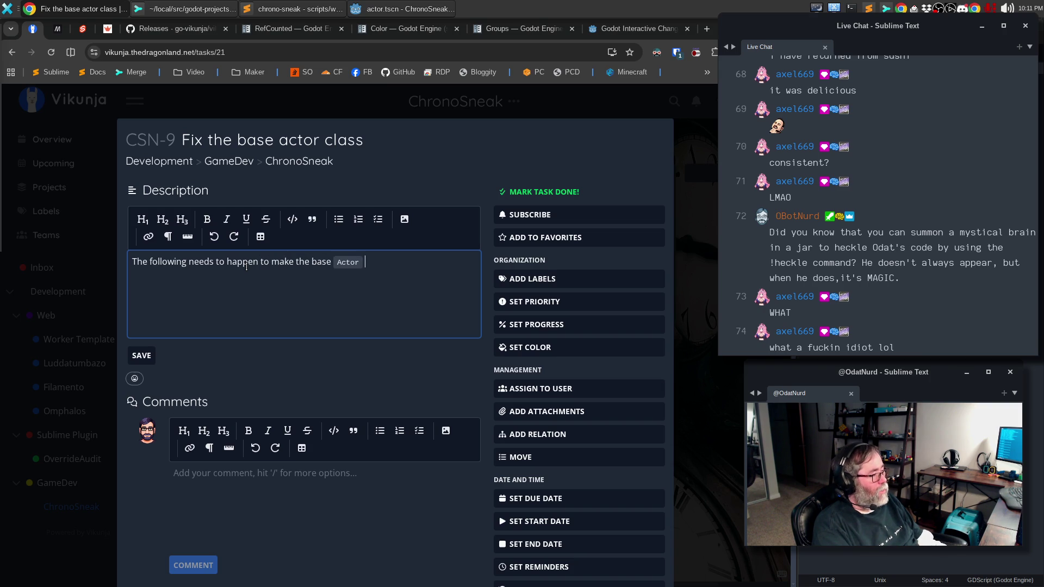
pyautogui.write('ss more like')
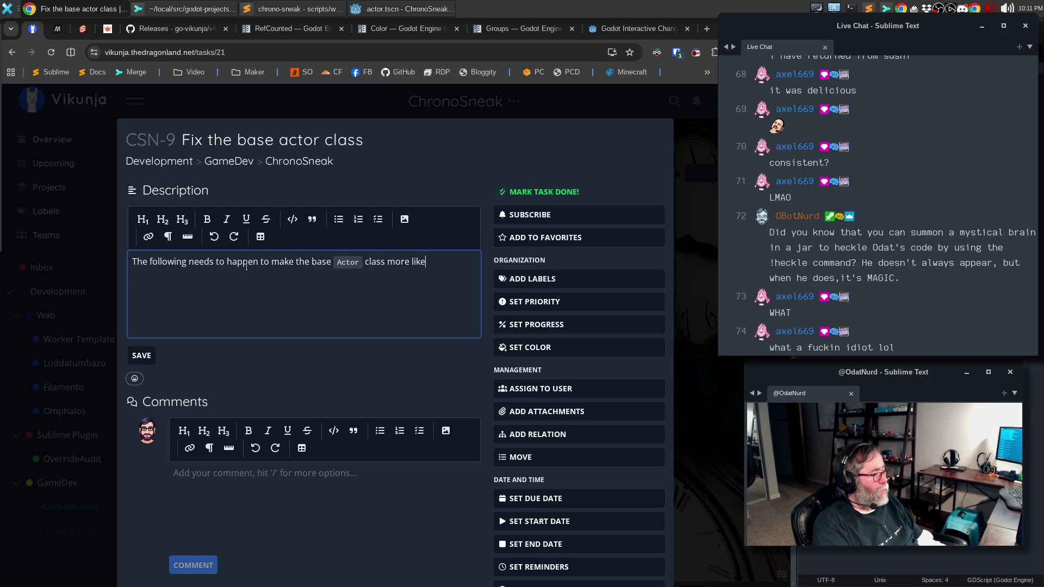
pyautogui.write('s supposed to be:')
pyautogui.press('Return')
# - Add item 1 about a facing enum belonging in the actor, and begin item 2
pyautogui.write('1. ')
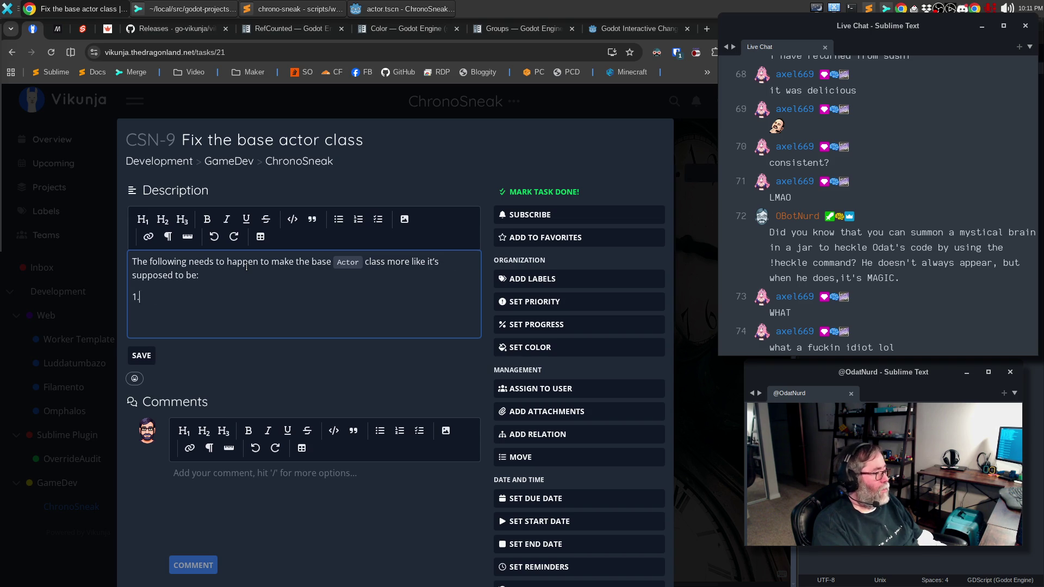
pyautogui.write('The')
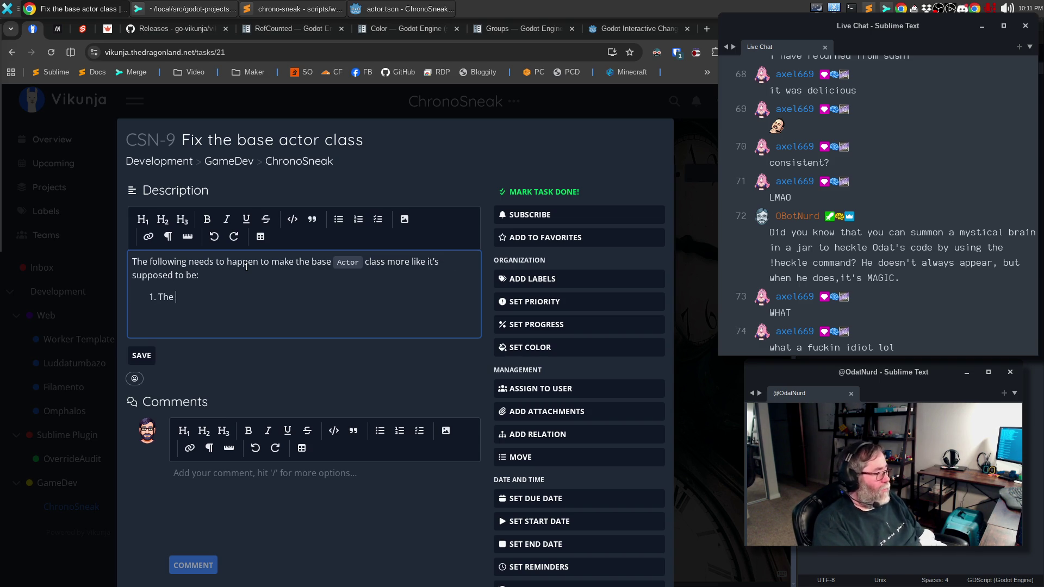
pyautogui.press('BackSpace')
pyautogui.press('BackSpace')
pyautogui.press('BackSpace')
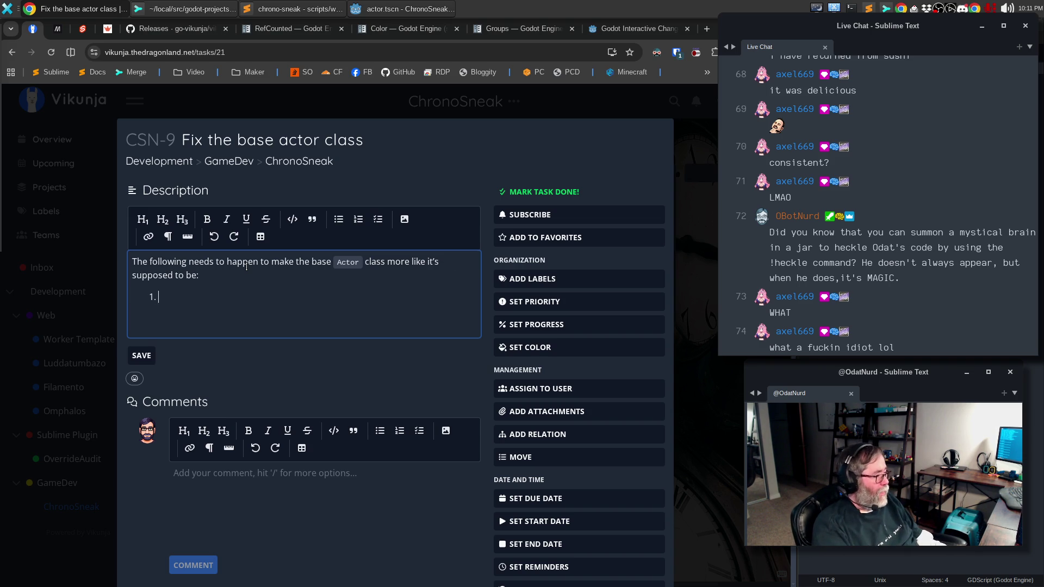
pyautogui.write("n't remember wha")
pyautogui.hotkey('ctrl', 'BackSpace')
pyautogui.hotkey('ctrl', 'BackSpace')
pyautogui.write('member where i')
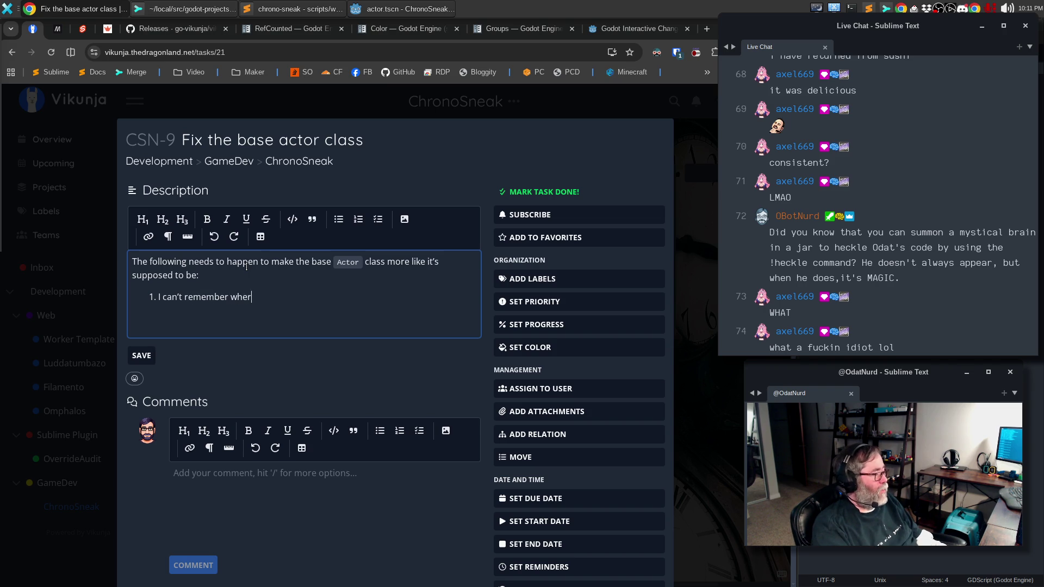
pyautogui.write('t is at the moment, but ')
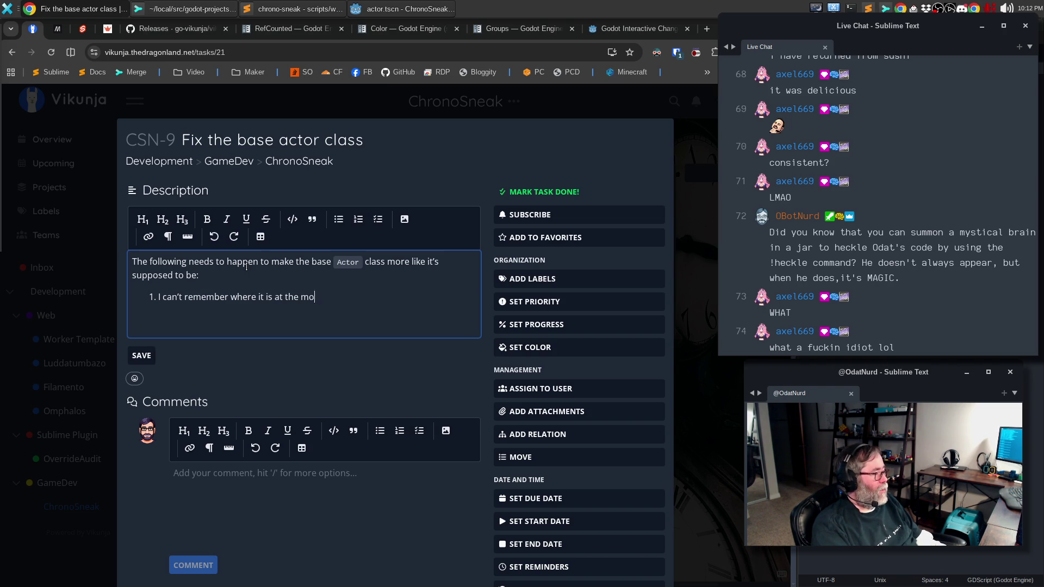
pyautogui.write('there is an en')
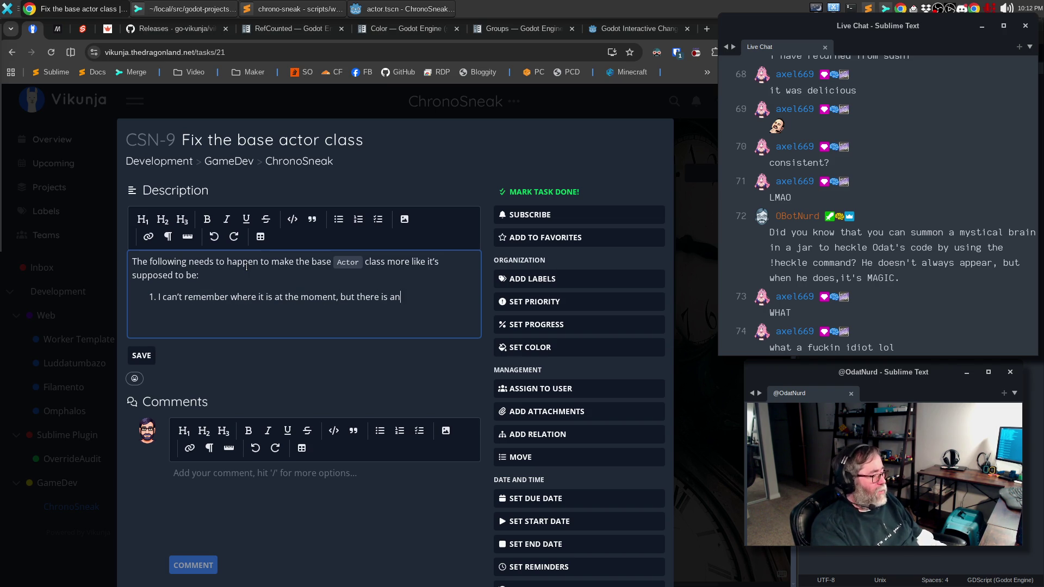
pyautogui.write('um for facing for exposing p')
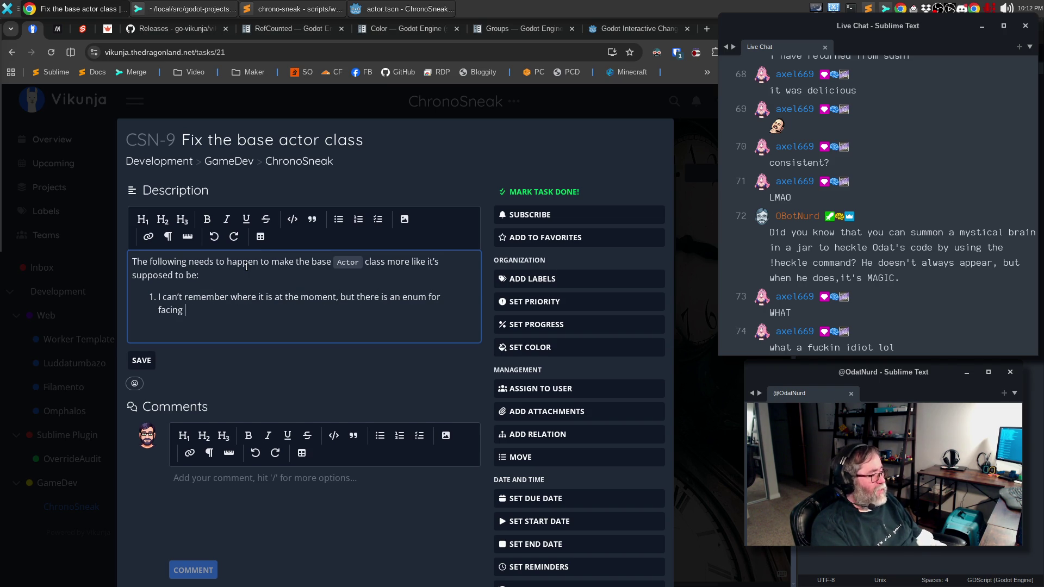
pyautogui.write('roperties, and a s')
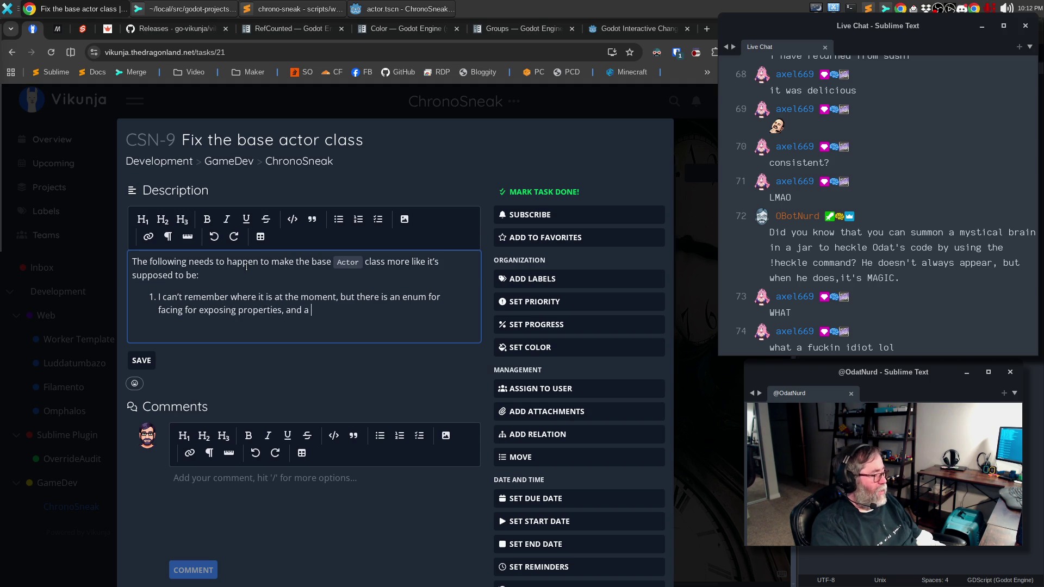
pyautogui.write('witch case that maps that to actual directionsd; t')
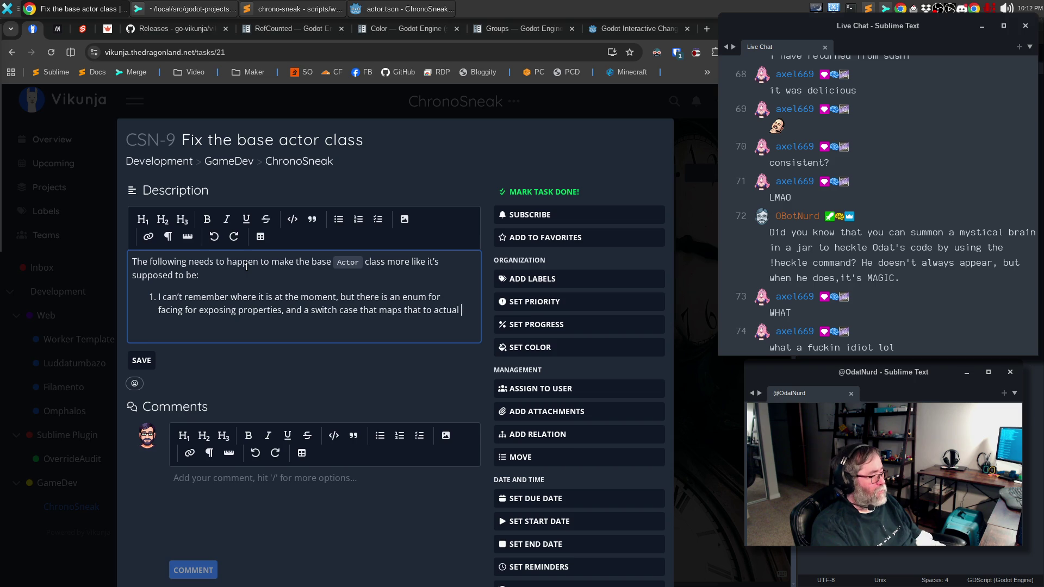
pyautogui.press('BackSpace')
pyautogui.press('BackSpace')
pyautogui.press('BackSpace')
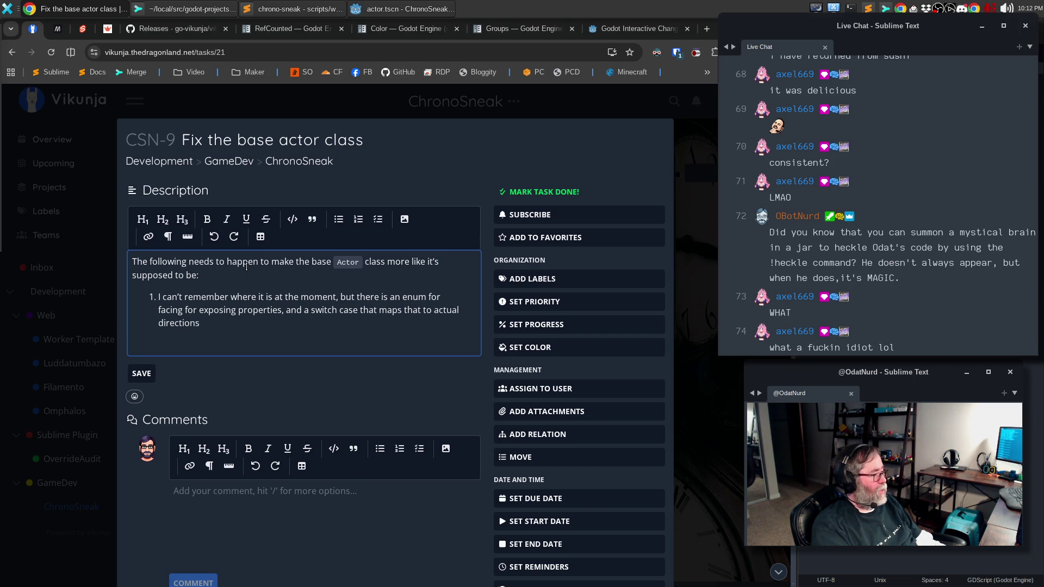
pyautogui.write('at should be based direclty in the actor ')
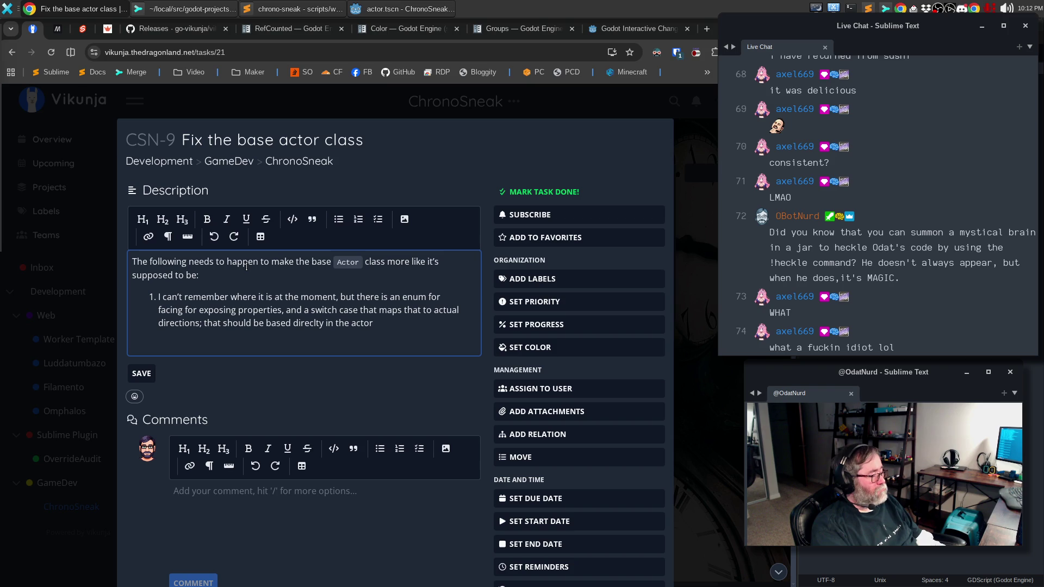
pyautogui.write('or possibly i')
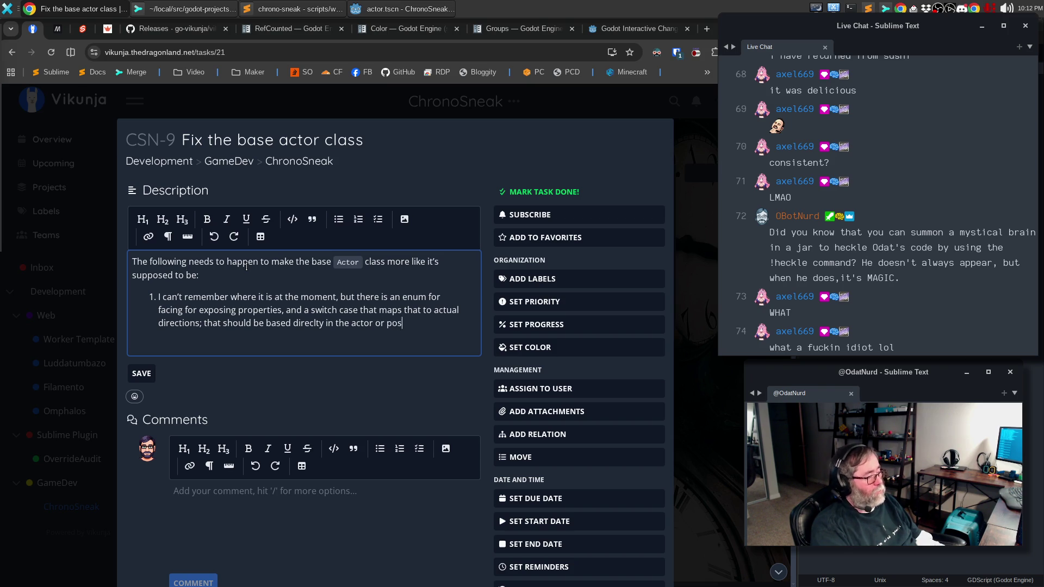
pyautogui.write('n some ')
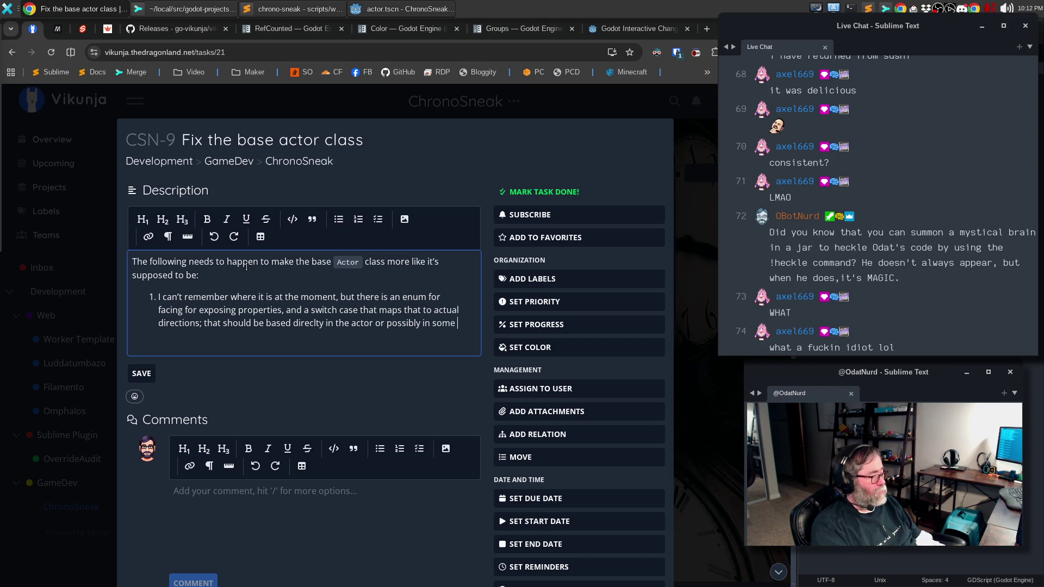
pyautogui.write('common routines.')
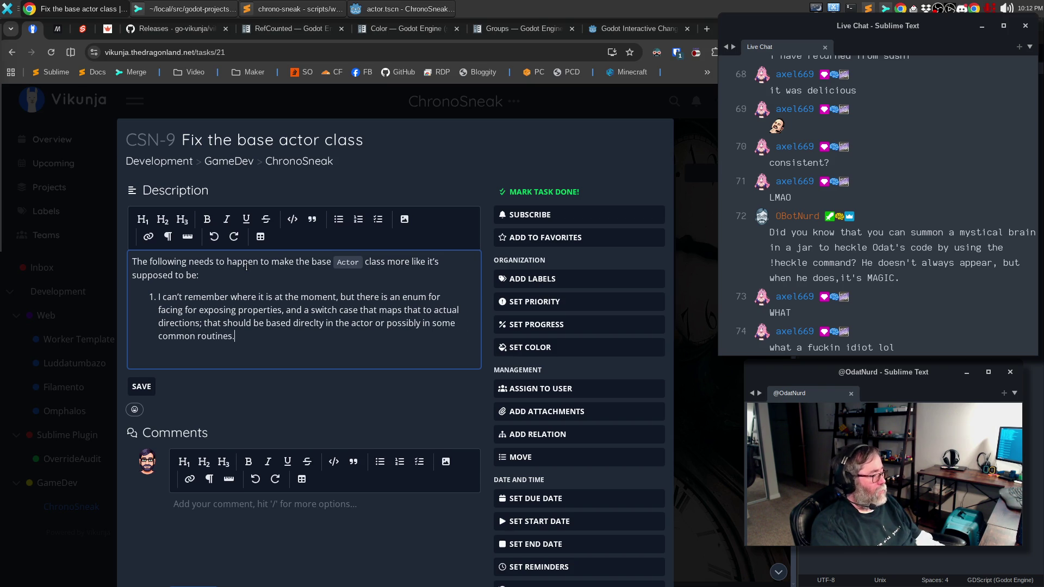
pyautogui.press('Return')
pyautogui.write('The ')
pyautogui.write('current facving fo')
pyautogui.write('r the actor shoul')
# - Continue item 2: the Actor's facing should be an exported property, not built in
pyautogui.hotkey('ctrl', 'BackSpace')
pyautogui.hotkey('ctrl', 'BackSpace')
pyautogui.hotkey('ctrl', 'BackSpace')
pyautogui.write('ctor` should be an ')
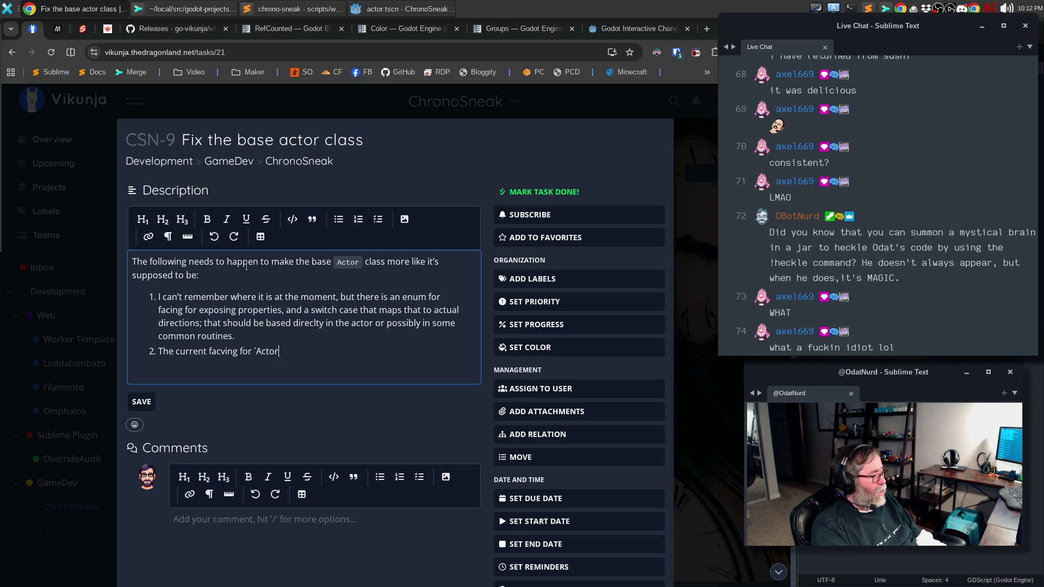
pyautogui.write('exposed property')
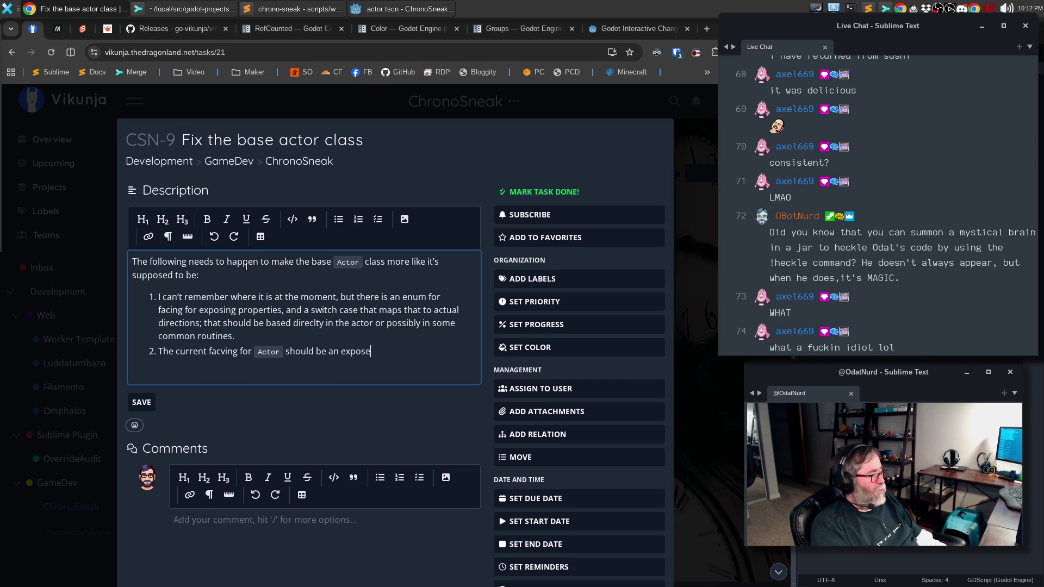
pyautogui.hotkey('ctrl', 'BackSpace')
pyautogui.hotkey('ctrl', 'BackSpace')
pyautogui.write('exported property an')
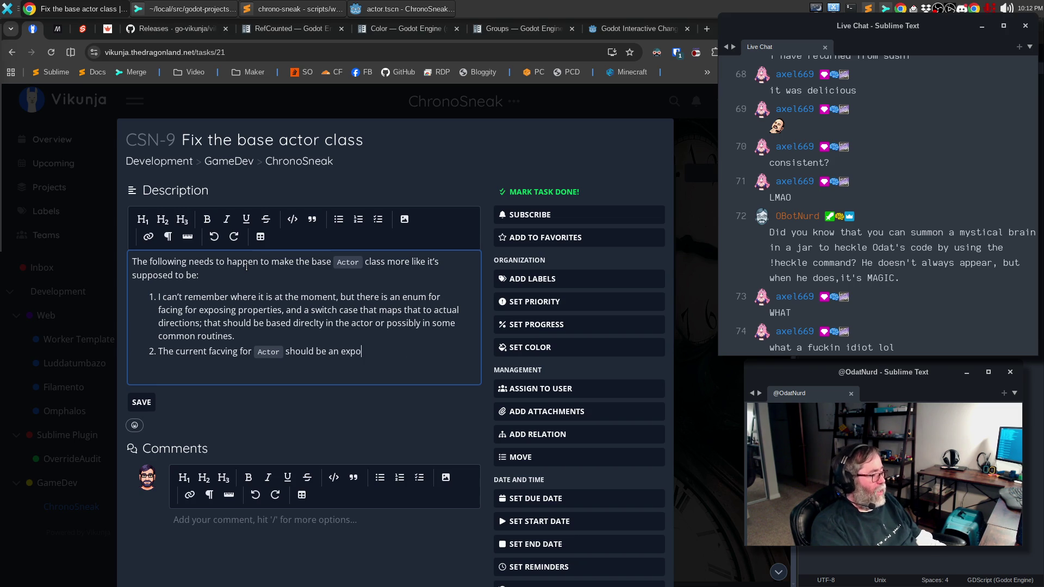
pyautogui.write('d not built in; t')
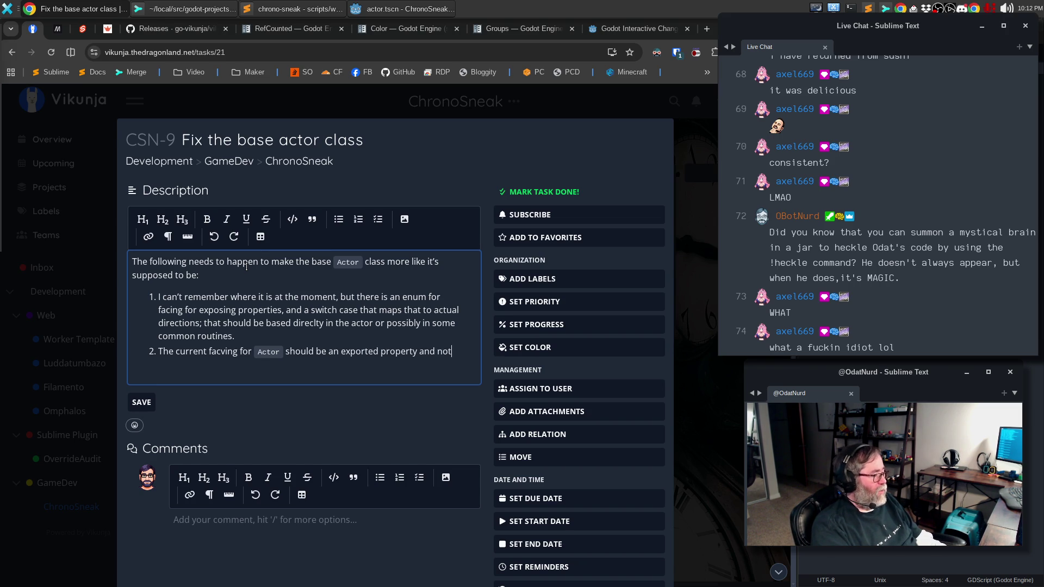
pyautogui.write('hus when')
pyautogui.press('BackSpace')
pyautogui.press('BackSpace')
pyautogui.write('the thing in')
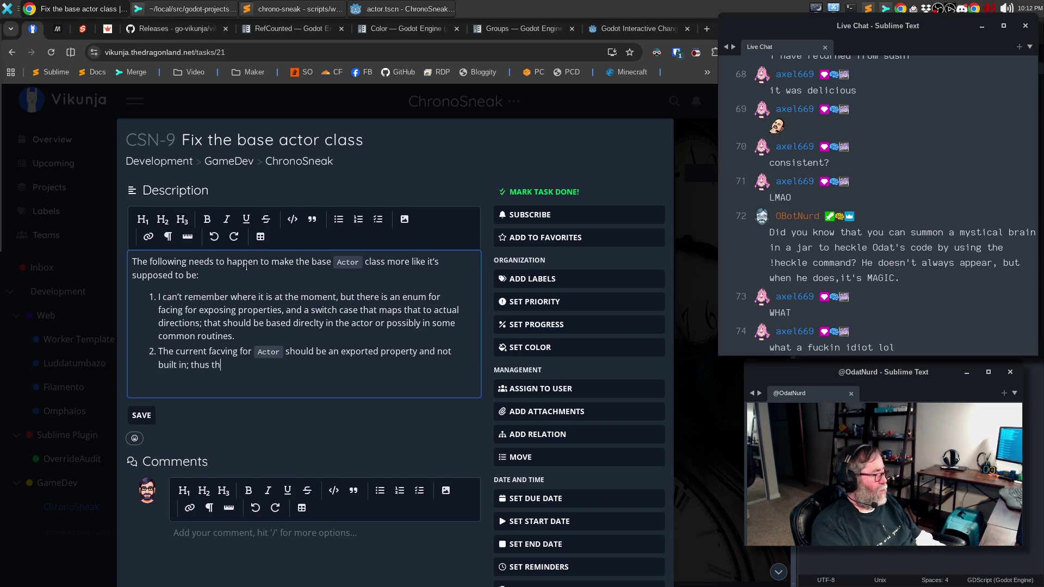
pyautogui.write('tuitit')
pyautogui.hotkey('ctrl', 'BackSpace')
# - Finish item 2 on outside facing changes and updating the animation when facing changes
pyautogui.write('nows what firection')
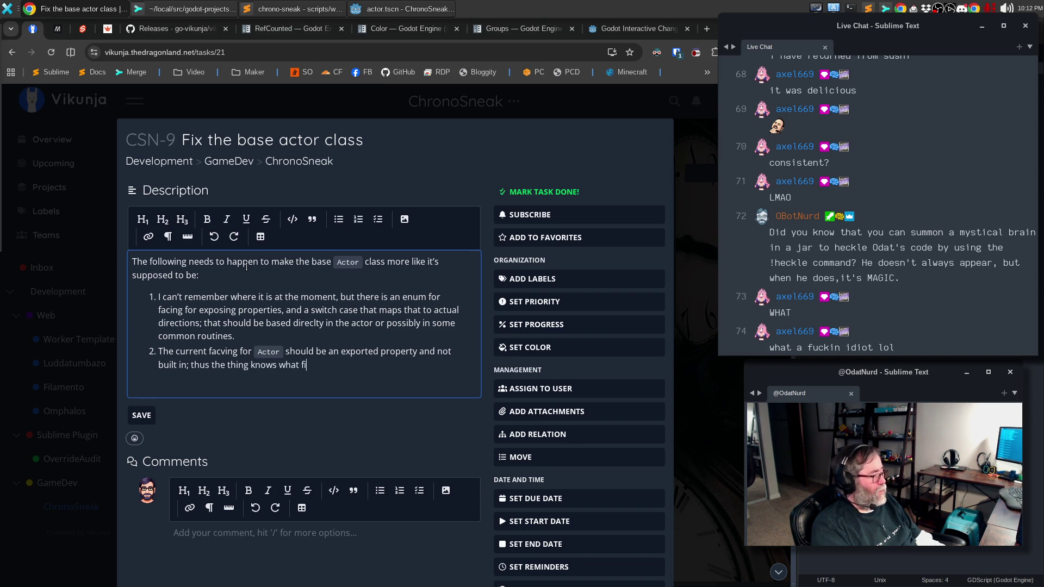
pyautogui.hotkey('ctrl', 'BackSpace')
pyautogui.write('direction it i')
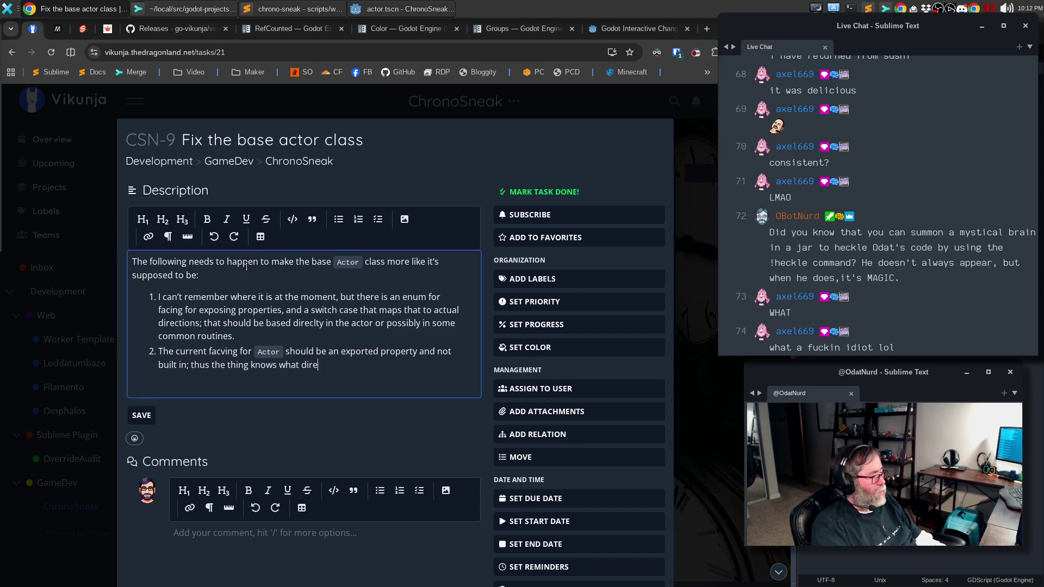
pyautogui.write('s facing and ou')
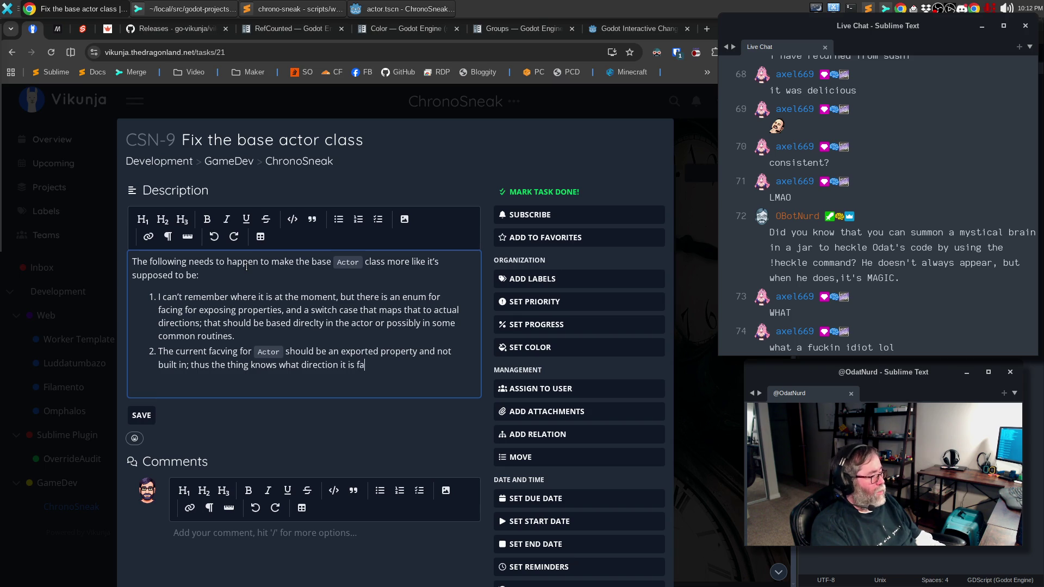
pyautogui.write('tside things can chan')
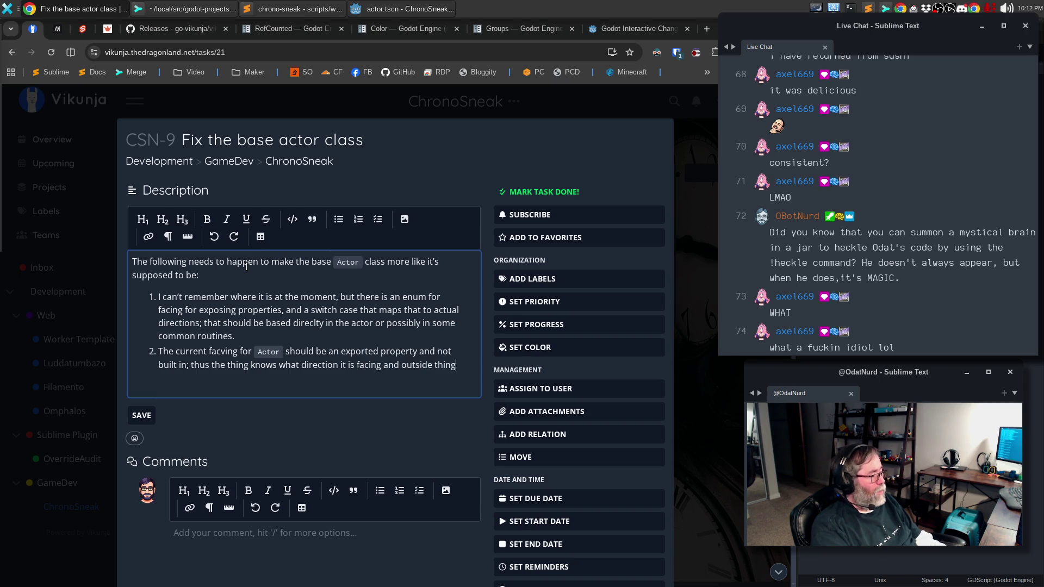
pyautogui.write('ge itr')
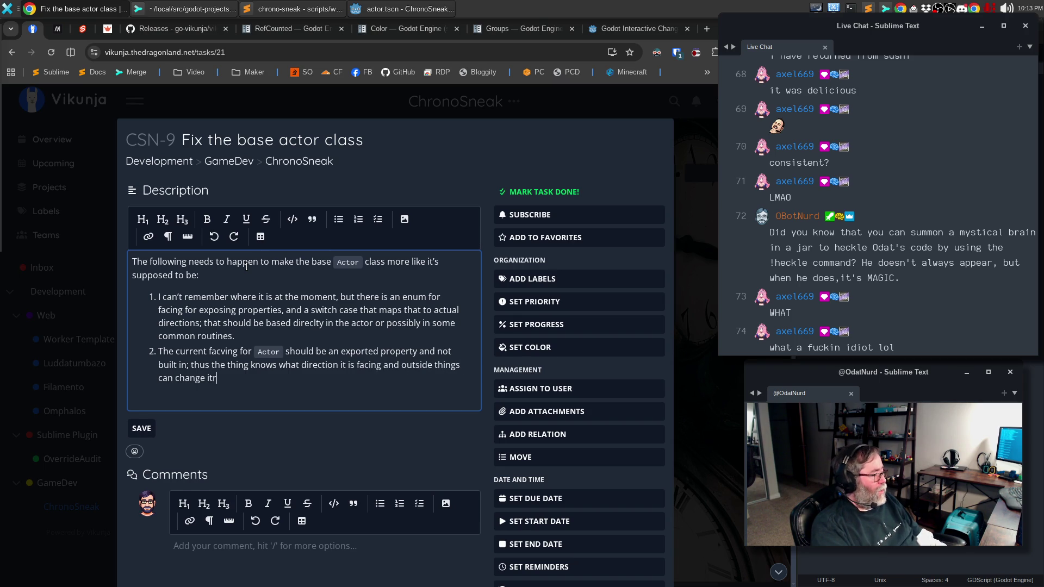
pyautogui.press('BackSpace')
pyautogui.write('. This probalby r')
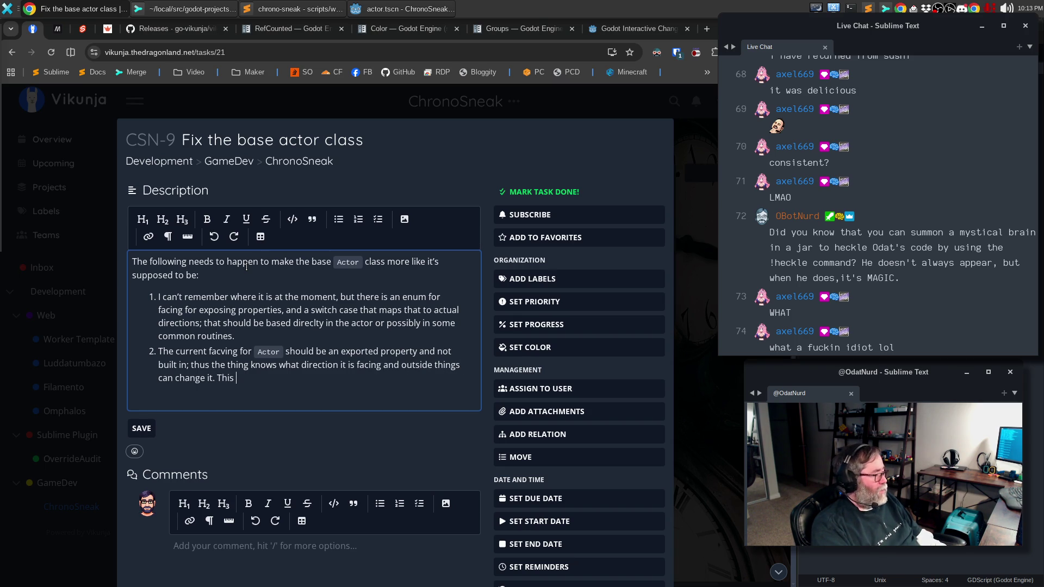
pyautogui.write('equires a bunchof')
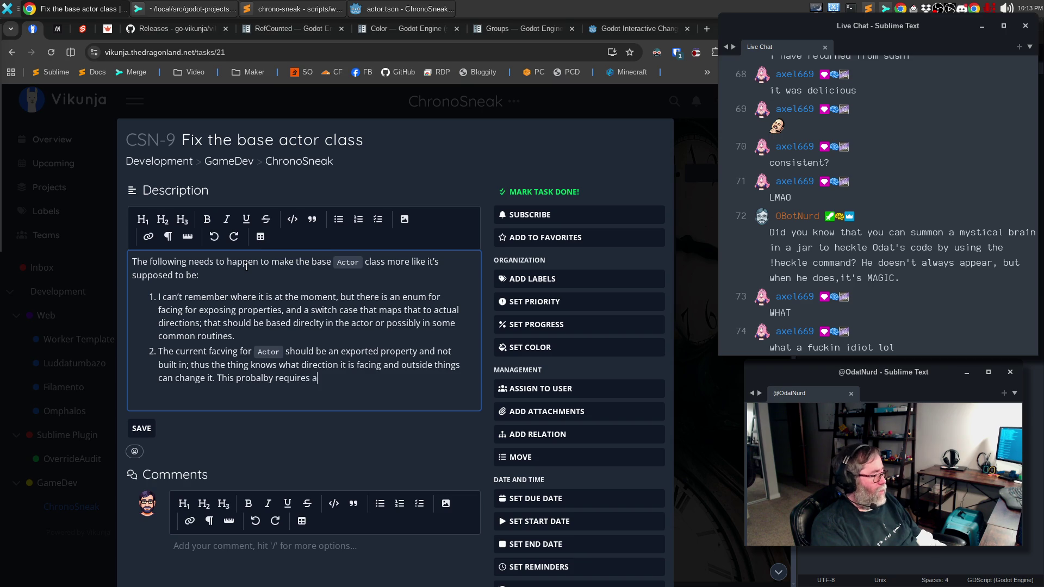
pyautogui.press('BackSpace')
pyautogui.press('BackSpace')
pyautogui.write('of set ')
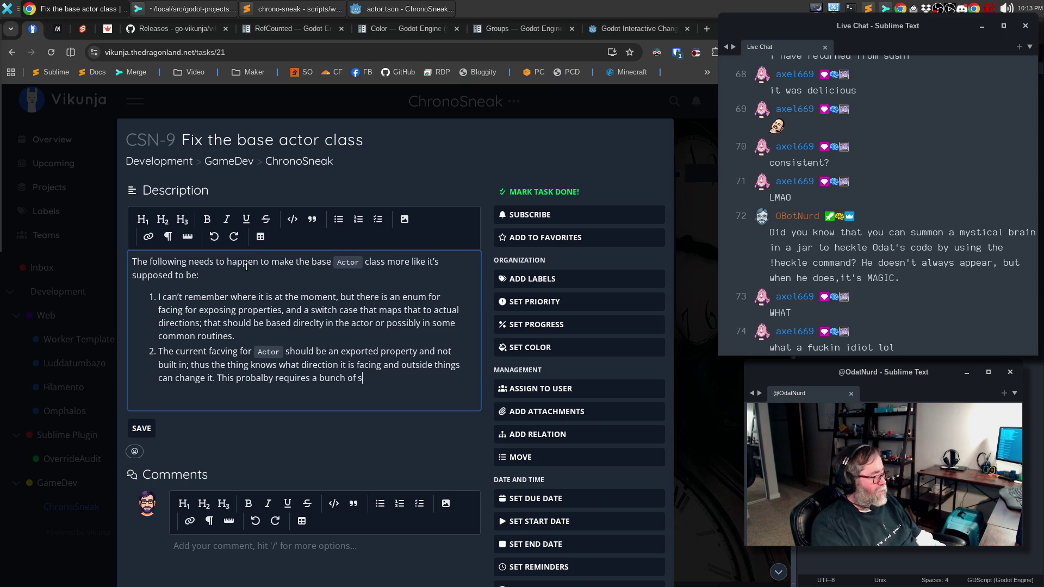
pyautogui.write('p work to up')
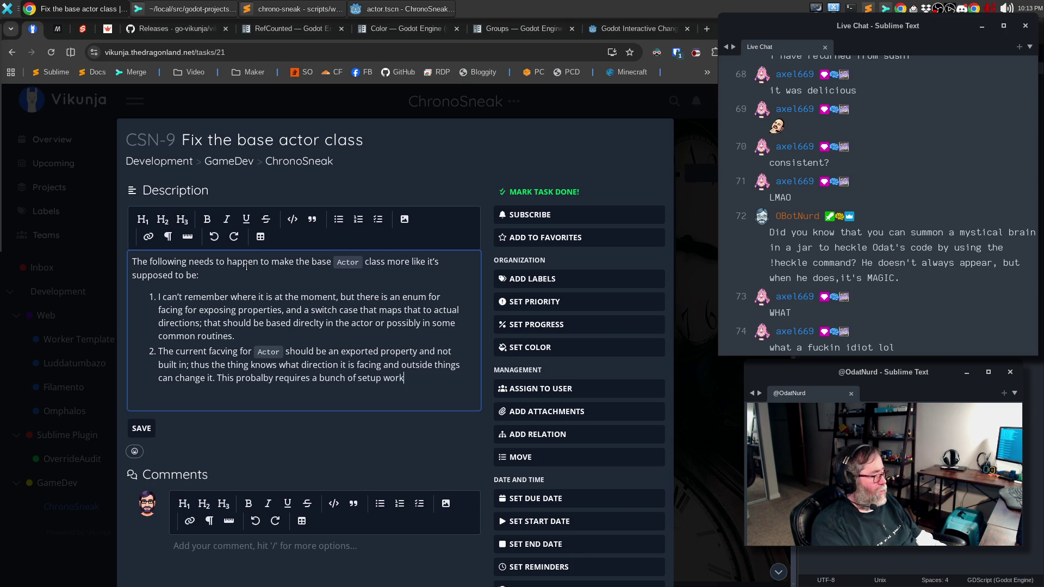
pyautogui.write('date the a')
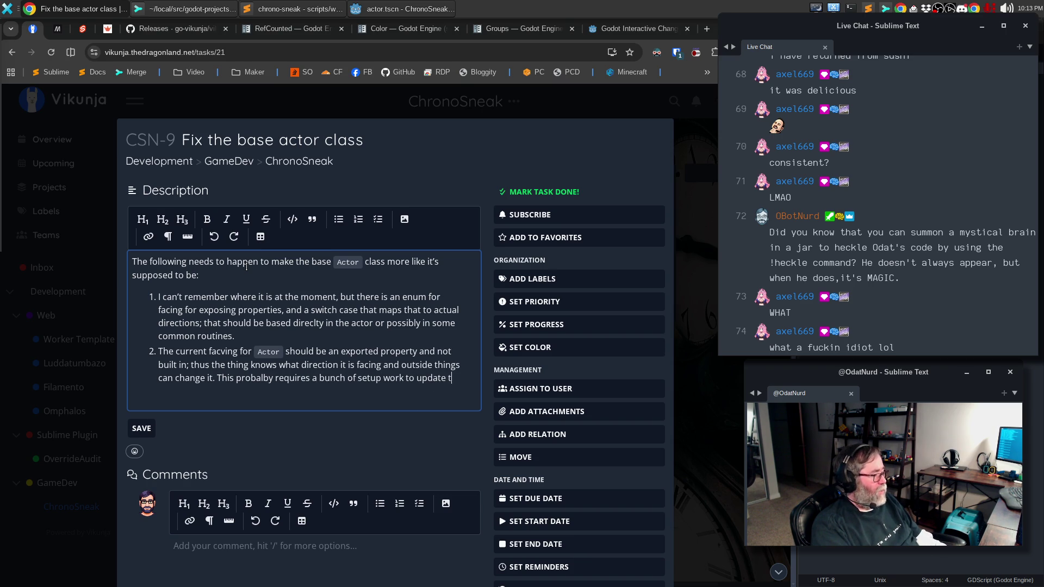
pyautogui.write('nimation when the facing changes')
pyautogui.press('Return')
# - Finish the third point with 'instead of whatever it's currently doing now' and begin the fourth, on turning 90 or 180 degrees
pyautogui.write('When the main code spawns the player, it uses this property instead of')
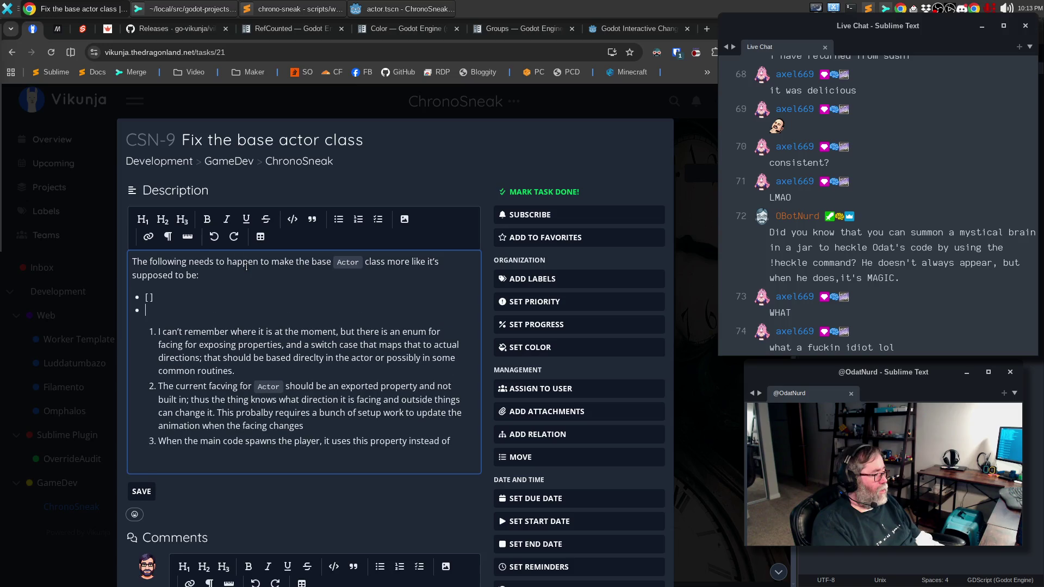
pyautogui.press('BackSpace')
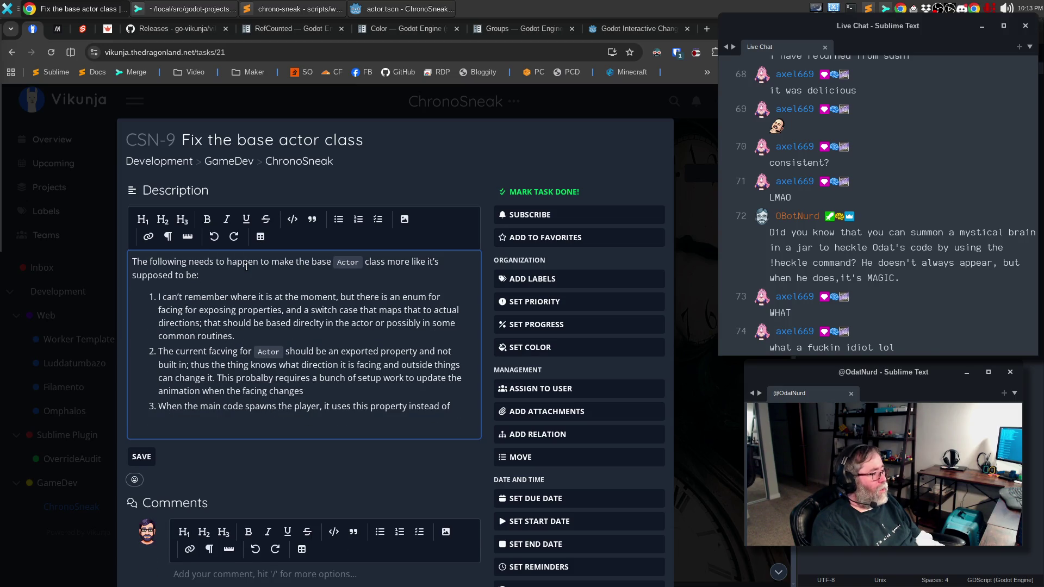
pyautogui.press('Return')
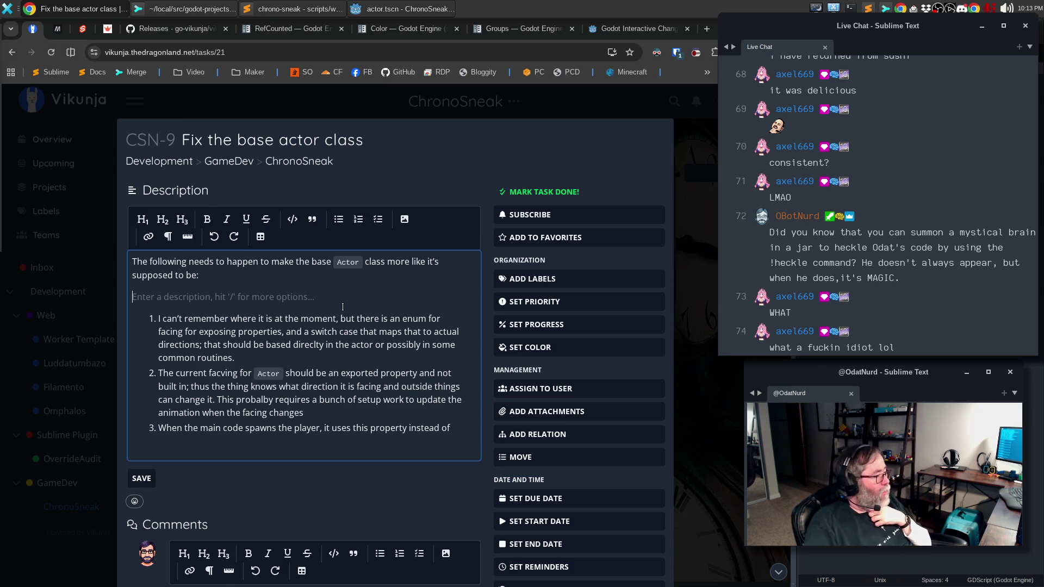
pyautogui.write('/')
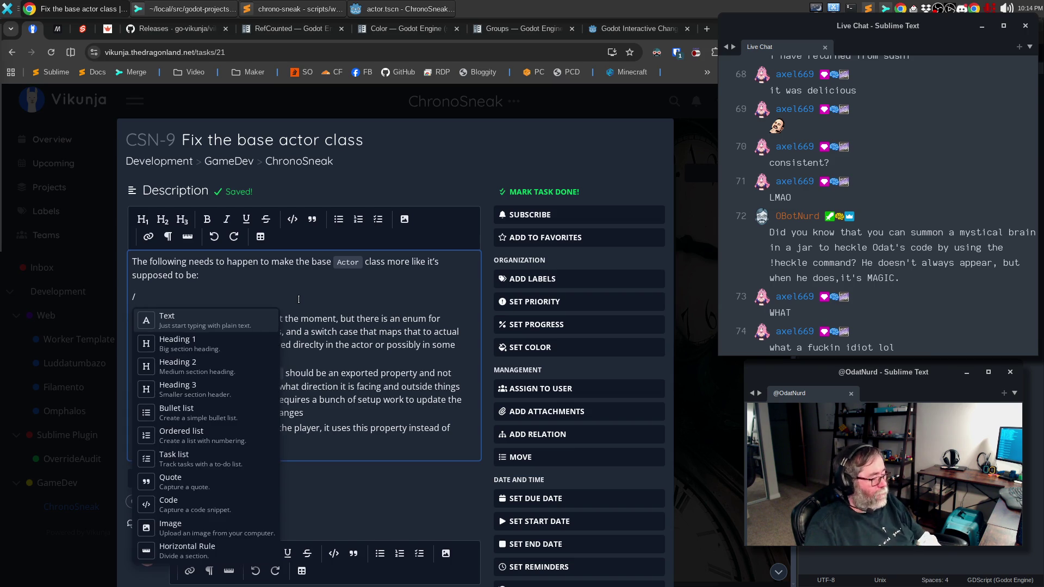
pyautogui.press('BackSpace')
pyautogui.press('BackSpace')
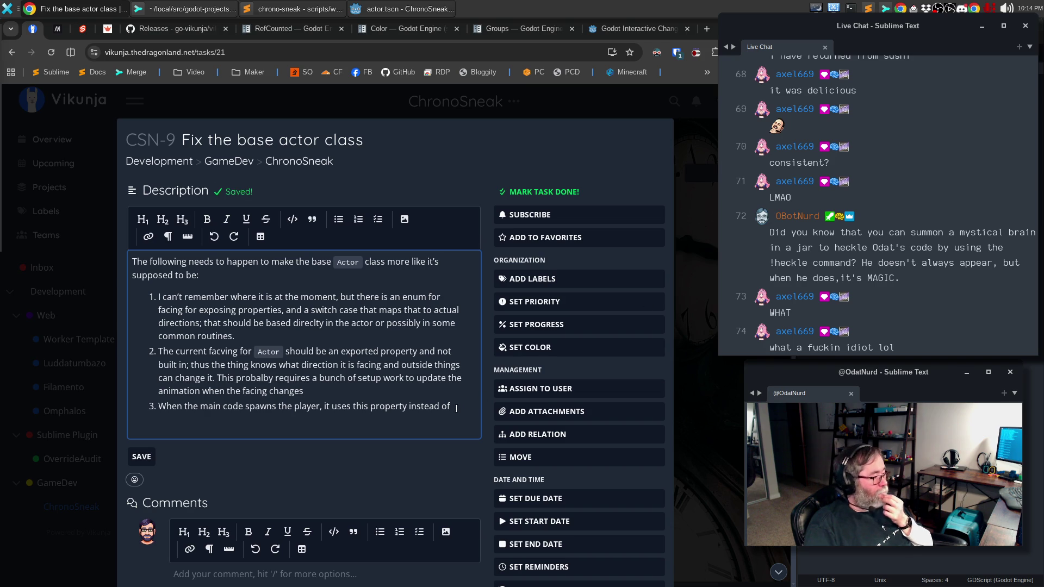
pyautogui.write('whatever i')
pyautogui.write("t's current")
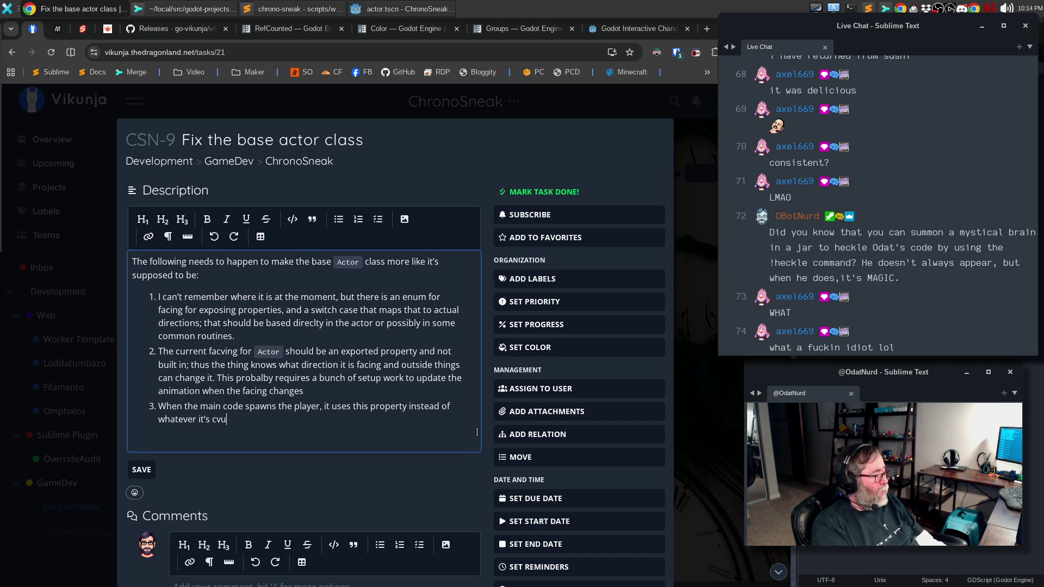
pyautogui.hotkey('ctrl', 'BackSpace')
pyautogui.write('currently doing now')
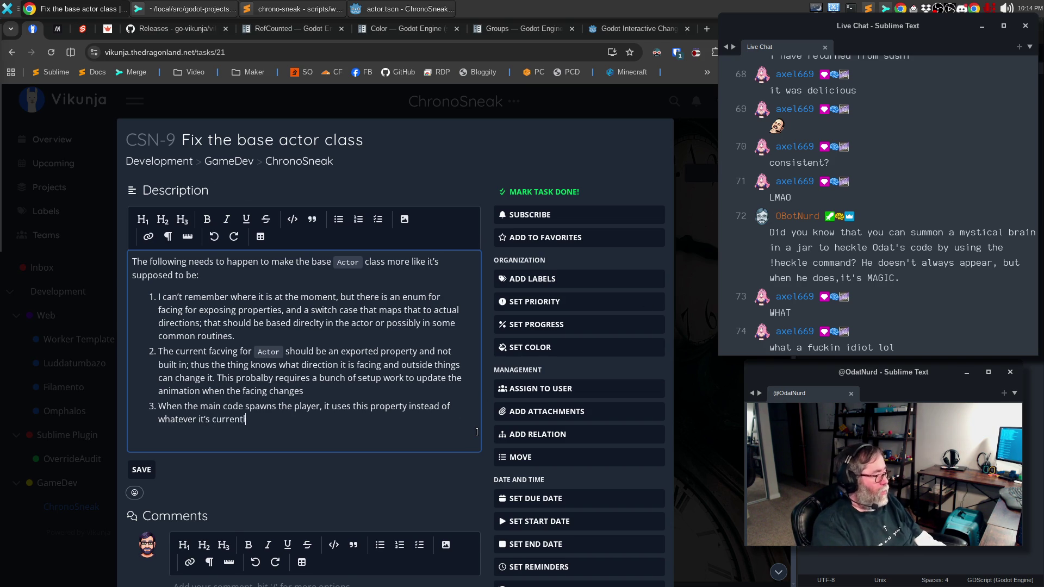
pyautogui.press('Return')
pyautogui.write('The ')
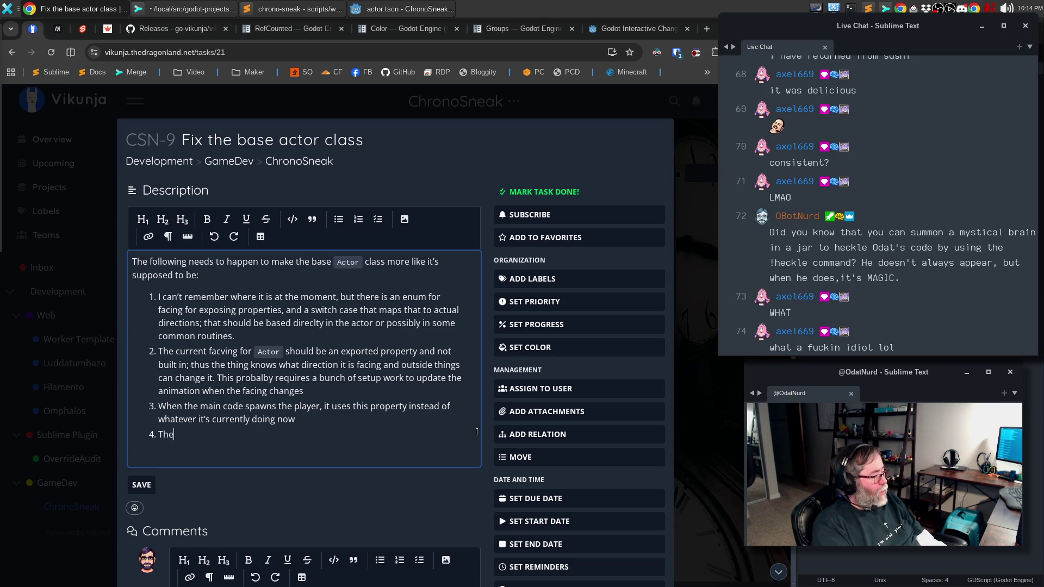
pyautogui.write('`Actor` class ')
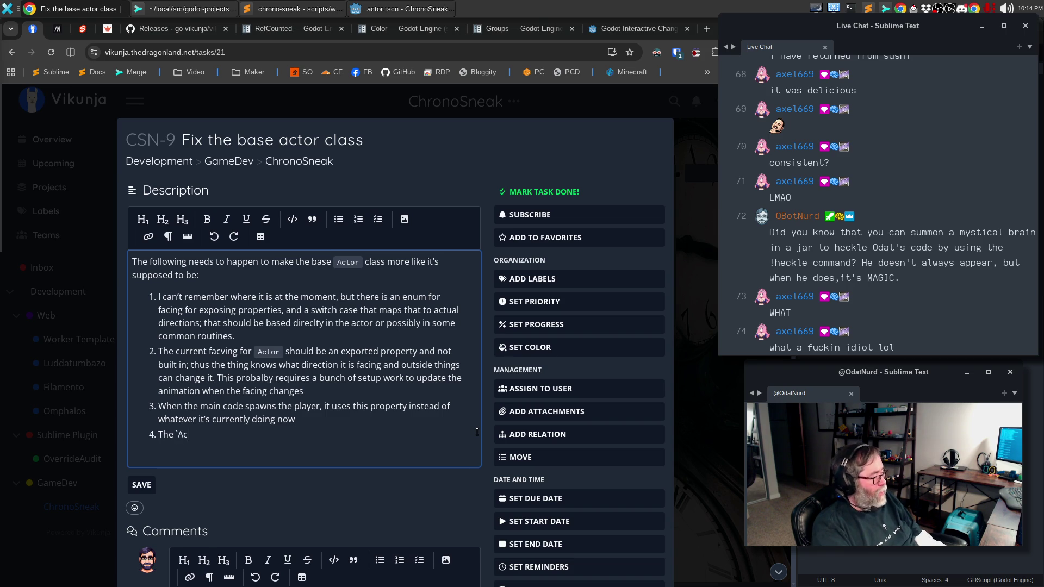
pyautogui.write('is given the abili')
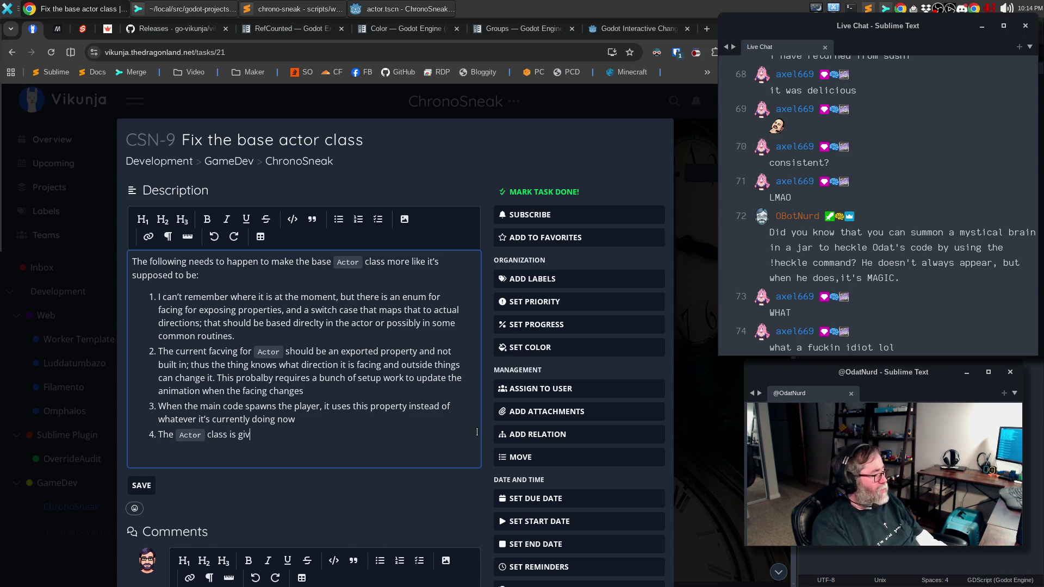
pyautogui.write('ty to turn')
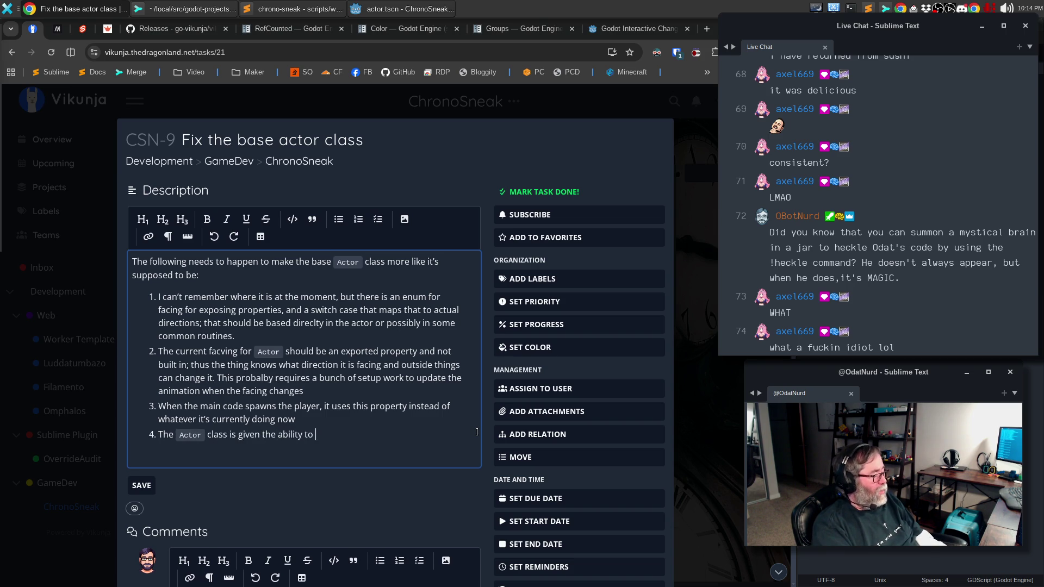
pyautogui.write('90')
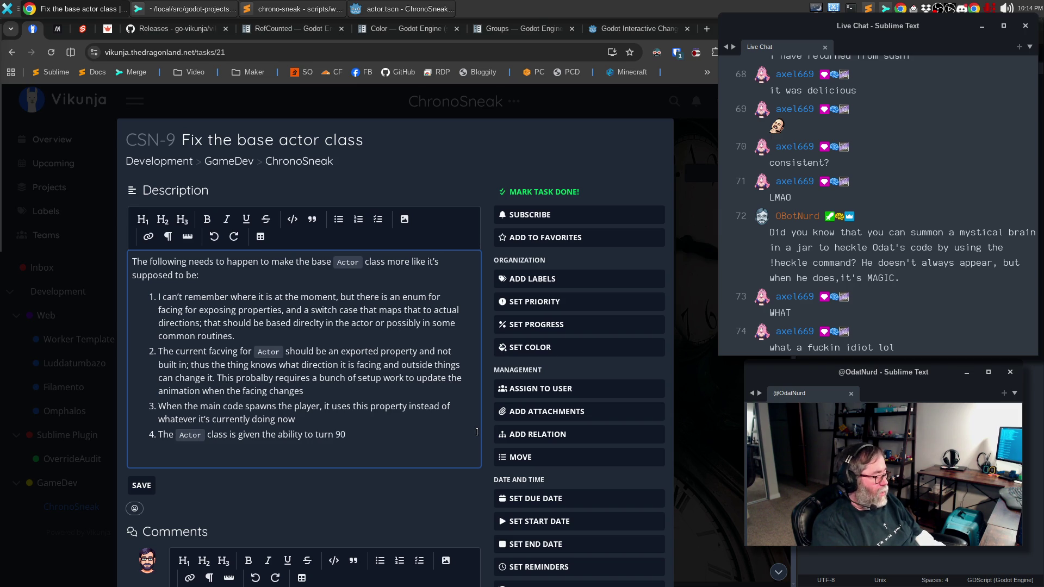
pyautogui.write('or 180 de')
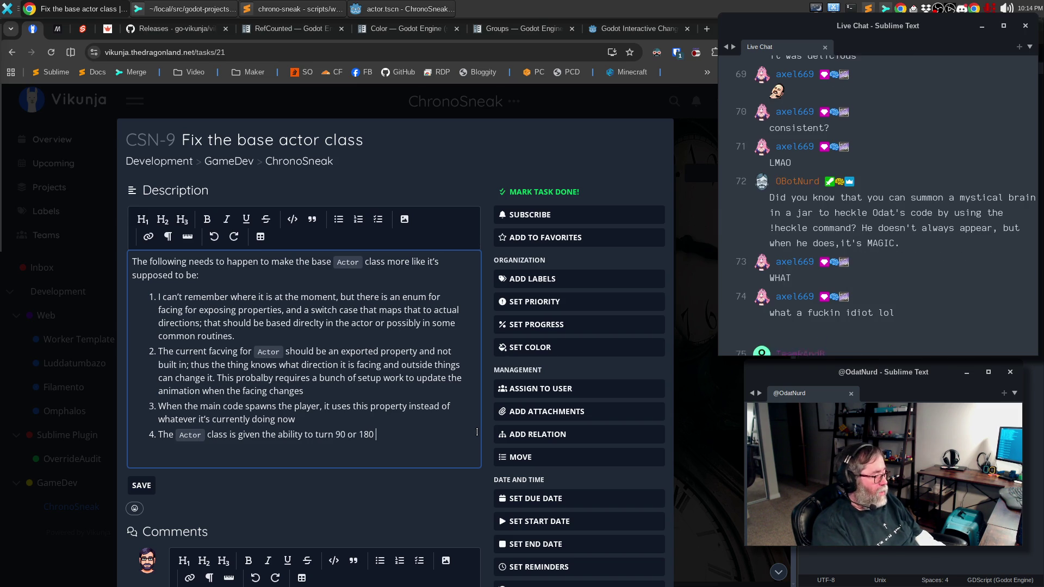
pyautogui.write('grees in eit')
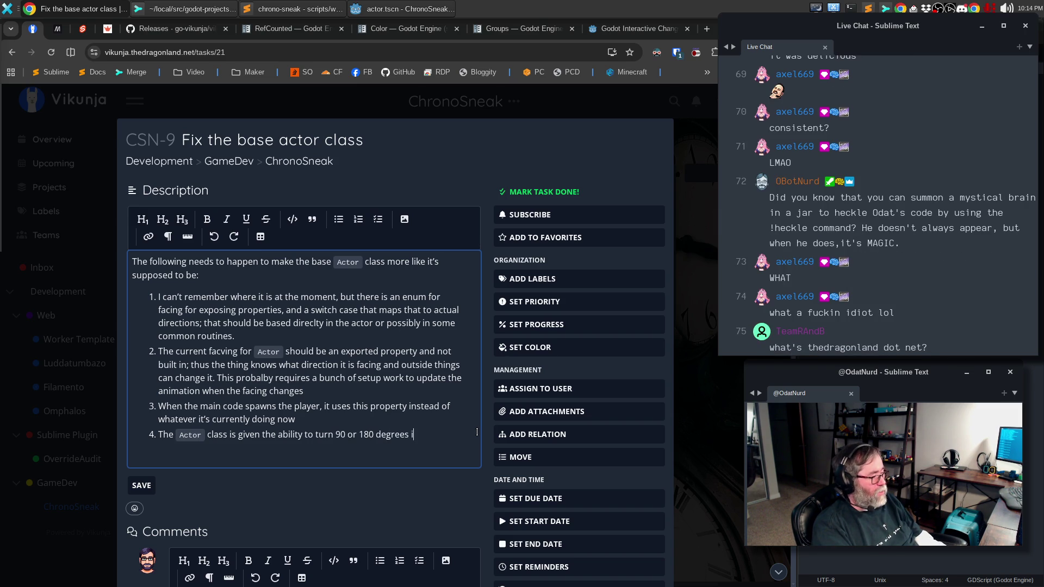
pyautogui.write('her direction')
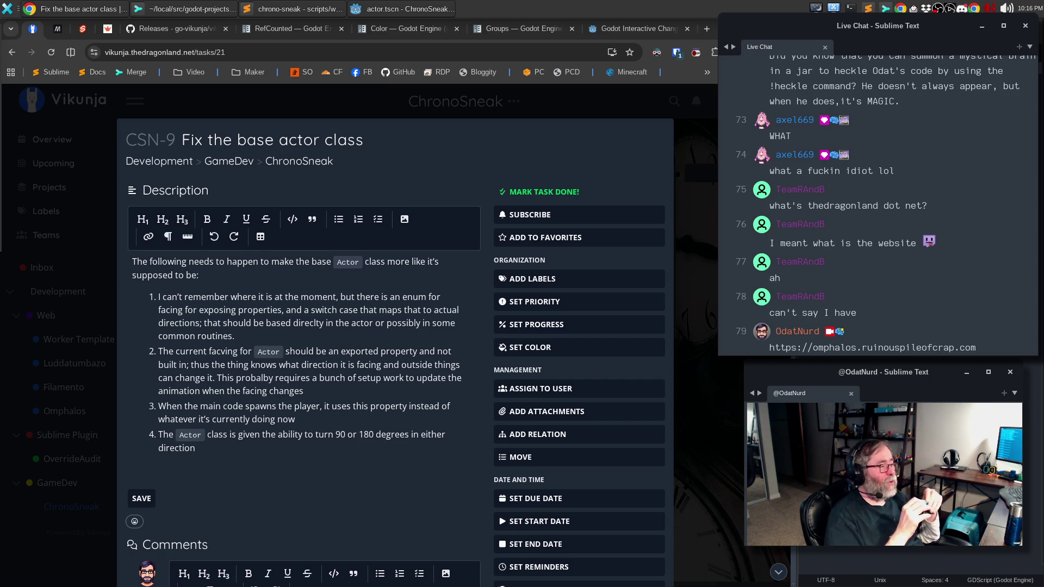
# - Complete the fourth point about taking a step in a direction, save the description, and close CSN-9
pyautogui.click(252, 451)
pyautogui.write('and take a ')
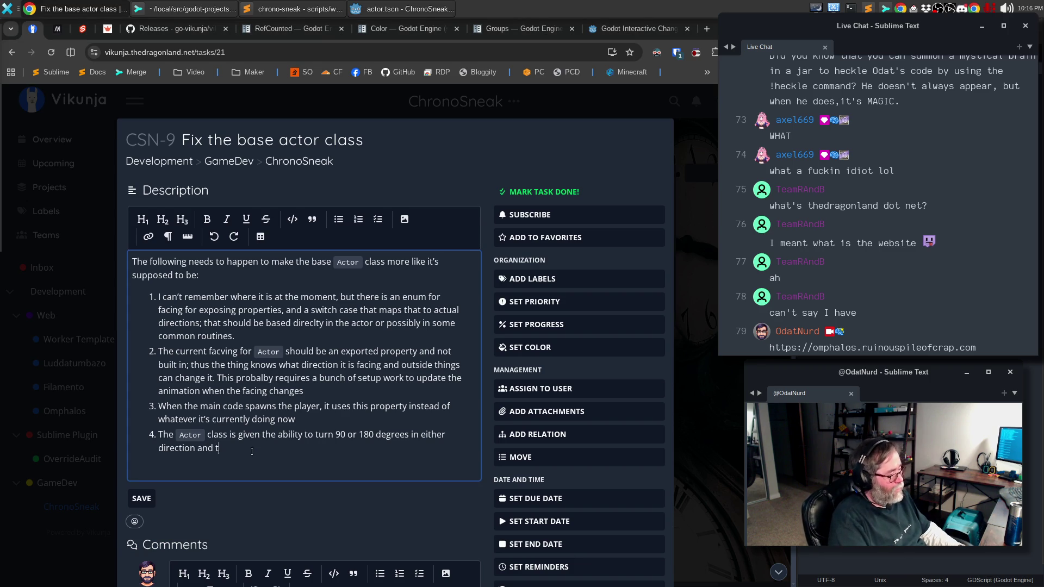
pyautogui.write('step in a dir')
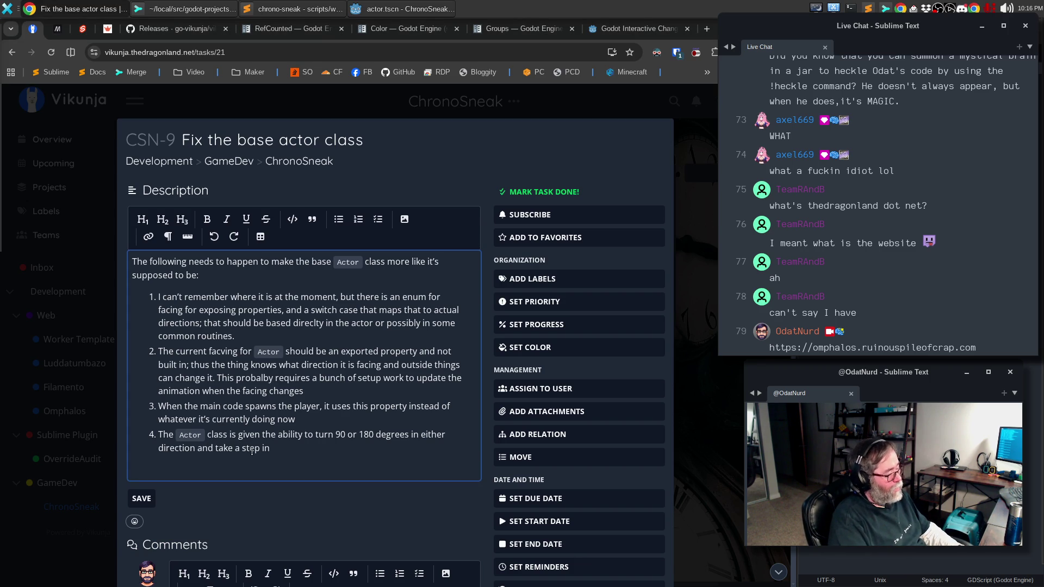
pyautogui.write('ection. This wil')
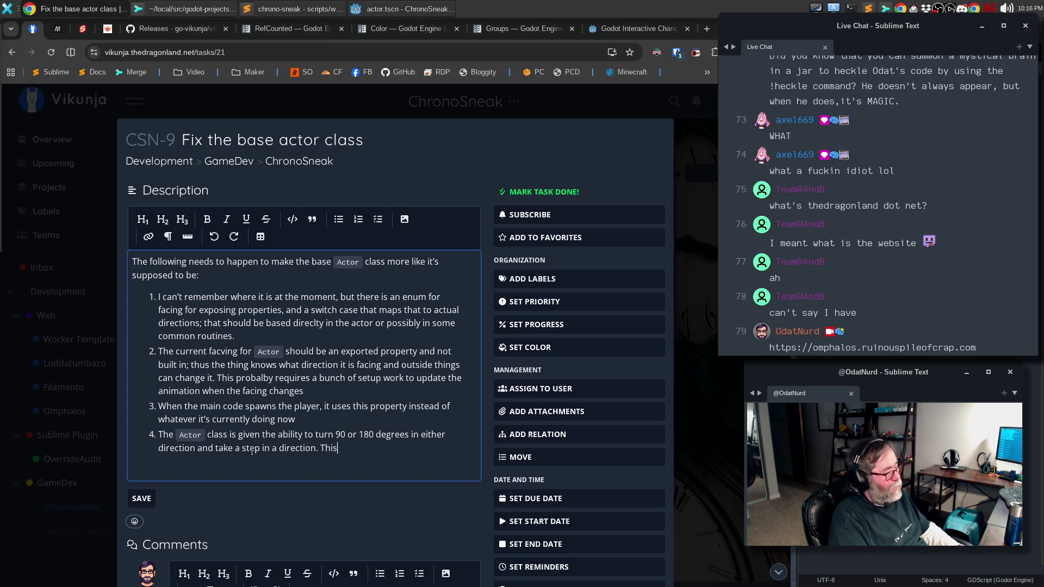
pyautogui.write('l make the later implem')
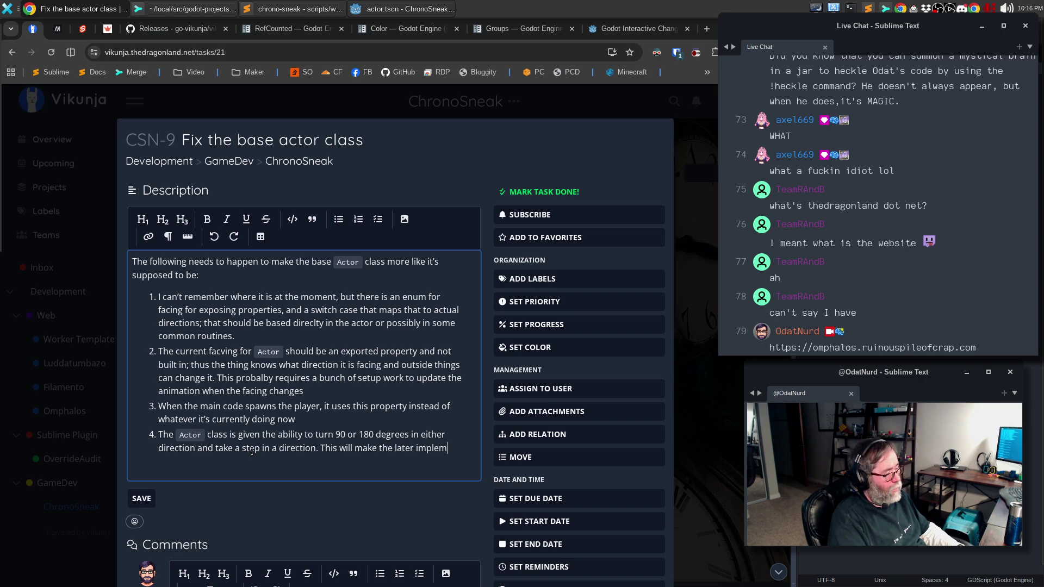
pyautogui.write('entation of things easier.')
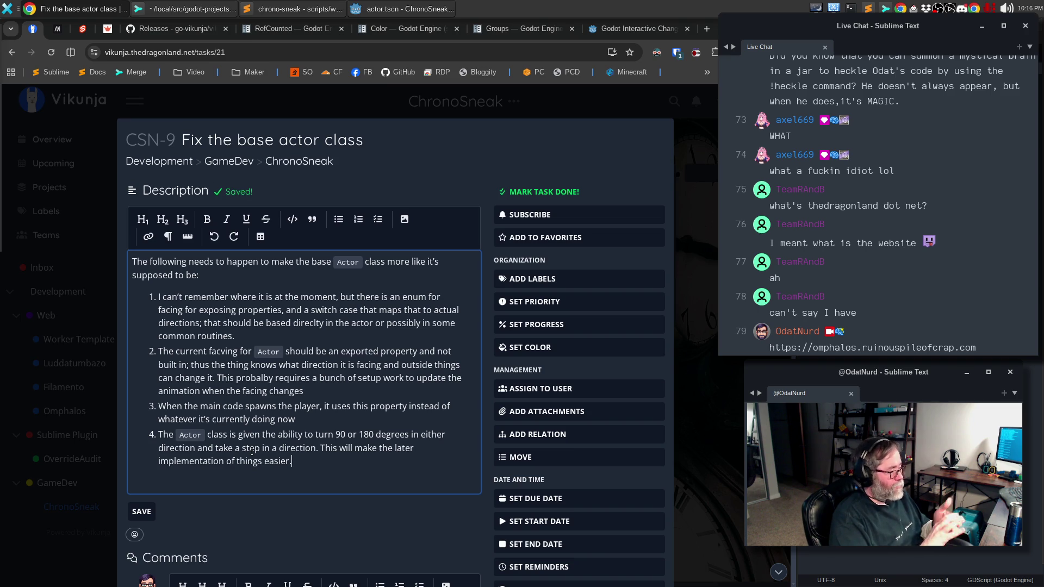
pyautogui.moveTo(364, 140); pyautogui.dragTo(156, 139)
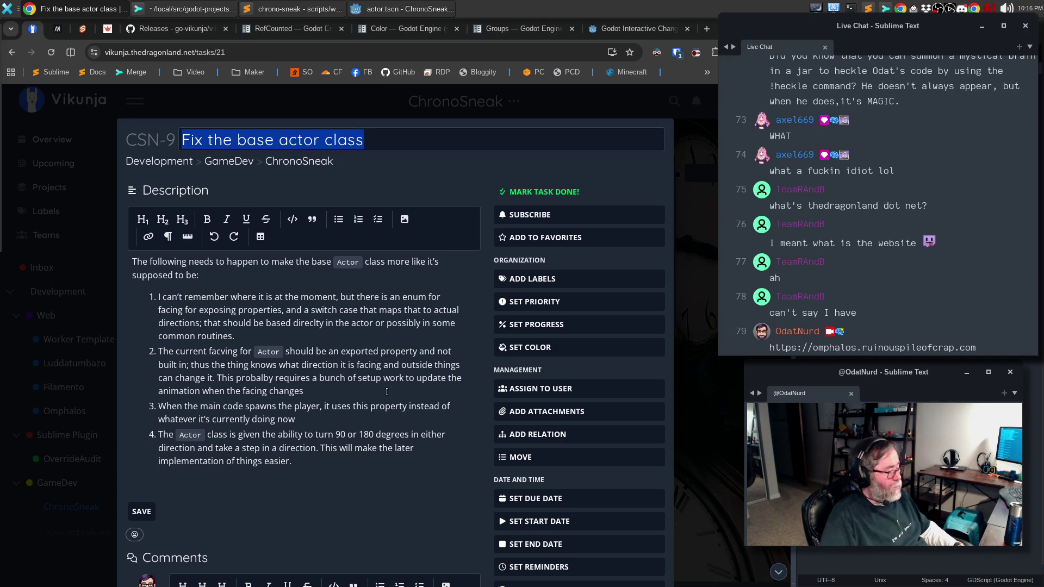
pyautogui.click(335, 508)
pyautogui.click(353, 479)
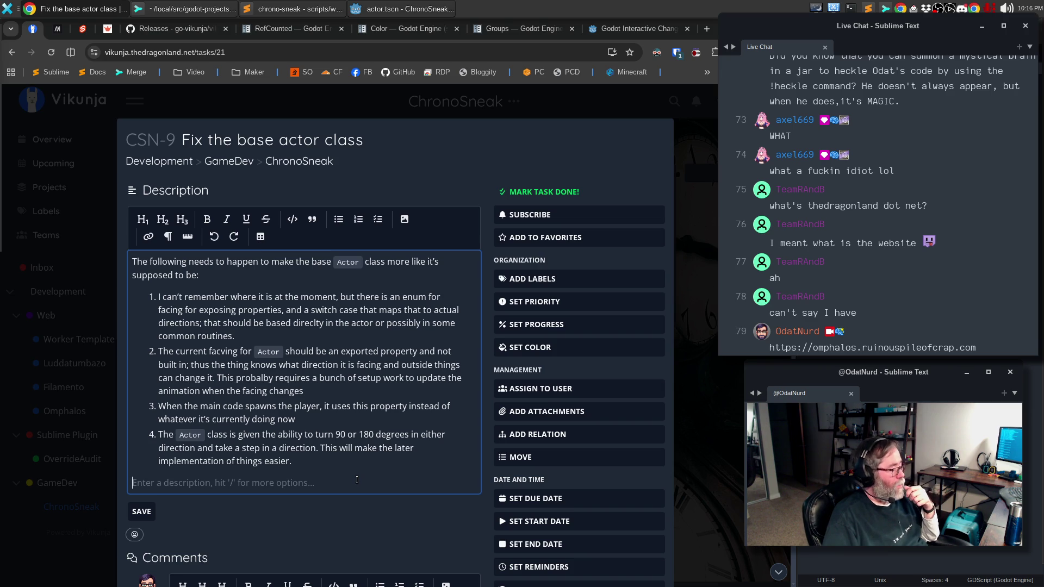
pyautogui.click(142, 511)
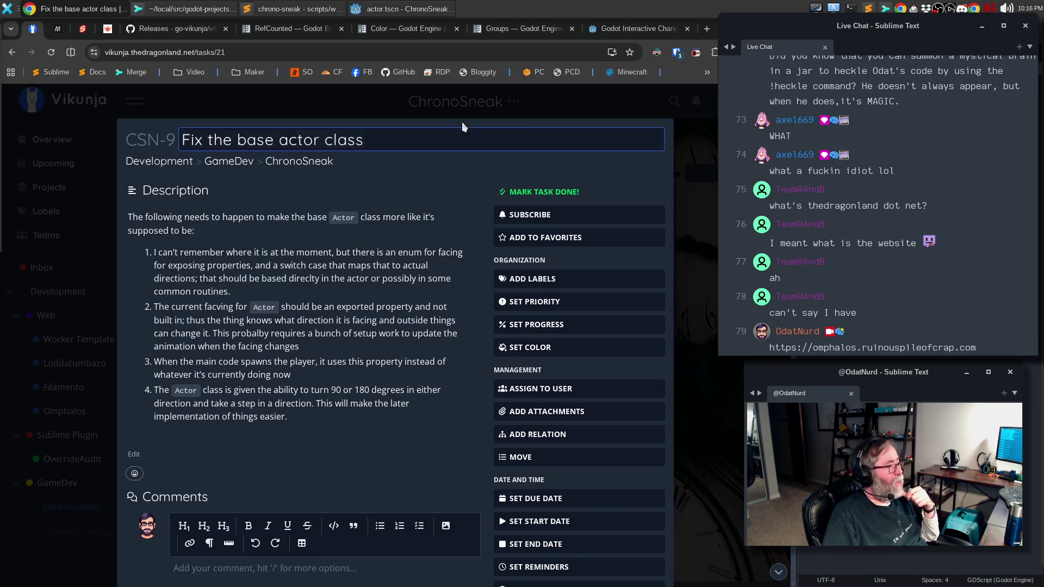
pyautogui.press('Escape')
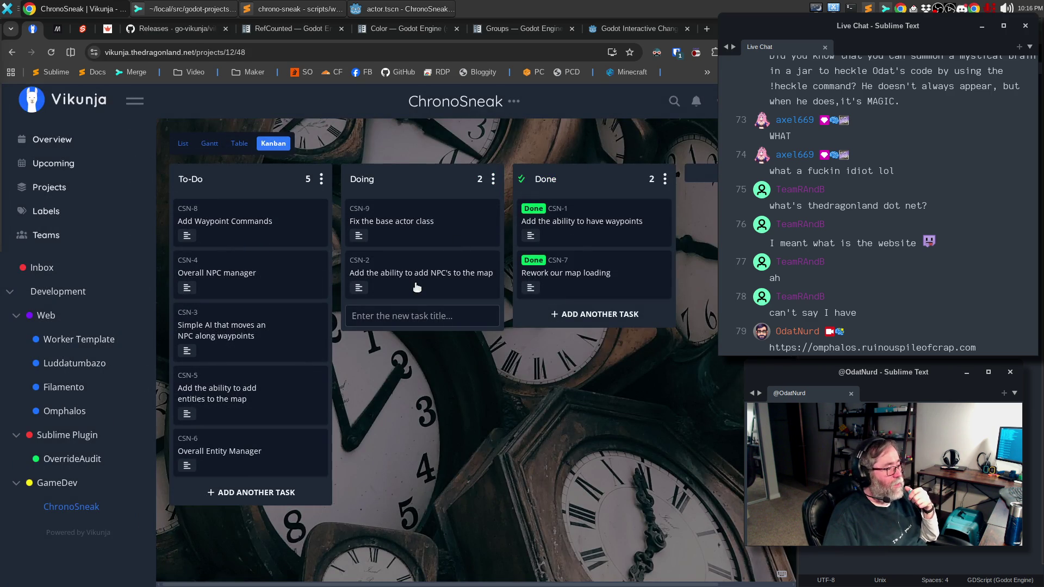
# - On task CSN-2, add a relation to 'Fix the base actor class' and choose its relation kind
pyautogui.click(418, 288)
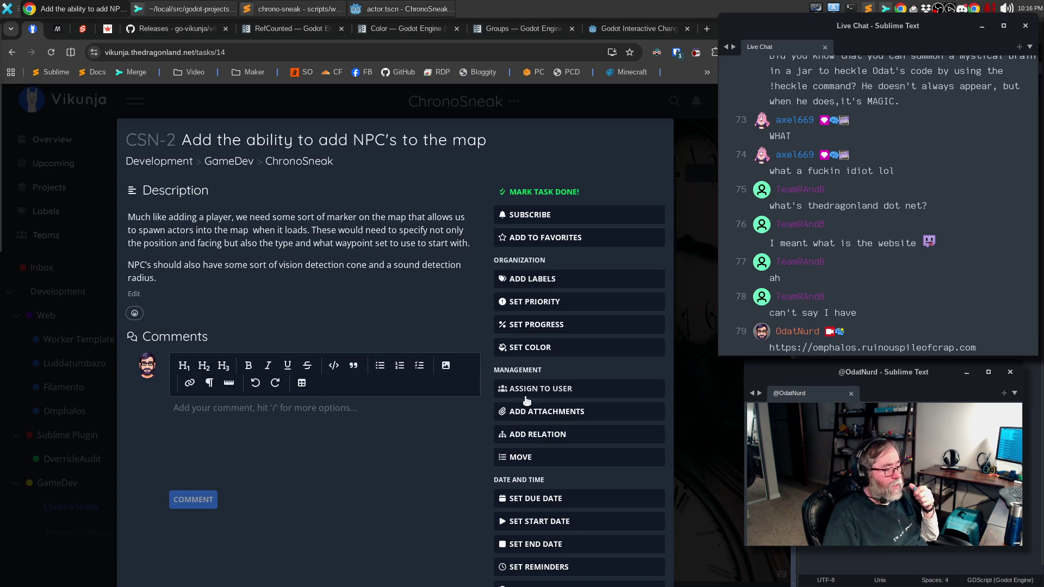
pyautogui.click(546, 435)
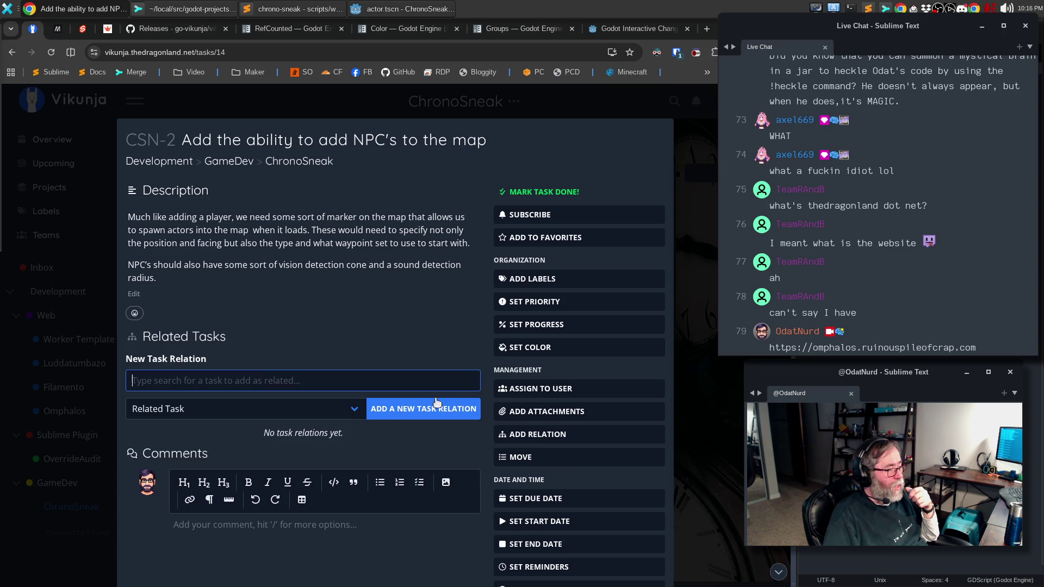
pyautogui.write('Fix the base actor class')
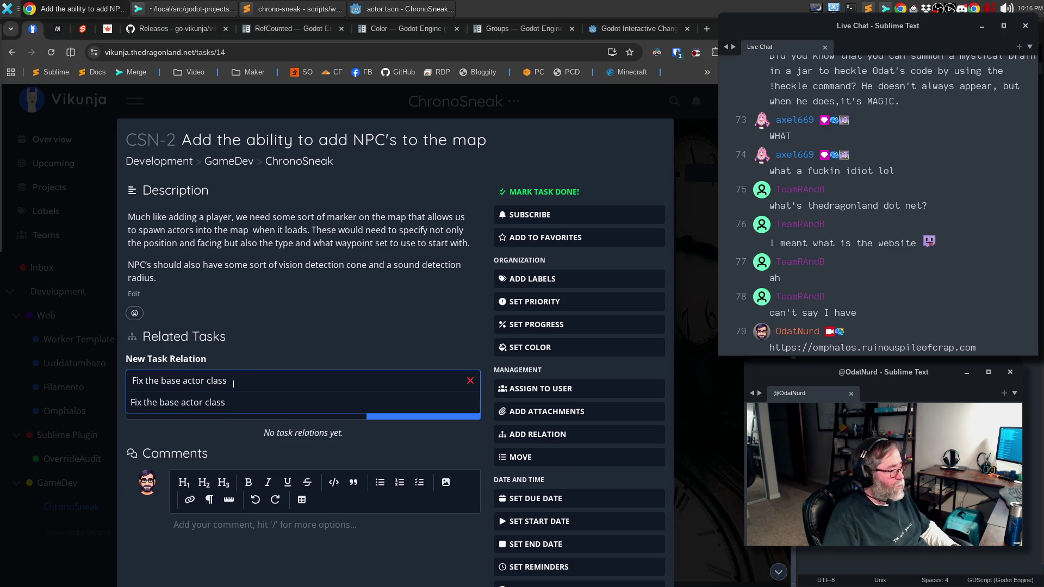
pyautogui.click(291, 400)
pyautogui.click(353, 411)
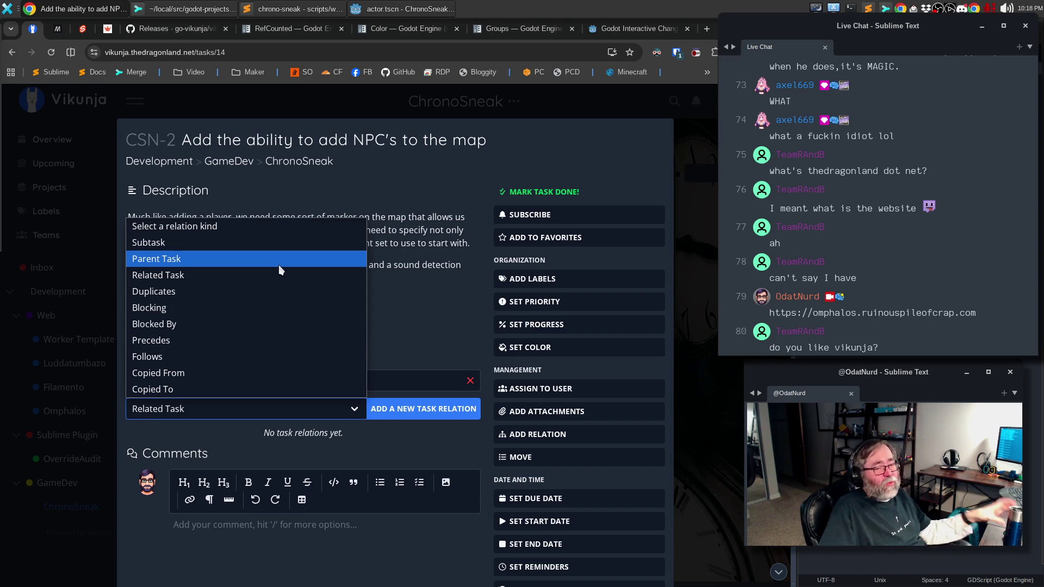
# - Set the relation kind to Blocked By, add the relation, and close CSN-2
pyautogui.press('Up')
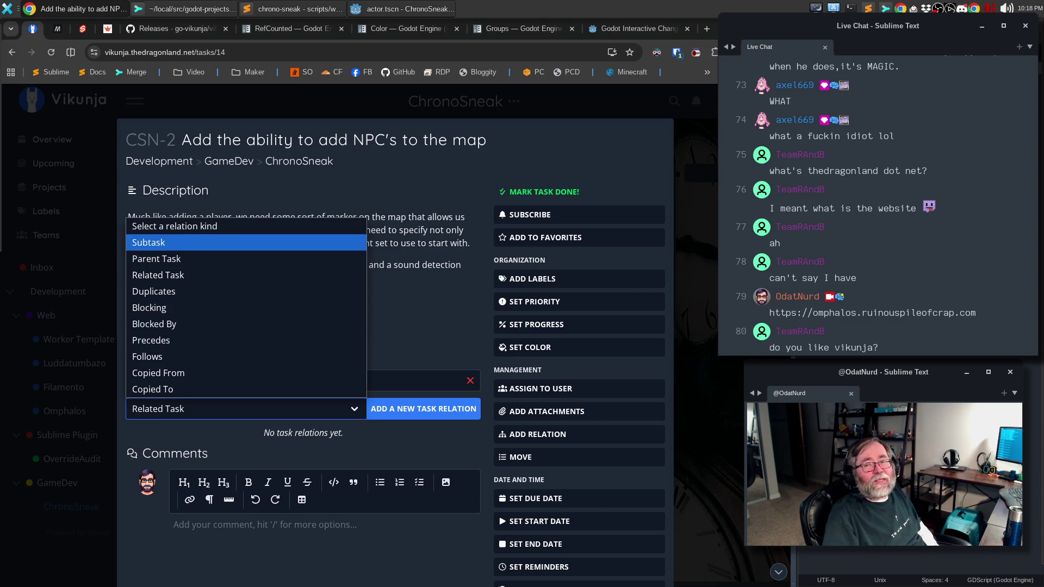
pyautogui.press('Escape')
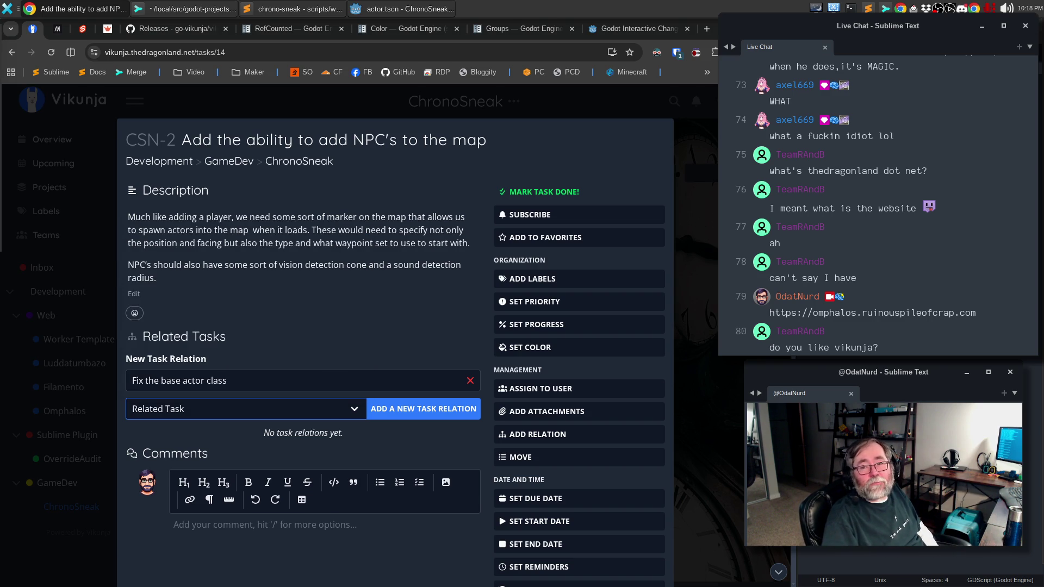
pyautogui.click(290, 414)
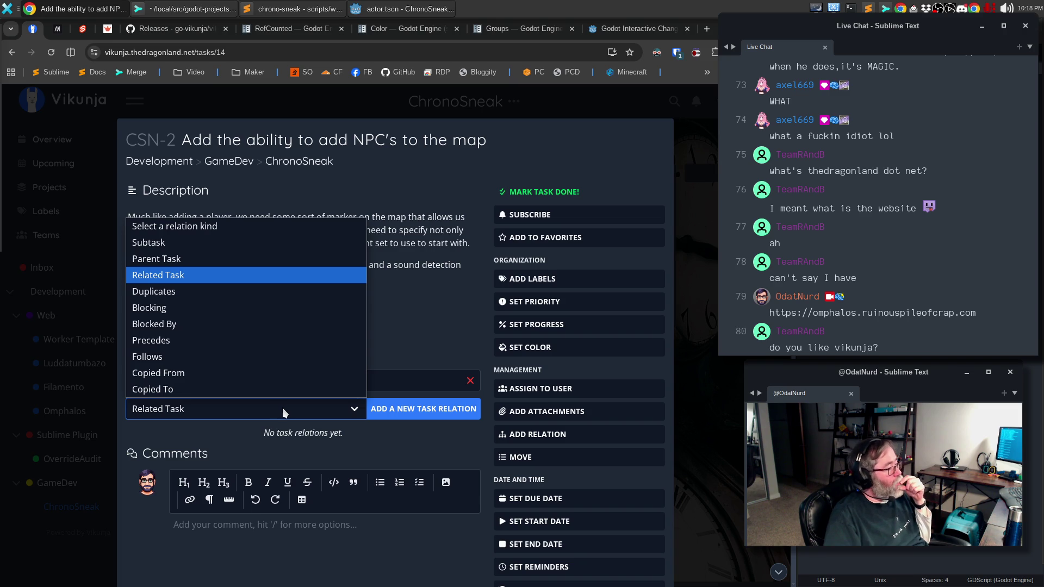
pyautogui.click(220, 325)
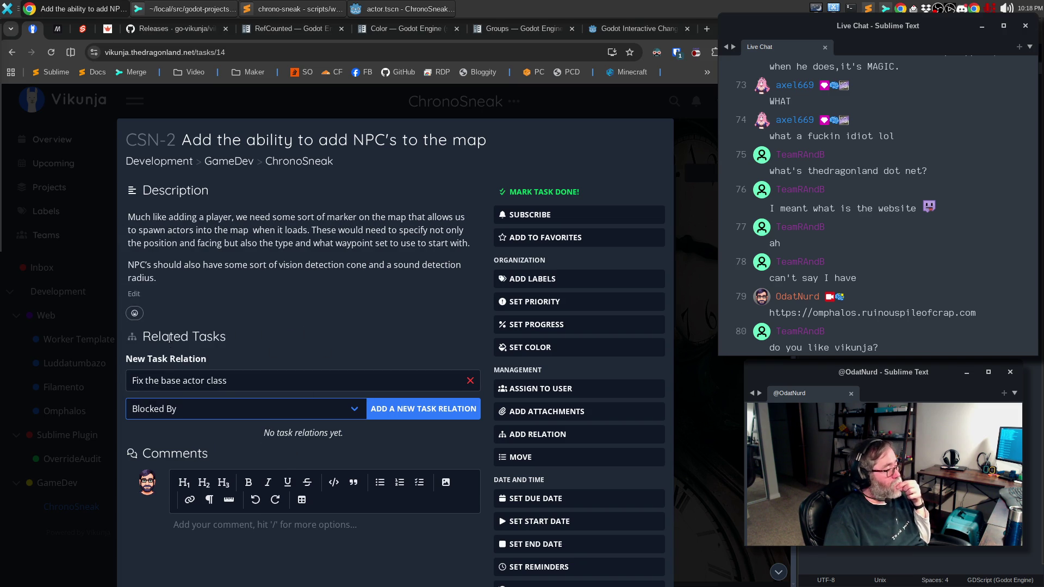
pyautogui.click(396, 413)
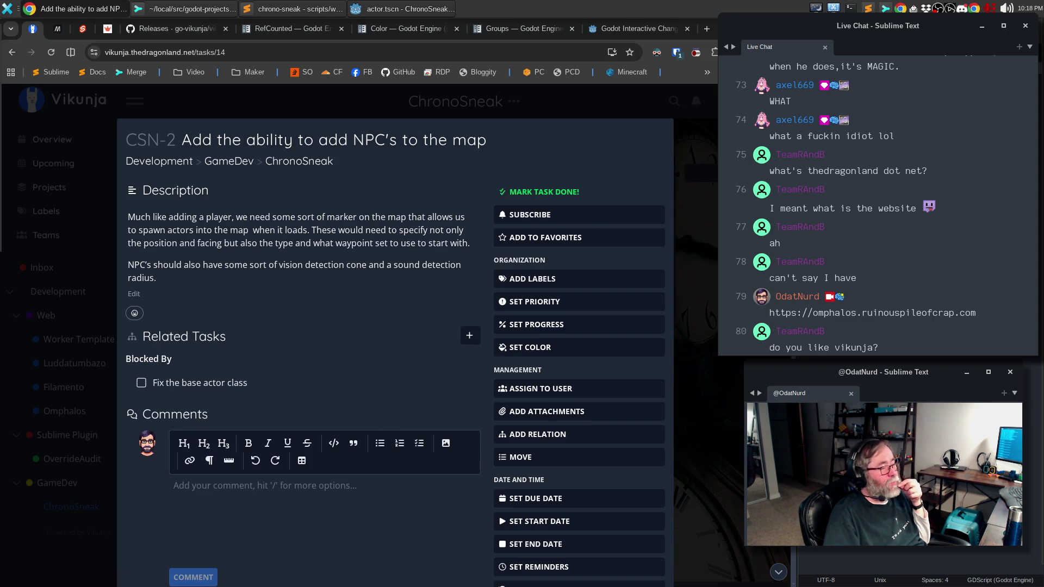
pyautogui.press('Escape')
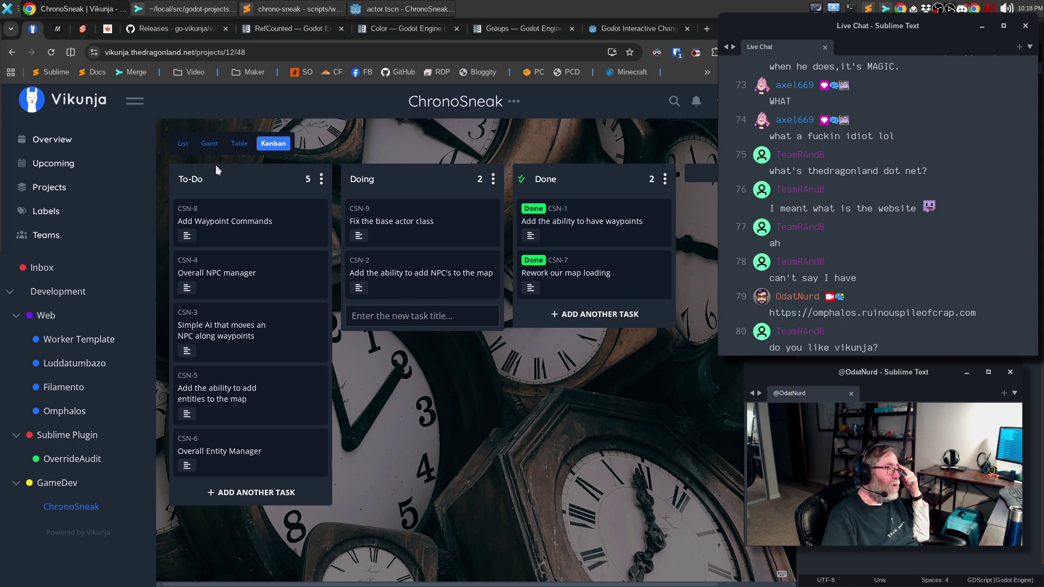
# - Look through the project's List, Gantt and Table views and the Filters panel
pyautogui.click(183, 144)
pyautogui.click(210, 144)
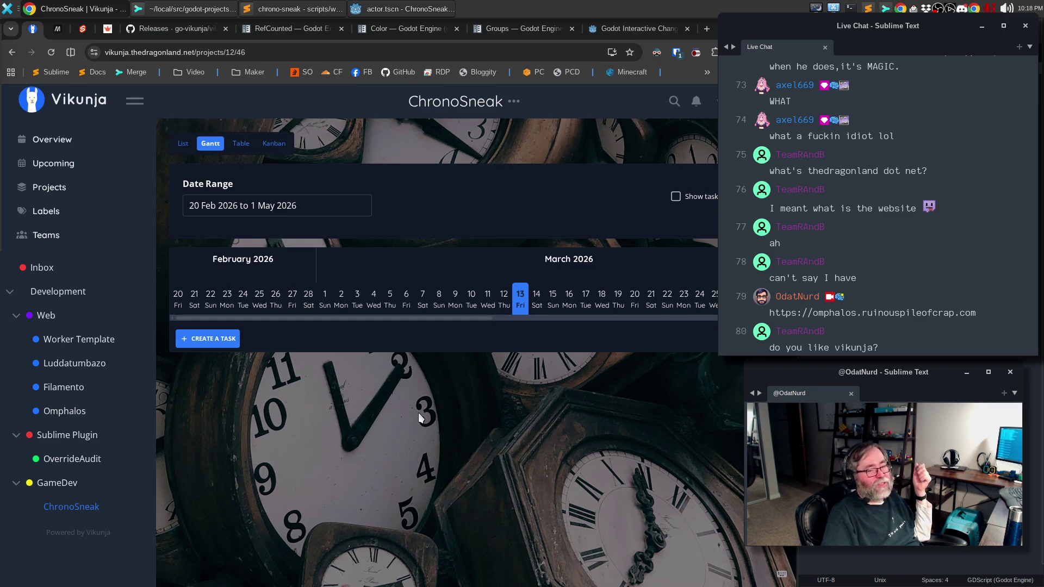
pyautogui.click(239, 144)
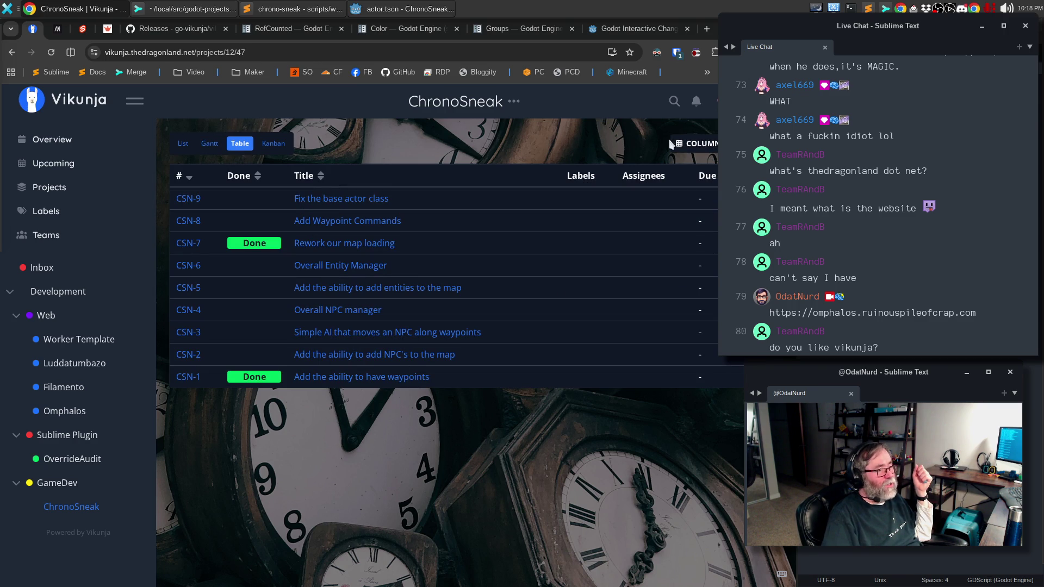
pyautogui.click(748, 143)
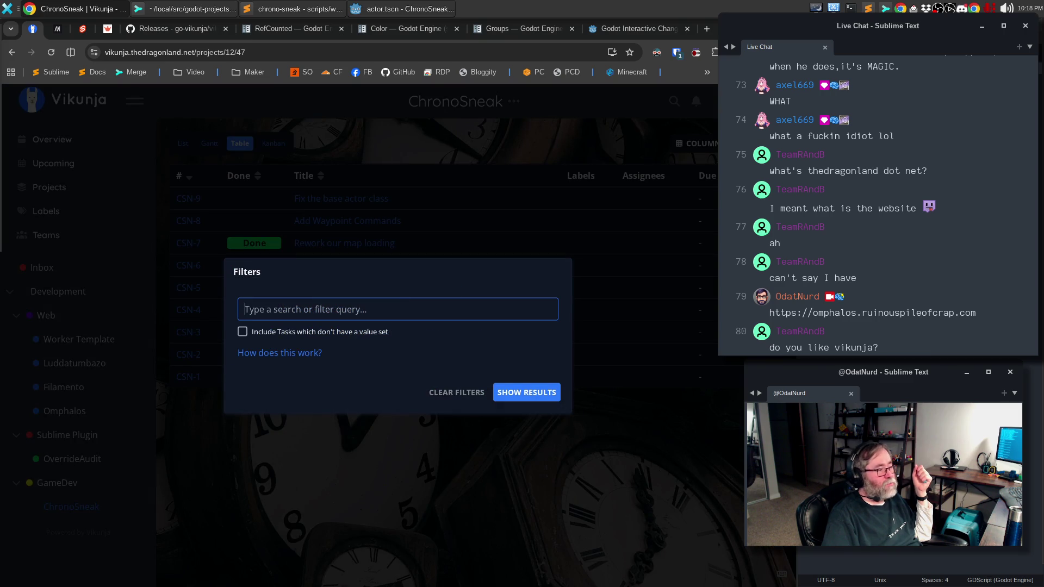
pyautogui.click(642, 283)
# - Return to the Kanban board and collapse the Web and Sublime Plugin sidebar groups
pyautogui.click(273, 143)
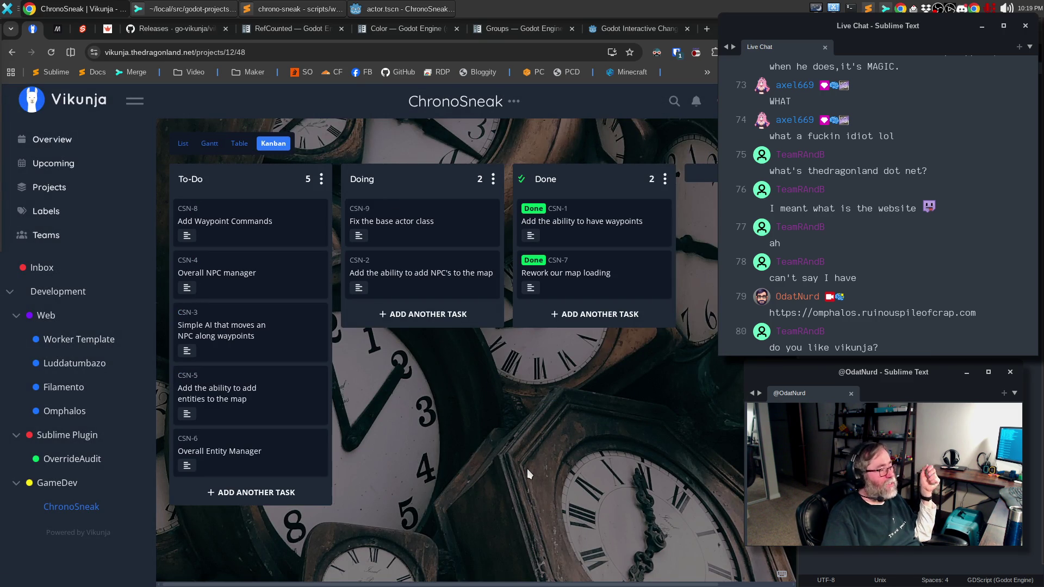
pyautogui.click(16, 315)
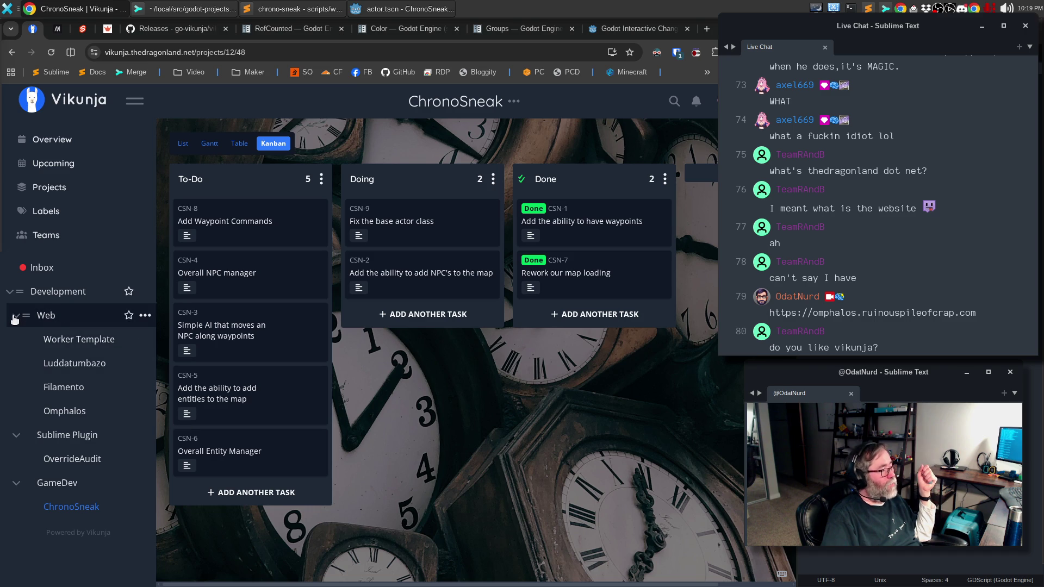
pyautogui.click(17, 339)
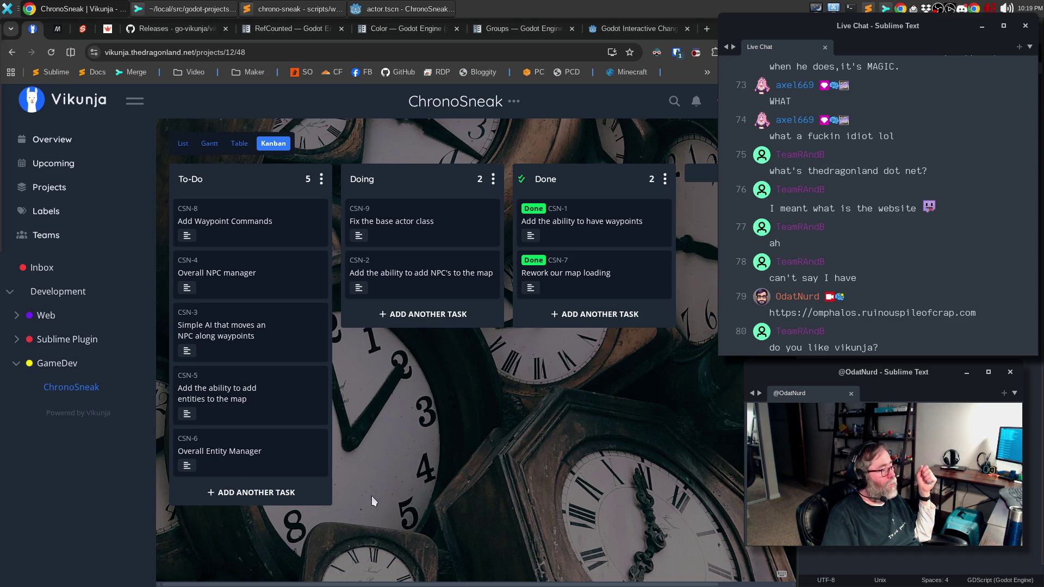